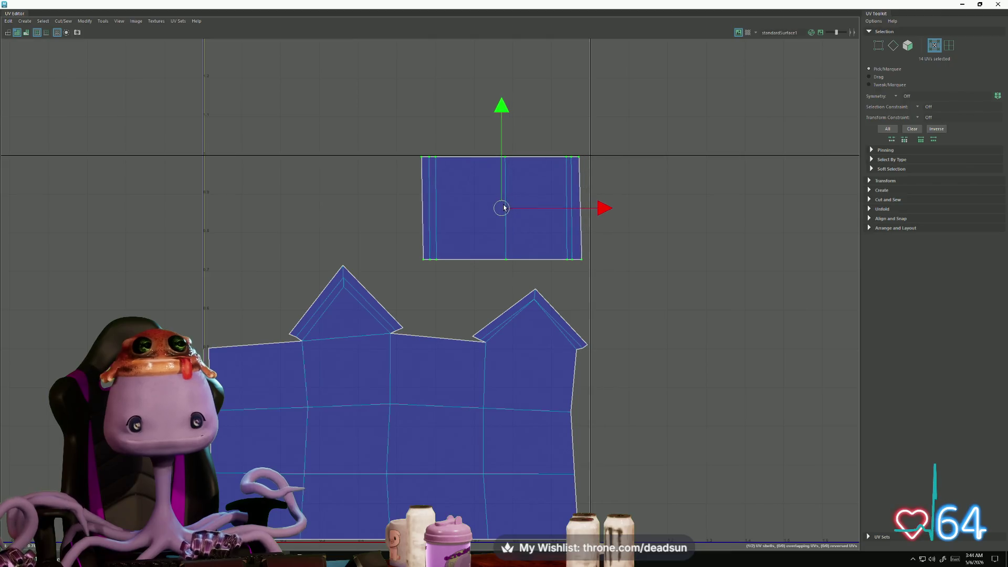
# Select the rectangular UV shell and straighten it with Straighten Shell
pyautogui.moveTo(578, 154); pyautogui.dragTo(601, 206)
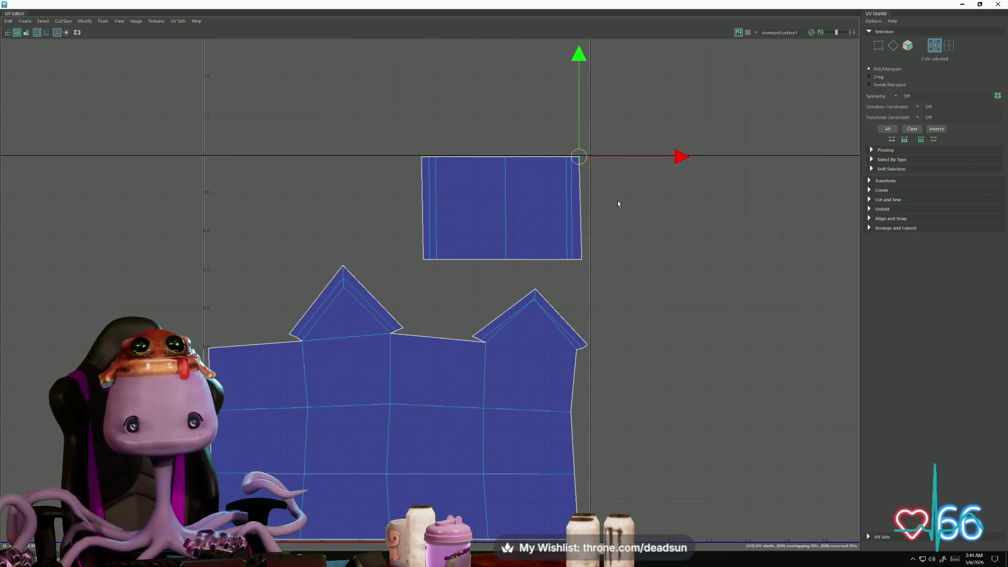
pyautogui.moveTo(666, 157); pyautogui.dragTo(669, 157)
pyautogui.moveTo(389, 124); pyautogui.dragTo(620, 262)
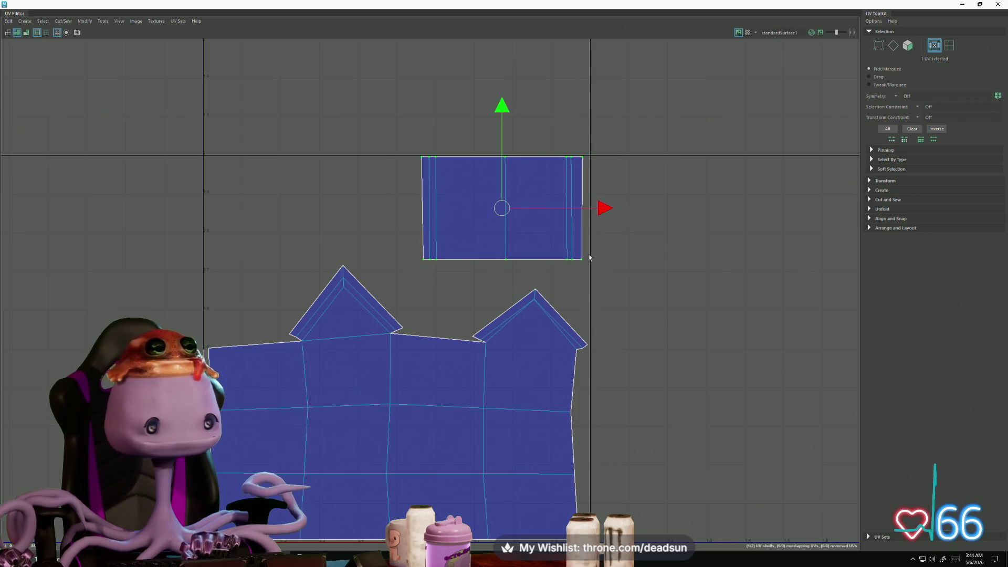
pyautogui.click(60, 22)
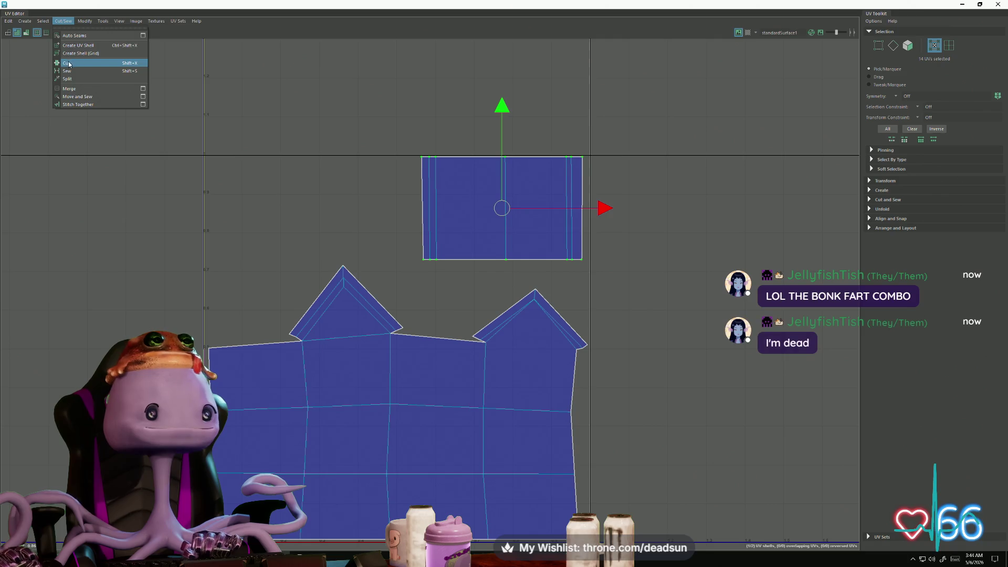
pyautogui.moveTo(84, 19)
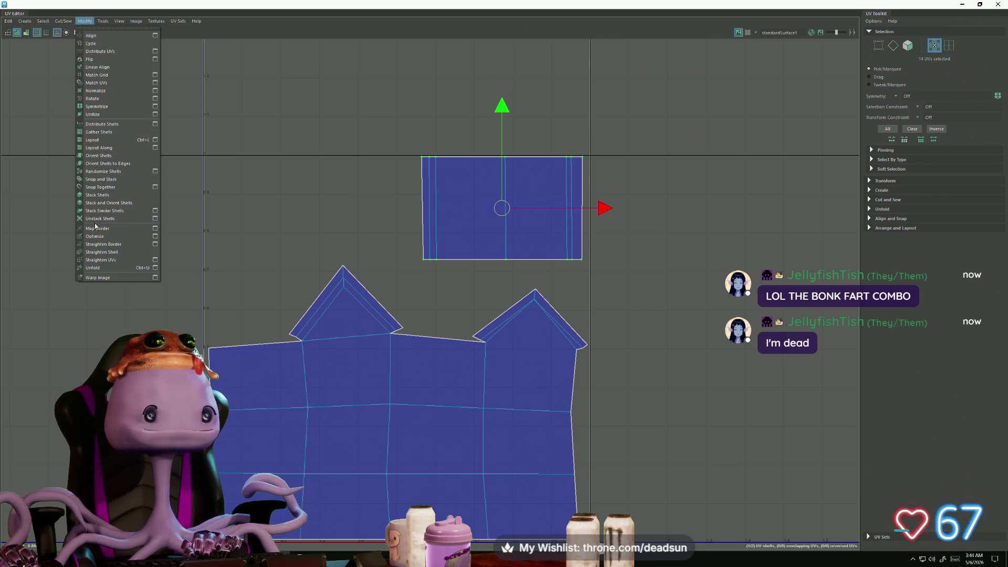
pyautogui.click(102, 253)
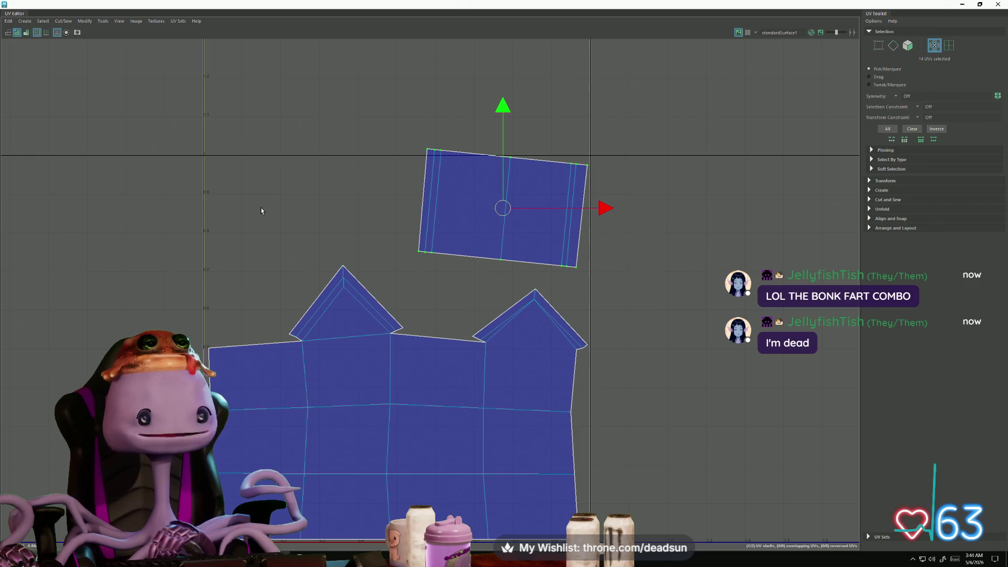
# Rotate the shell back to level and apply Straighten UVs
pyautogui.click(84, 21)
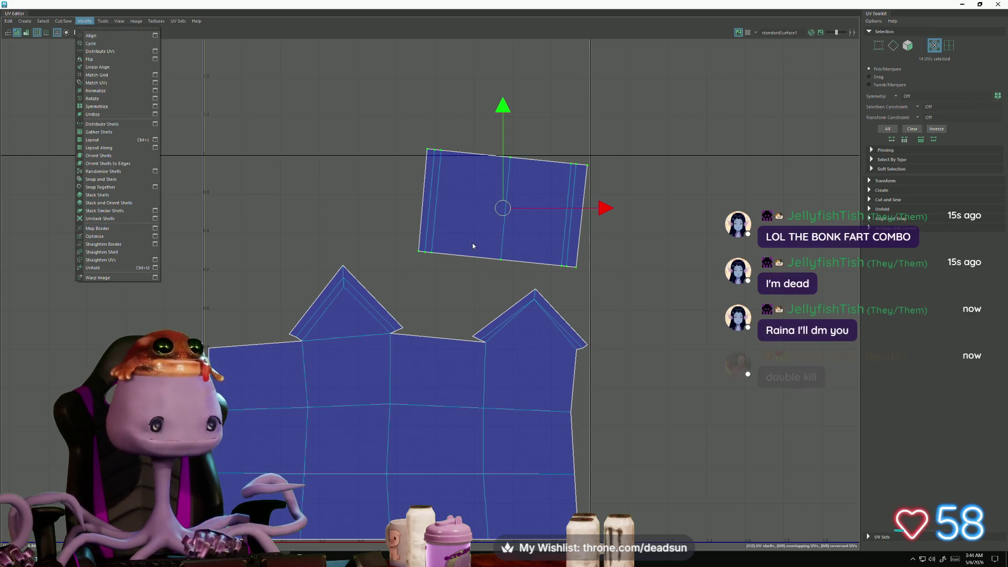
pyautogui.press('e')
pyautogui.moveTo(427, 270); pyautogui.dragTo(442, 277)
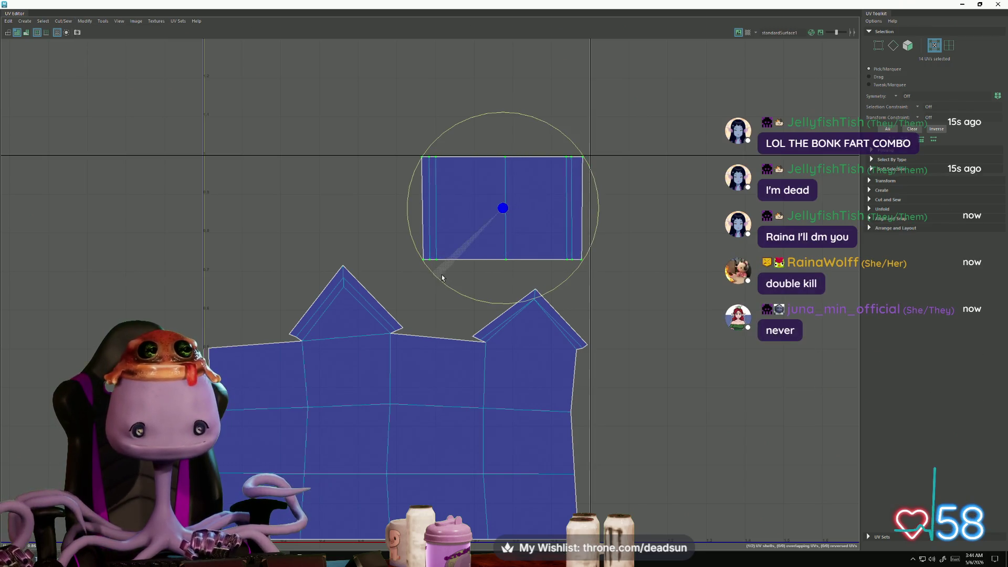
pyautogui.click(84, 21)
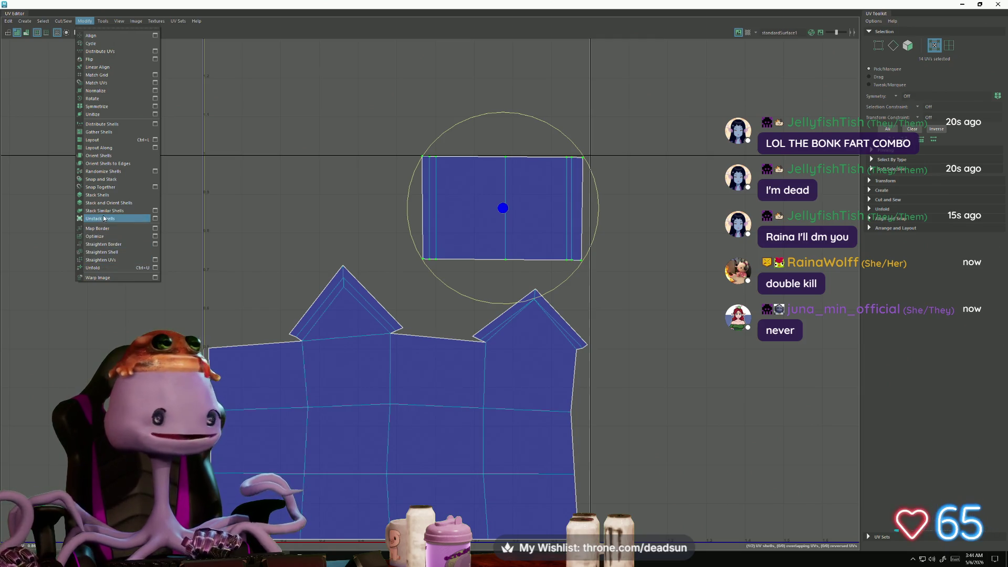
pyautogui.click(111, 263)
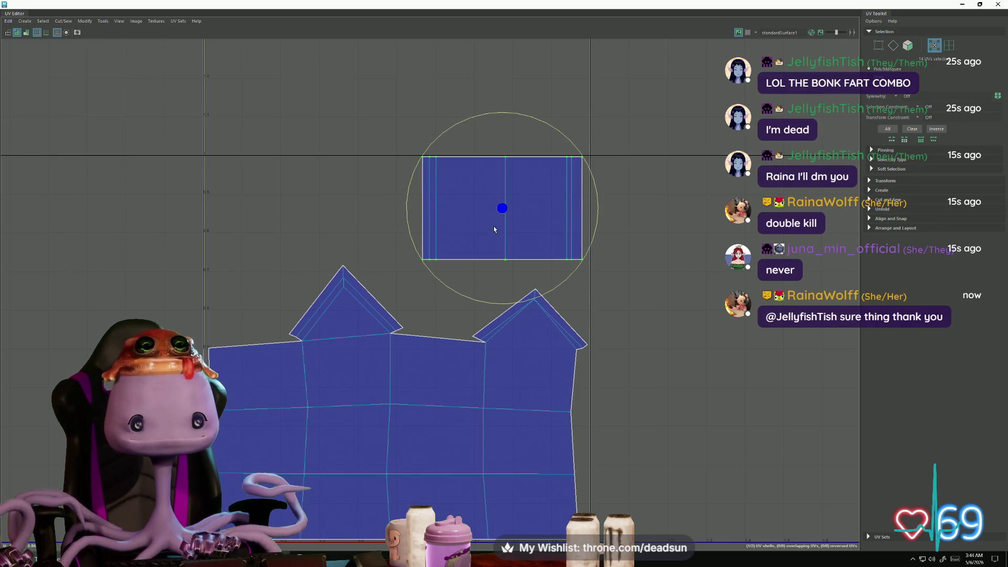
# Scale the rectangular UV shell up slightly
pyautogui.press('r')
pyautogui.moveTo(502, 207)
pyautogui.mouseDown()
pyautogui.moveTo(517, 207)
pyautogui.moveTo(496, 224)
pyautogui.mouseUp()
pyautogui.press('w')
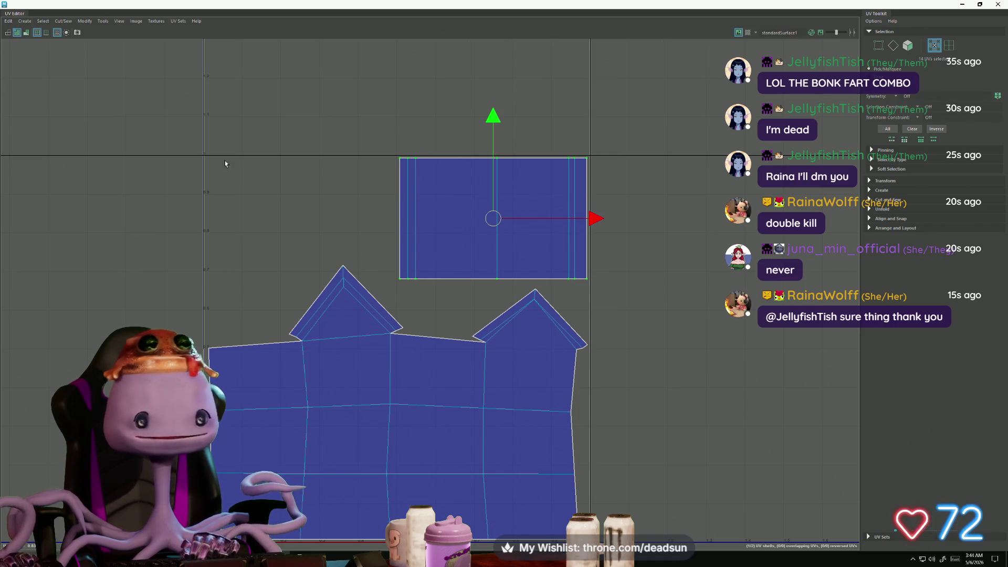
pyautogui.scroll(-3, 310, 287)
pyautogui.scroll(2, 304, 297)
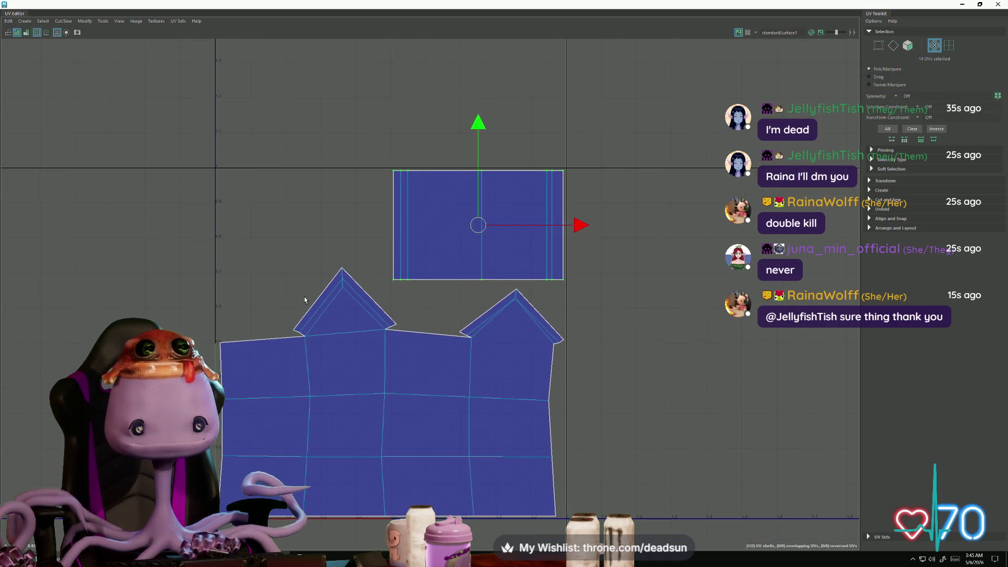
pyautogui.scroll(-1, 304, 298)
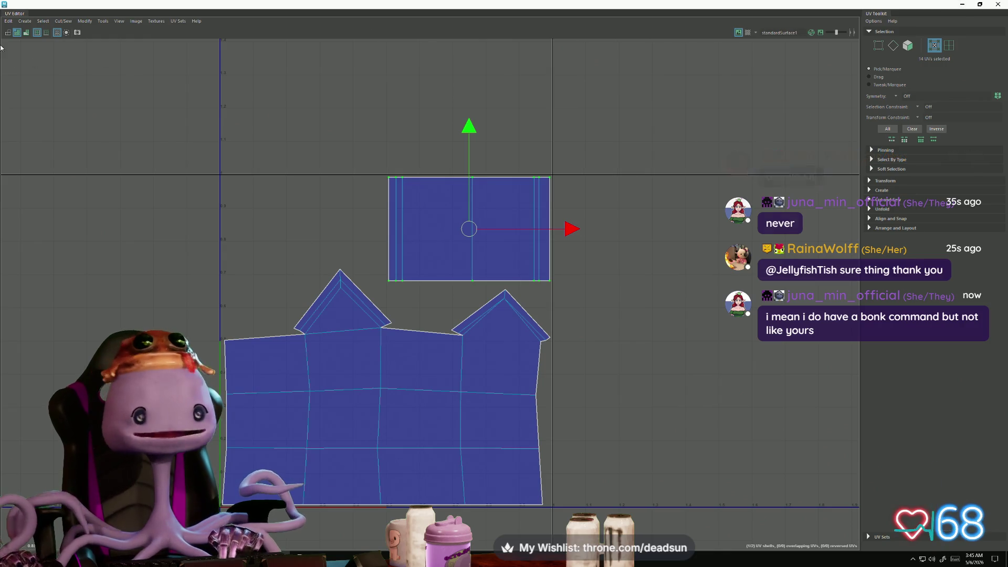
# Close the UV Editor and select the outhouse in the farm scene
pyautogui.click(979, 4)
pyautogui.moveTo(364, 299)
pyautogui.keyDown('alt'); pyautogui.mouseDown()
pyautogui.moveTo(384, 329)
pyautogui.moveTo(255, 322)
pyautogui.mouseUp(); pyautogui.keyUp('alt')
pyautogui.moveTo(362, 283); pyautogui.dragTo(394, 237, button='right')
pyautogui.moveTo(394, 237)
pyautogui.keyDown('alt'); pyautogui.mouseDown()
pyautogui.moveTo(483, 266)
pyautogui.moveTo(461, 297)
pyautogui.moveTo(465, 335)
pyautogui.mouseUp(); pyautogui.keyUp('alt')
pyautogui.click(465, 334)
# Frame and inspect the barrel near the barn
pyautogui.scroll(5, 436, 315)
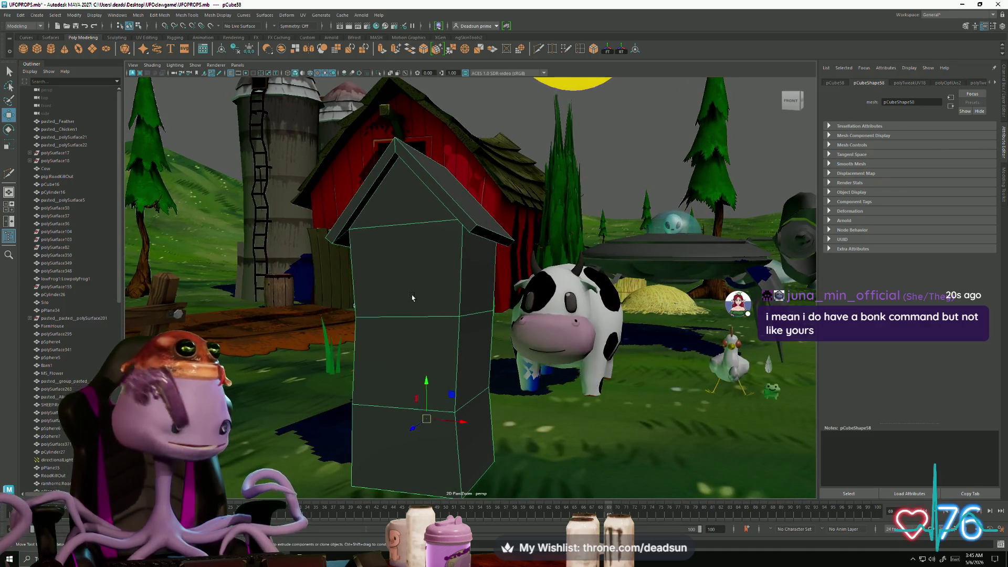
pyautogui.scroll(-5, 435, 267)
pyautogui.keyDown('alt'); pyautogui.moveTo(434, 267); pyautogui.dragTo(352, 208); pyautogui.keyUp('alt')
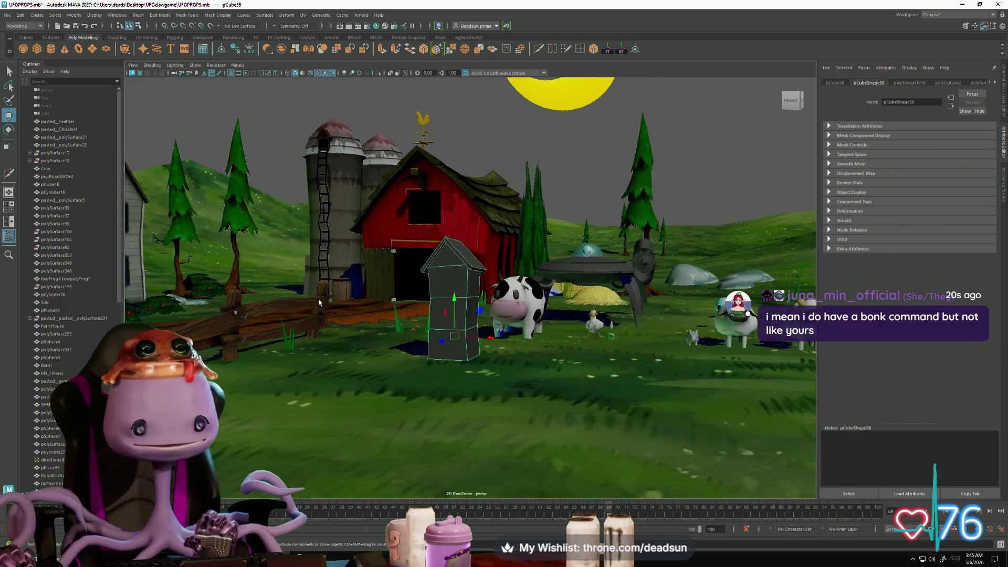
pyautogui.click(336, 176)
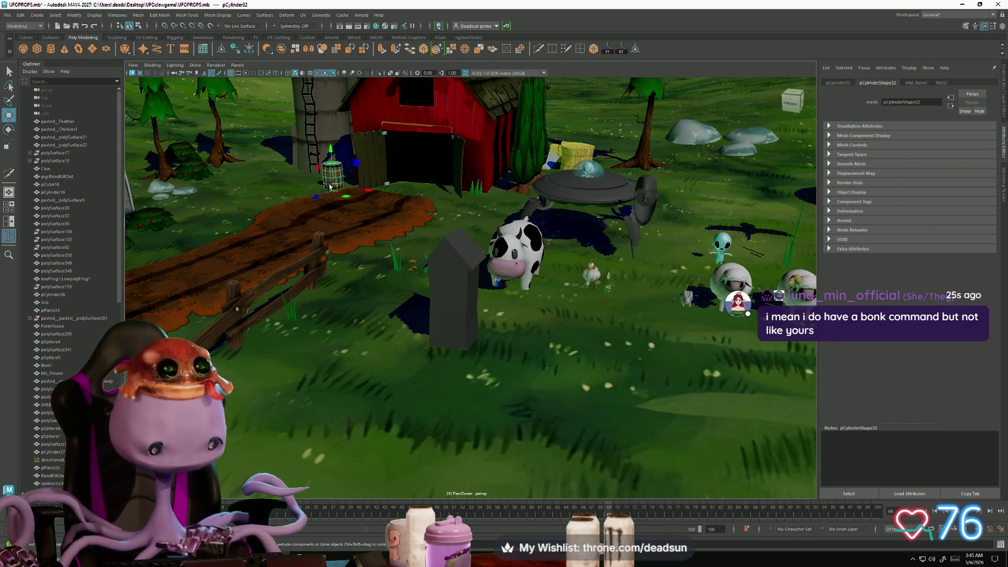
pyautogui.press('f')
pyautogui.keyDown('alt'); pyautogui.moveTo(420, 260); pyautogui.dragTo(450, 250); pyautogui.keyUp('alt')
pyautogui.click(333, 333)
pyautogui.moveTo(356, 206)
pyautogui.keyDown('alt'); pyautogui.mouseDown()
pyautogui.moveTo(364, 292)
pyautogui.moveTo(315, 317)
pyautogui.moveTo(373, 329)
pyautogui.moveTo(428, 300)
pyautogui.moveTo(294, 326)
pyautogui.moveTo(301, 252)
pyautogui.moveTo(353, 280)
pyautogui.moveTo(417, 357)
pyautogui.moveTo(483, 315)
pyautogui.moveTo(490, 265)
pyautogui.moveTo(454, 349)
pyautogui.mouseUp(); pyautogui.keyUp('alt')
# Reselect the outhouse and bring up the File menu for exporting
pyautogui.scroll(-5, 334, 323)
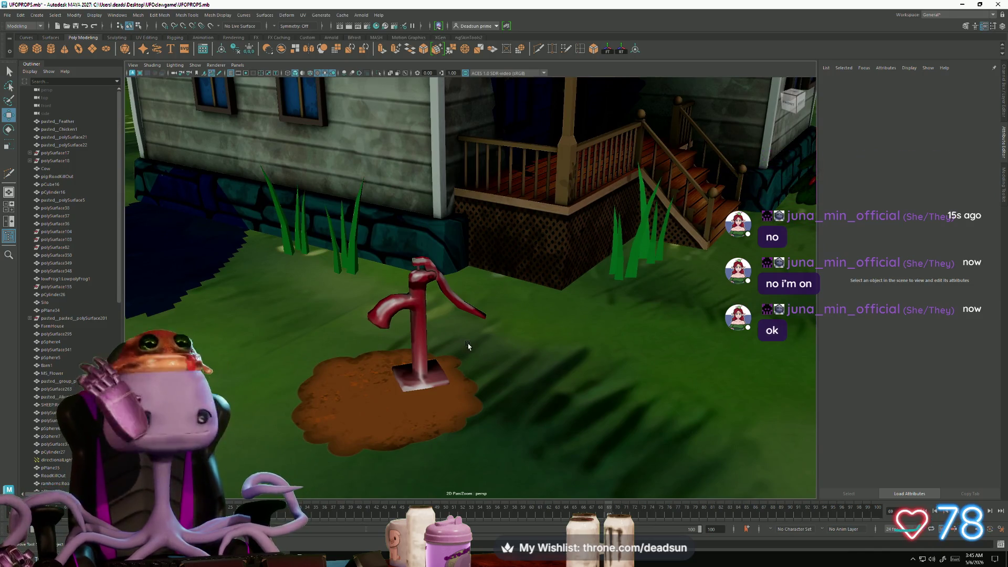
pyautogui.scroll(5, 483, 323)
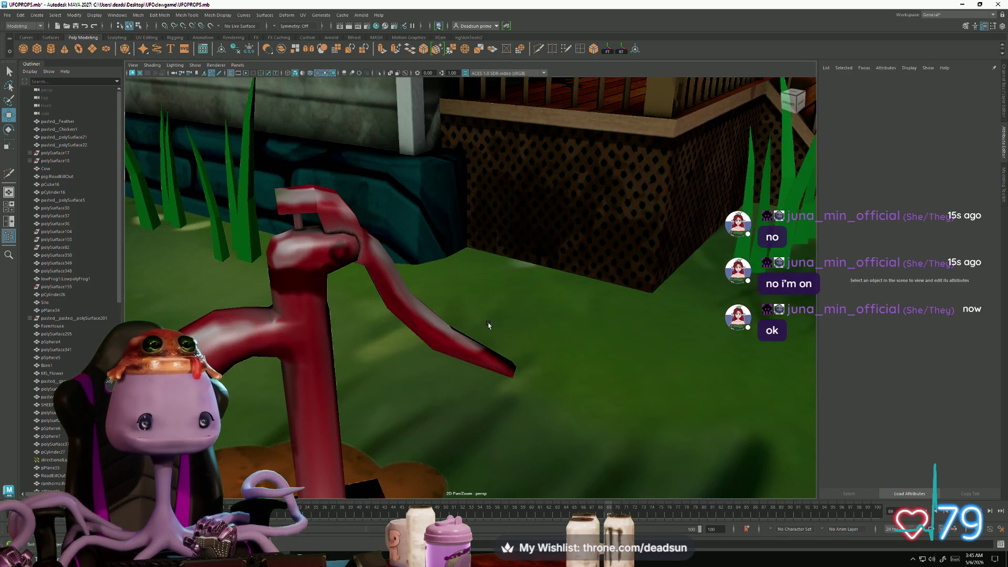
pyautogui.scroll(-5, 488, 326)
pyautogui.scroll(2, 533, 255)
pyautogui.keyDown('alt'); pyautogui.moveTo(533, 256); pyautogui.dragTo(367, 247); pyautogui.keyUp('alt')
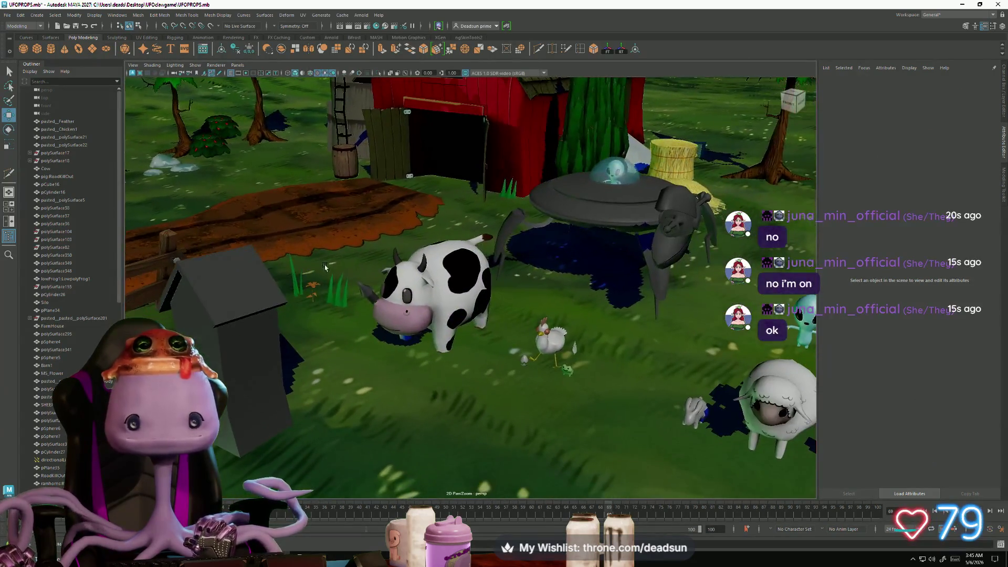
pyautogui.click(255, 248)
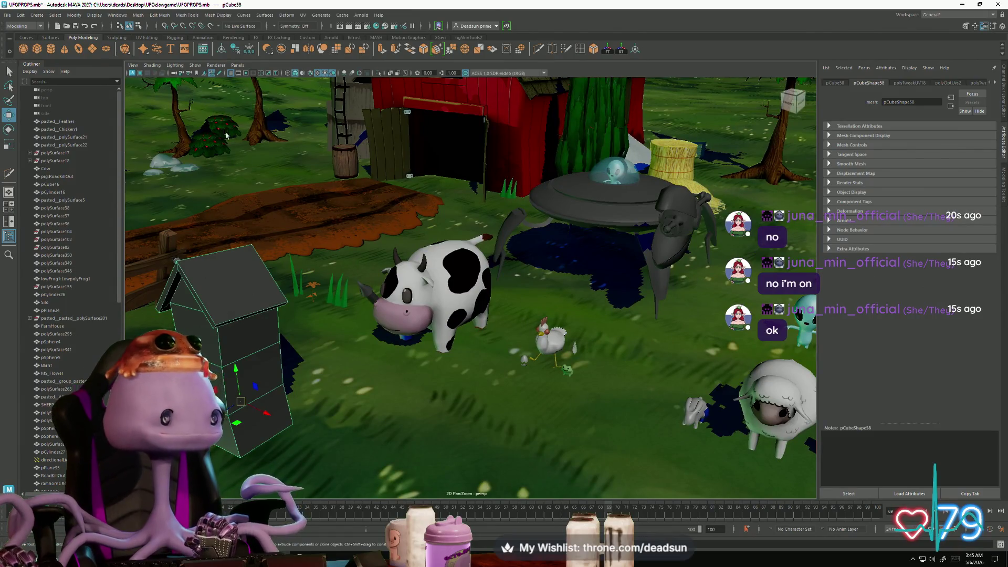
pyautogui.click(9, 15)
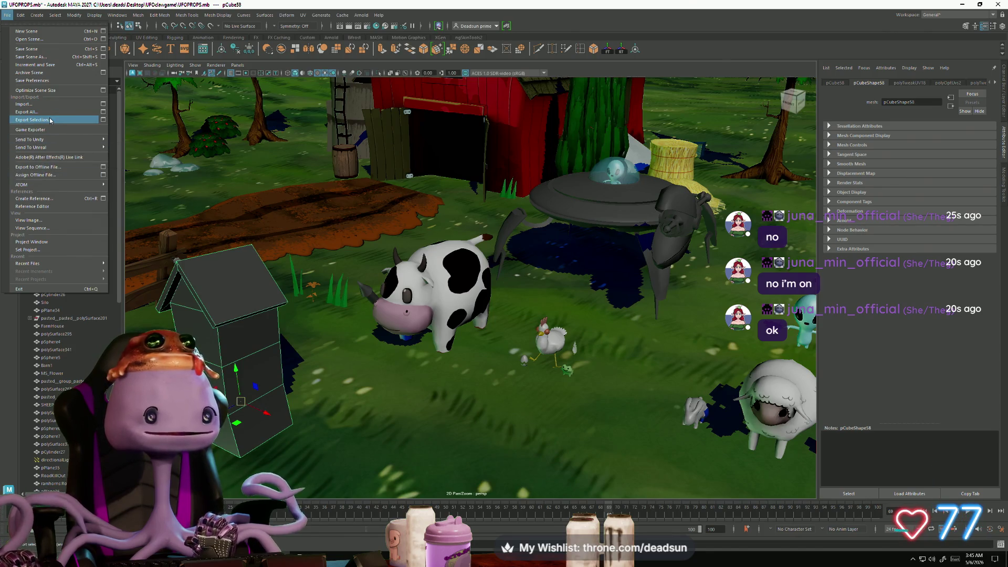
# Export the selected outhouse as outhouse.fbx into the Desktop's UFOclawgame folder
pyautogui.click(50, 120)
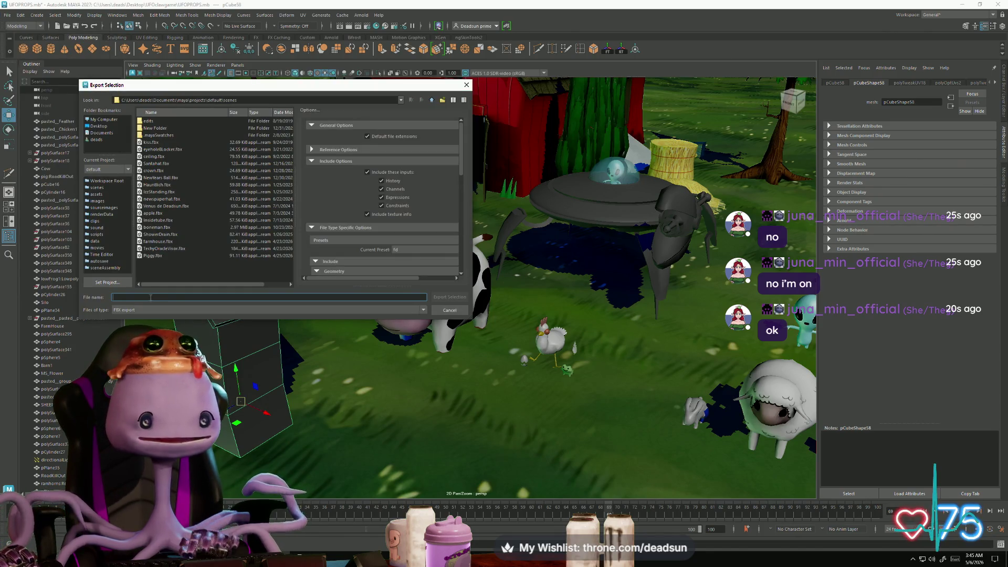
pyautogui.write('outhouse')
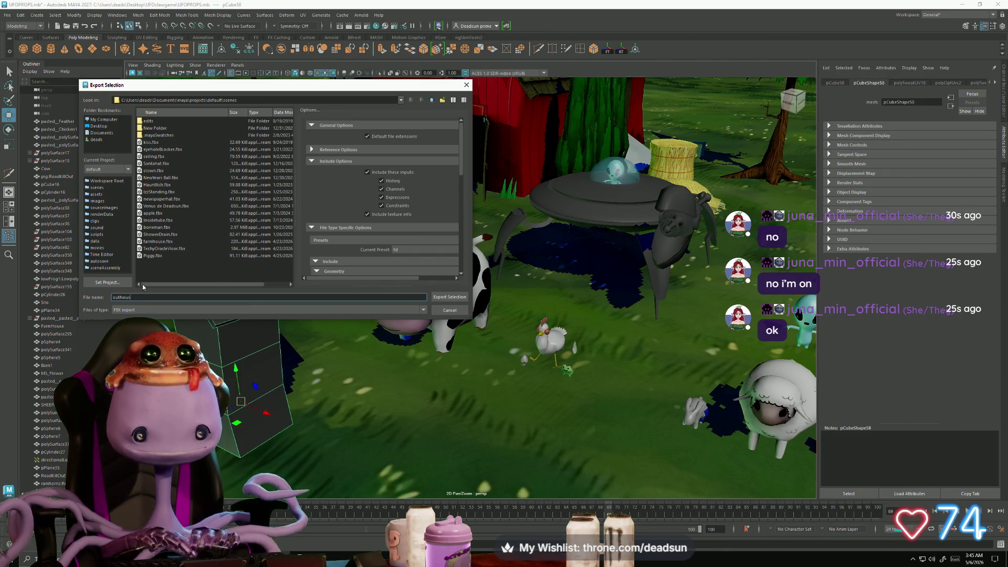
pyautogui.click(100, 126)
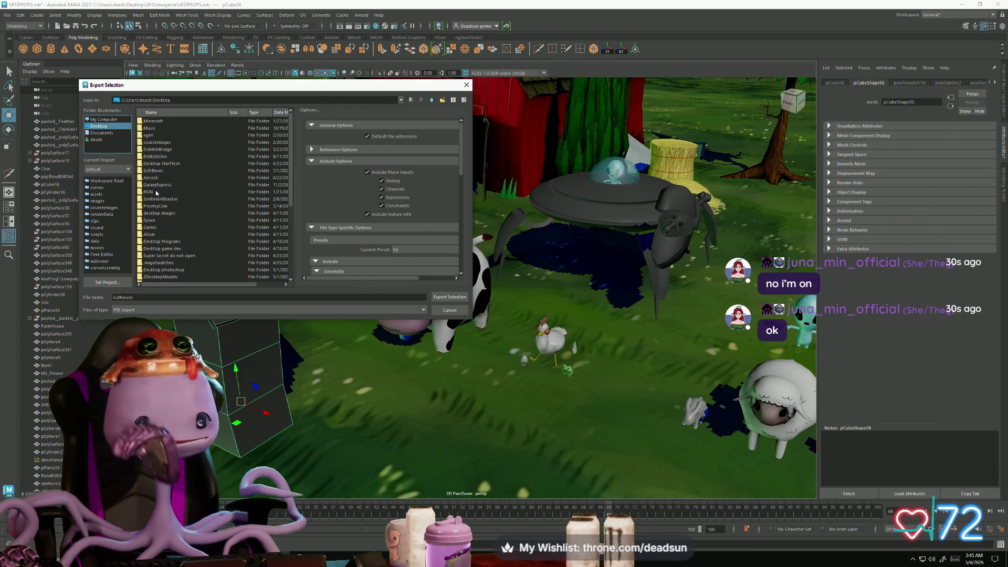
pyautogui.scroll(-5, 154, 202)
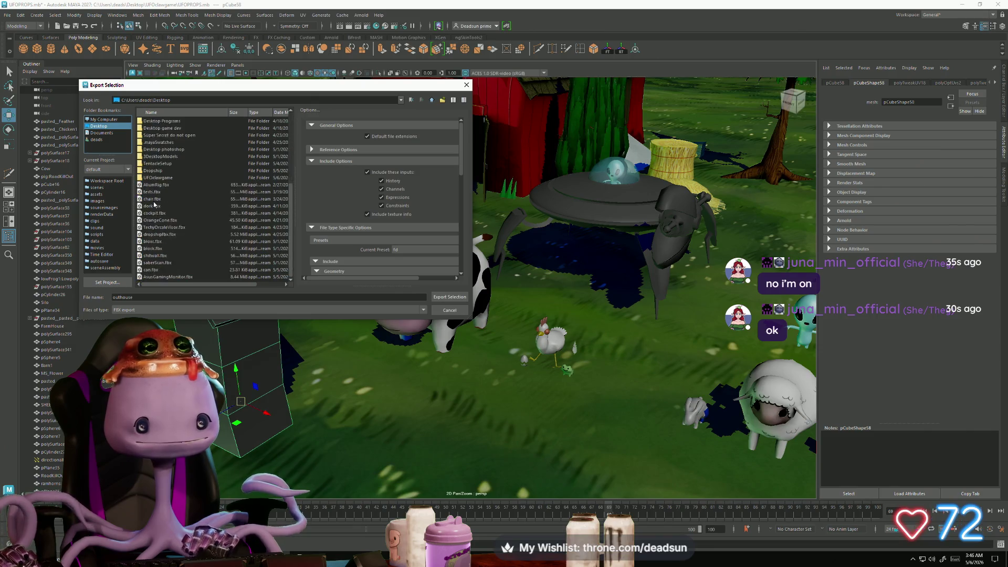
pyautogui.doubleClick(154, 198)
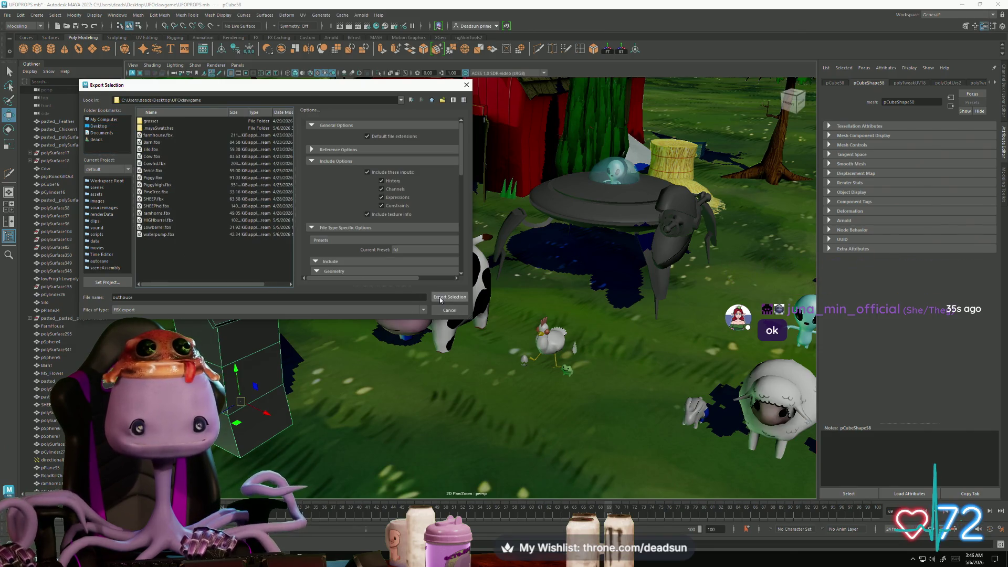
pyautogui.press('Return')
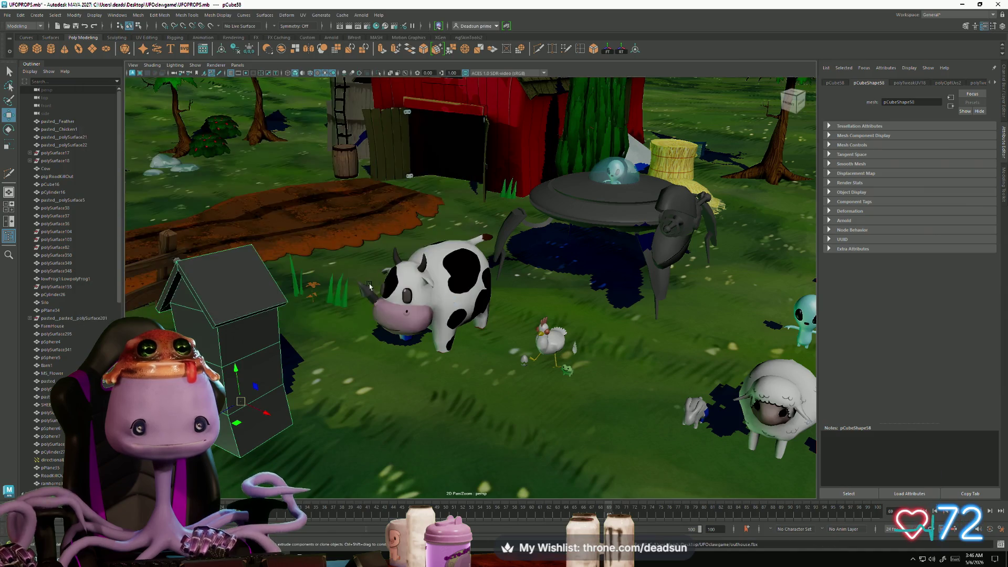
# Orbit around the outhouse, then switch over to Substance 3D Painter
pyautogui.moveTo(331, 342)
pyautogui.keyDown('alt'); pyautogui.mouseDown()
pyautogui.moveTo(367, 320)
pyautogui.moveTo(346, 338)
pyautogui.mouseUp(); pyautogui.keyUp('alt')
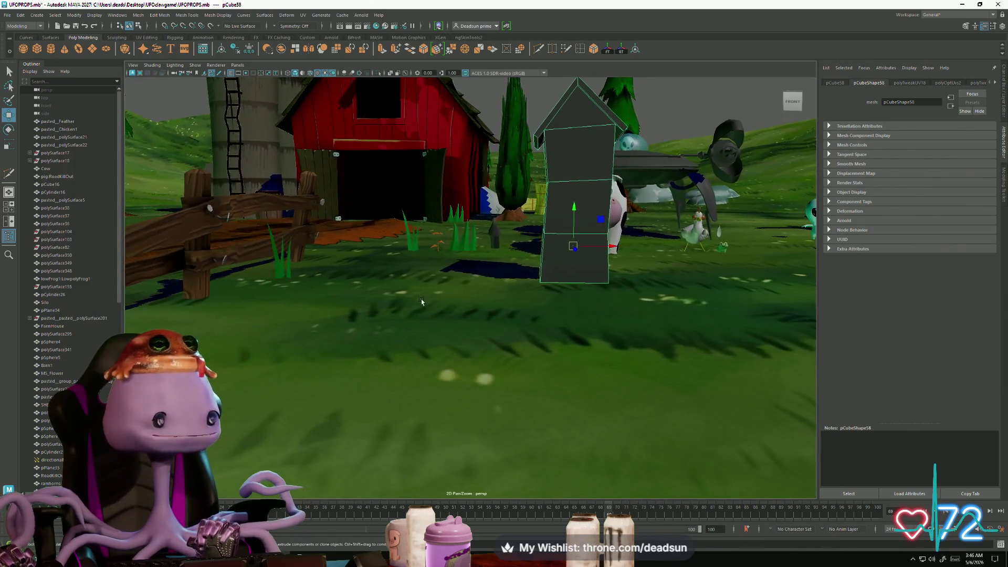
pyautogui.scroll(2, 345, 338)
pyautogui.scroll(1, 346, 334)
pyautogui.scroll(1, 344, 328)
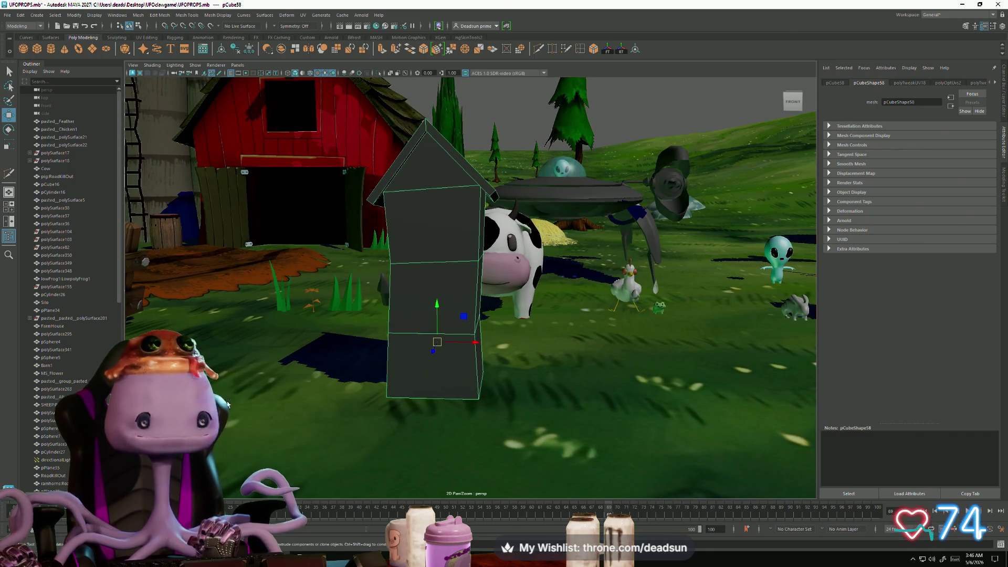
pyautogui.hotkey('alt', 'Tab')
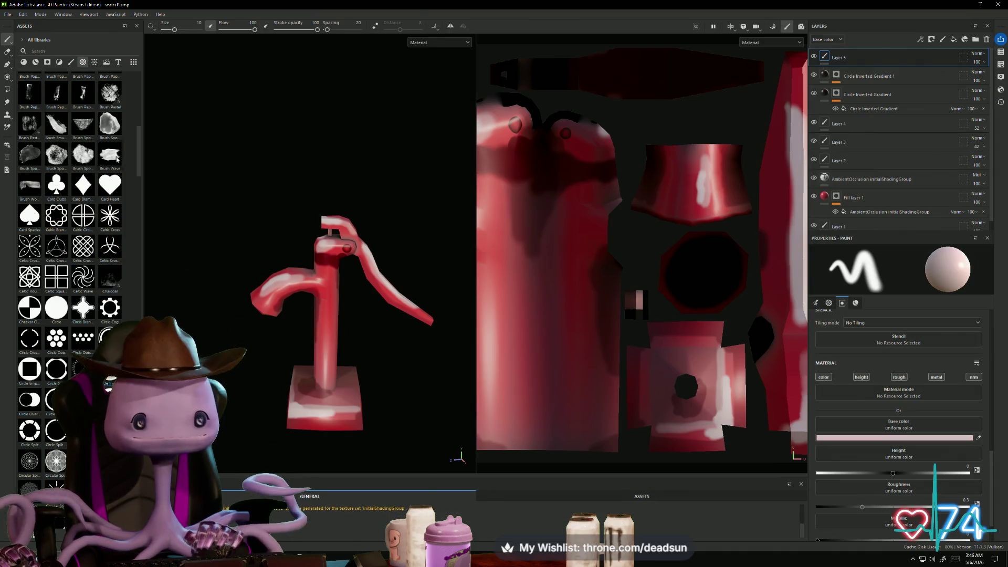
# Save the water pump project, then start a new project via File > New
pyautogui.click(11, 15)
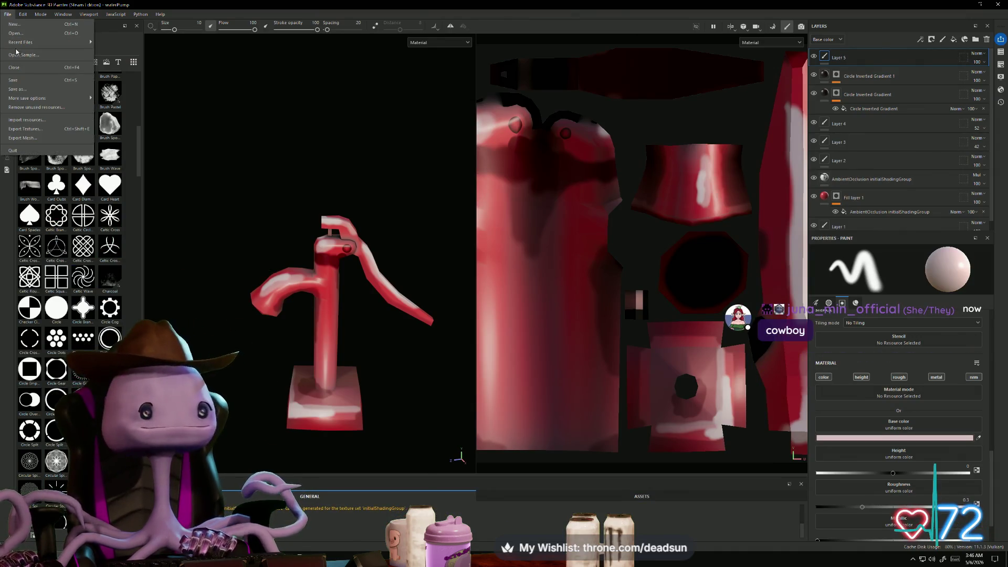
pyautogui.click(29, 82)
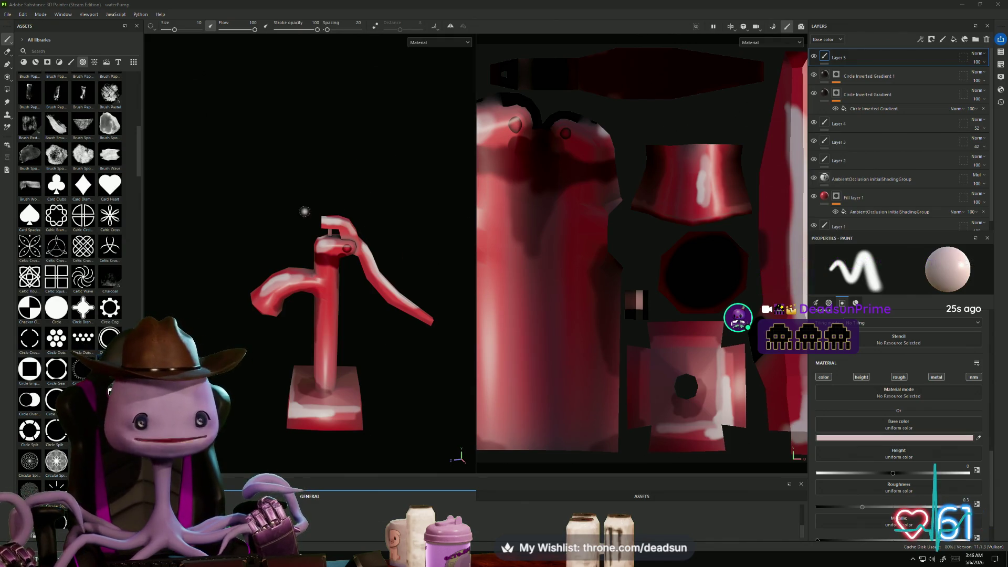
pyautogui.click(8, 14)
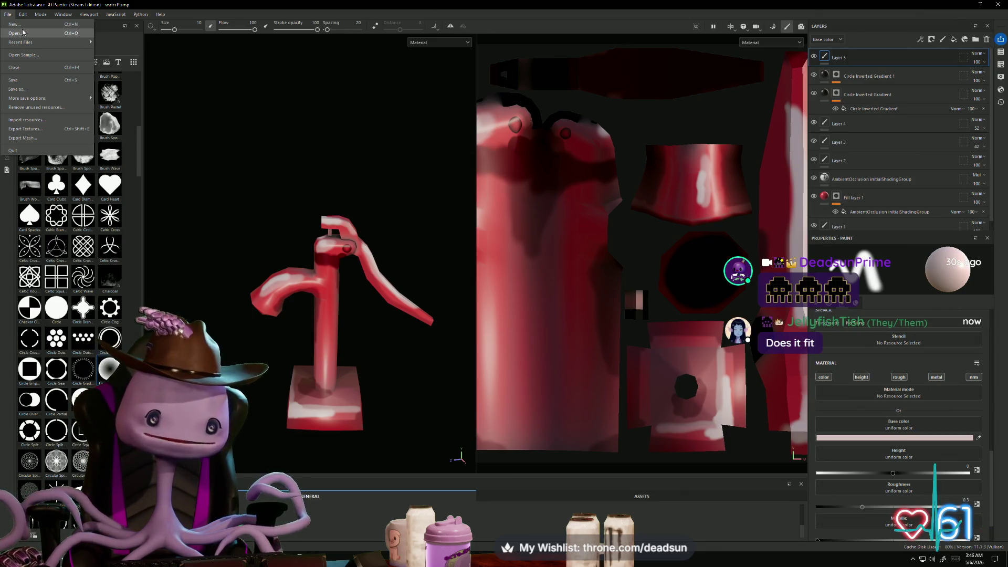
pyautogui.moveTo(24, 43)
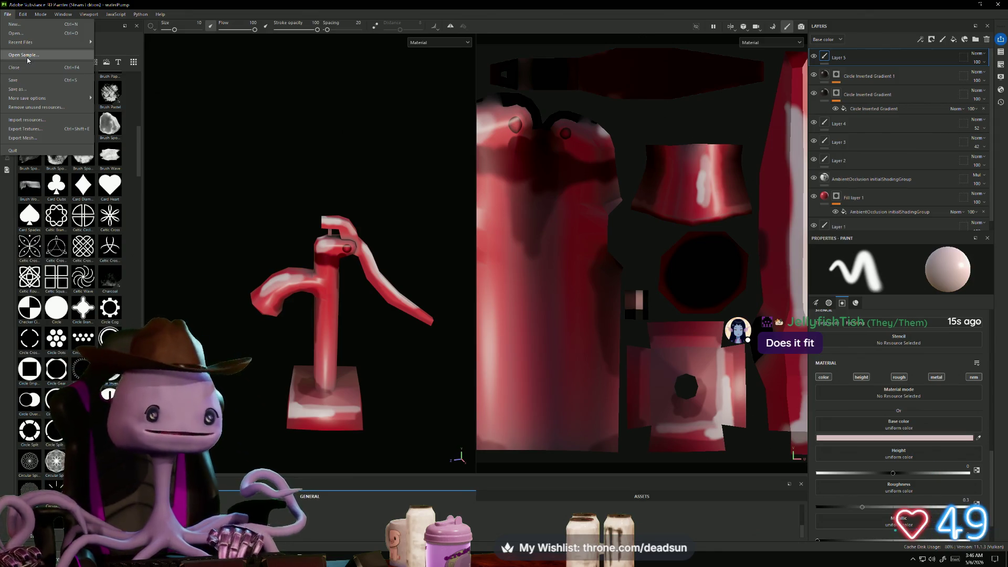
pyautogui.click(16, 24)
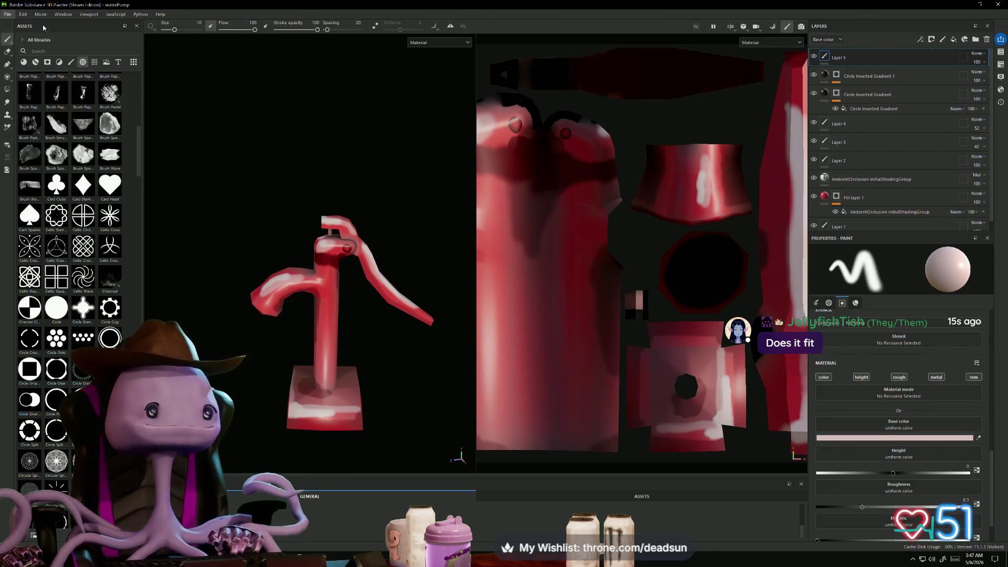
# Choose outhouse.fbx from UFOclawgame as the mesh, set resolution 512, and create the project
pyautogui.click(475, 213)
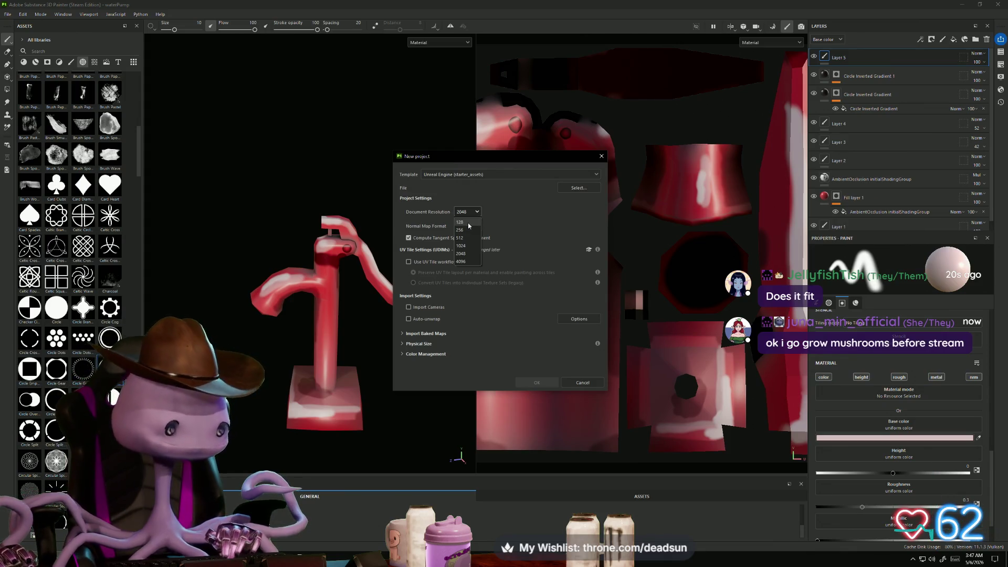
pyautogui.click(472, 224)
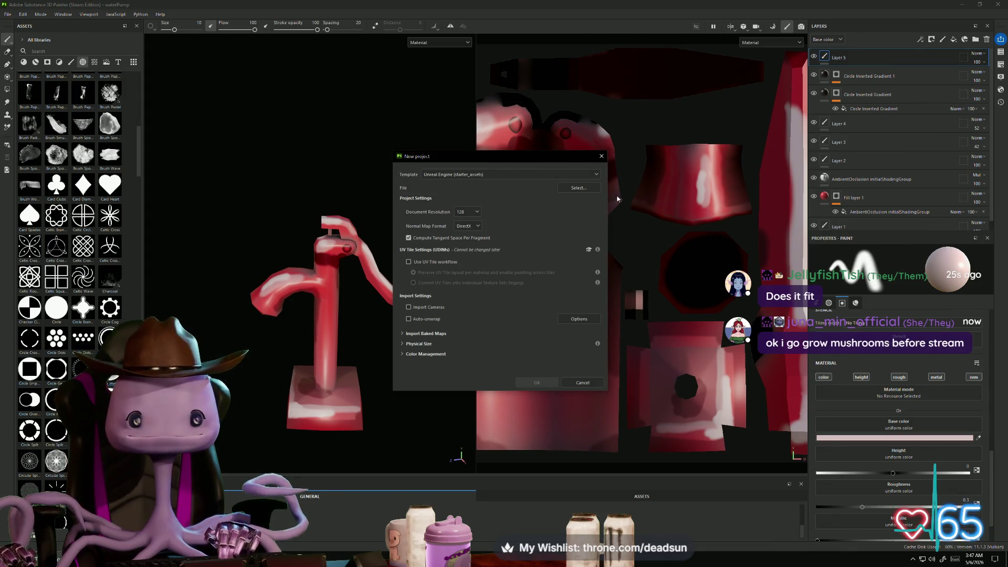
pyautogui.click(579, 187)
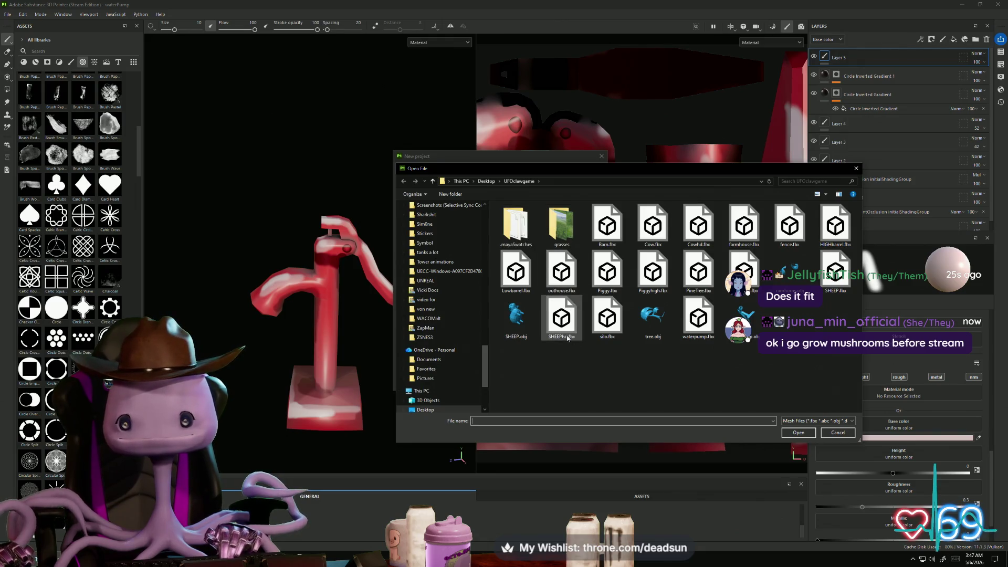
pyautogui.click(603, 263)
pyautogui.press('Left')
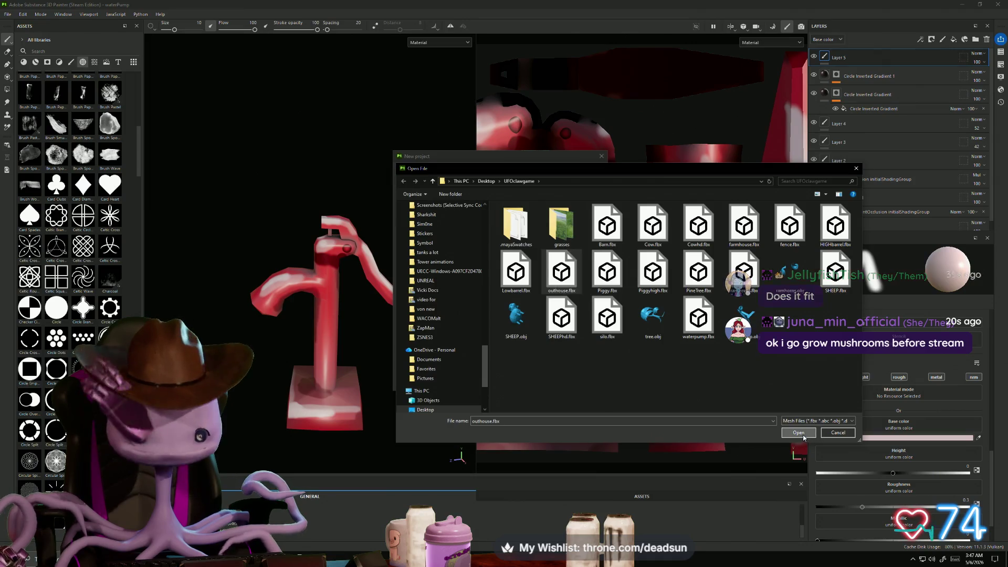
pyautogui.click(798, 433)
pyautogui.click(474, 210)
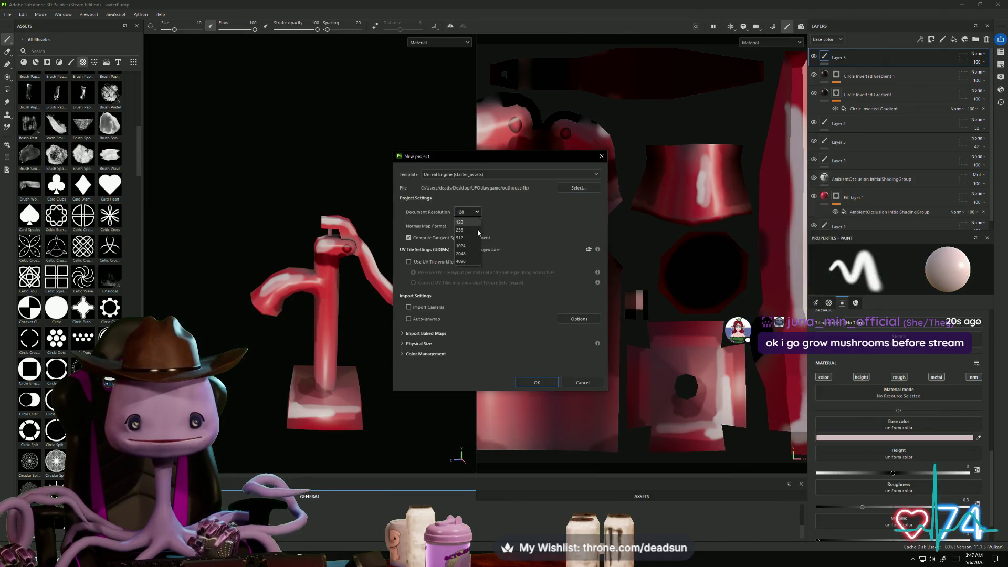
pyautogui.click(472, 232)
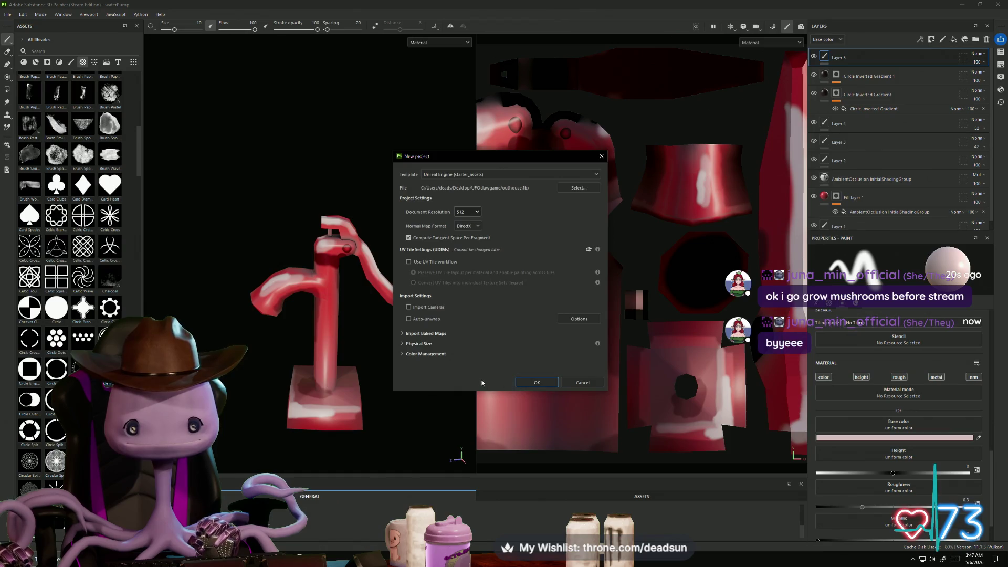
pyautogui.click(536, 383)
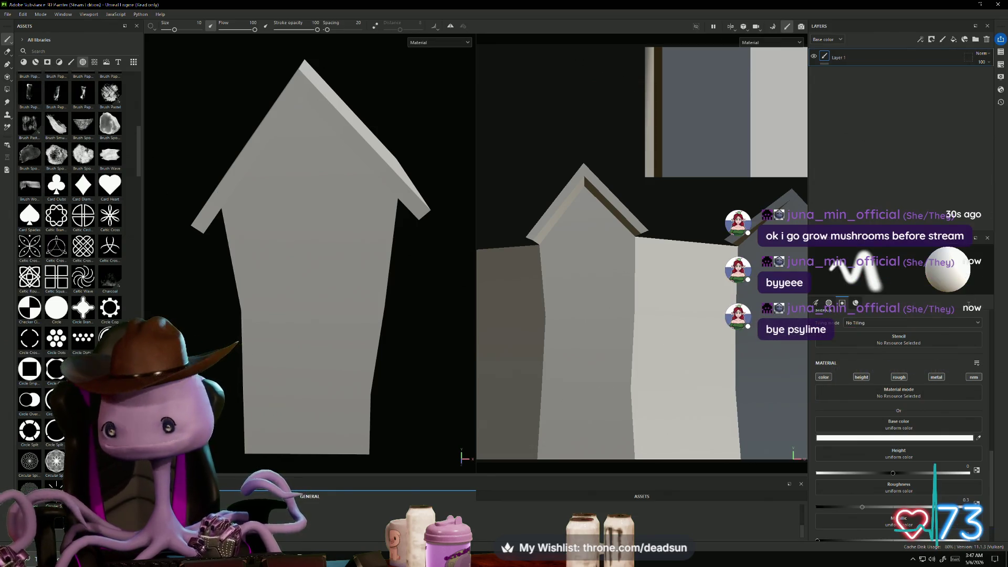
# Search materials for 'wood' and drop Stylized Wood Bark onto the outhouse
pyautogui.click(25, 62)
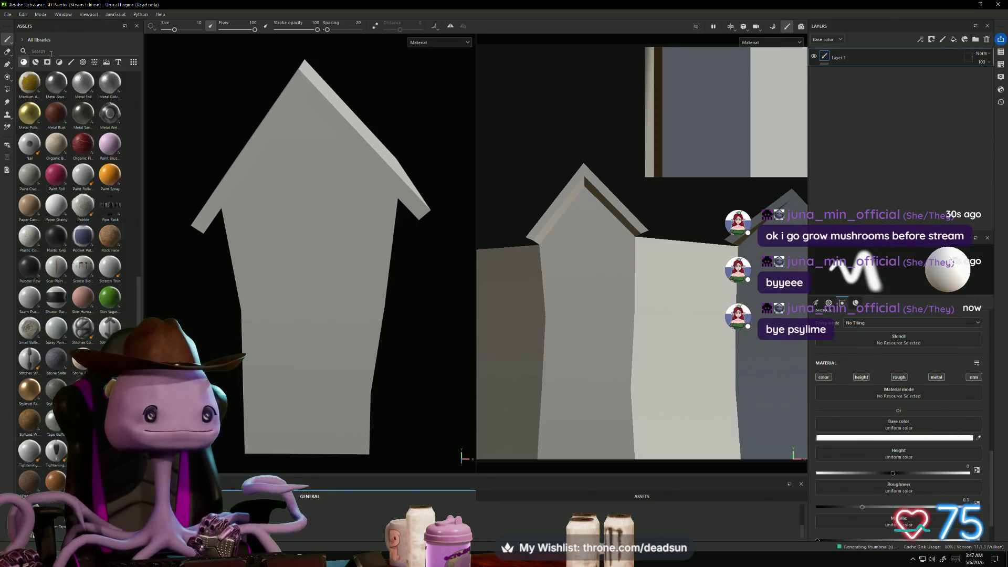
pyautogui.write('wood')
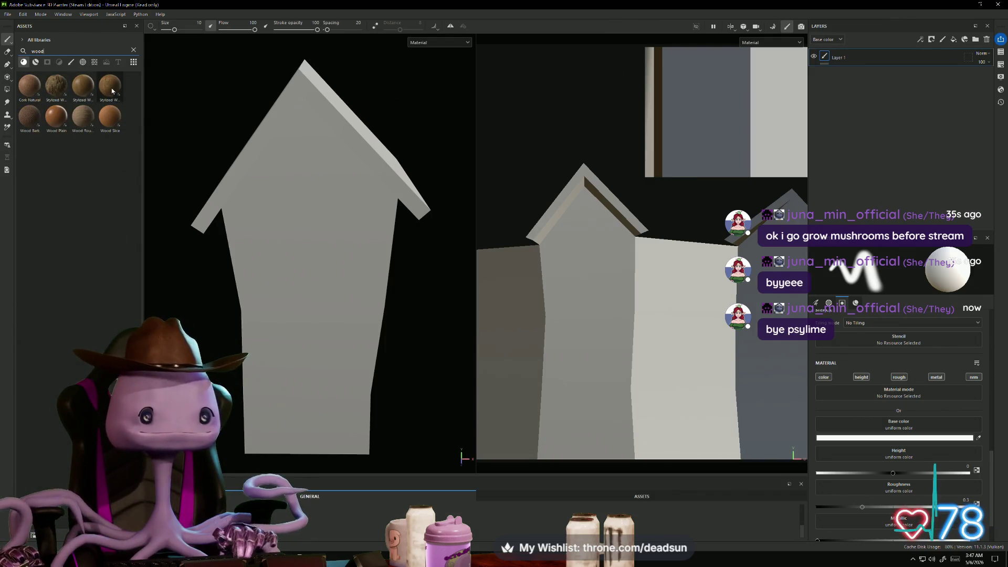
pyautogui.moveTo(56, 85)
pyautogui.mouseDown()
pyautogui.moveTo(198, 177)
pyautogui.moveTo(330, 231)
pyautogui.moveTo(316, 230)
pyautogui.mouseUp()
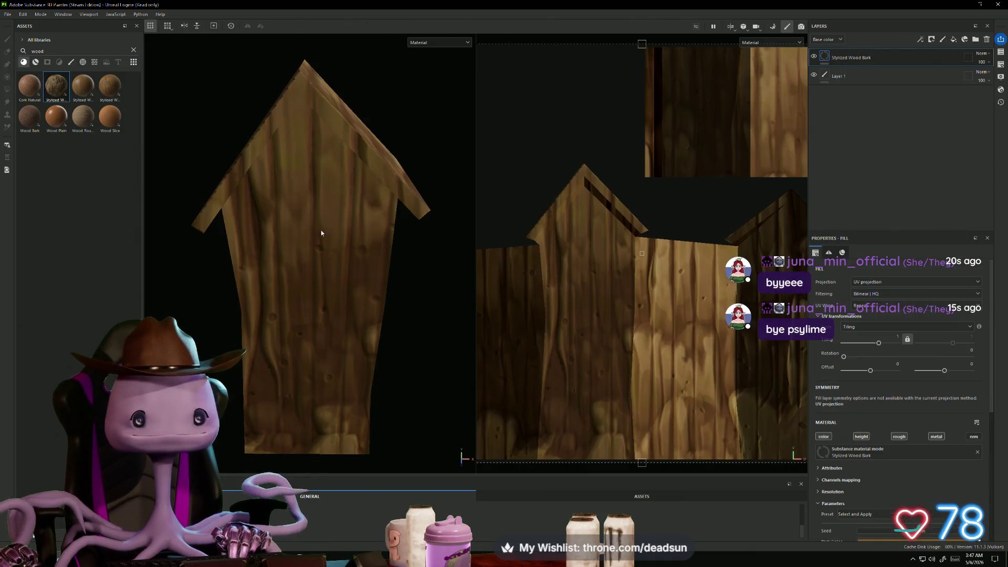
pyautogui.moveTo(395, 250)
pyautogui.keyDown('alt'); pyautogui.mouseDown()
pyautogui.moveTo(397, 319)
pyautogui.moveTo(424, 298)
pyautogui.moveTo(405, 286)
pyautogui.mouseUp(); pyautogui.keyUp('alt')
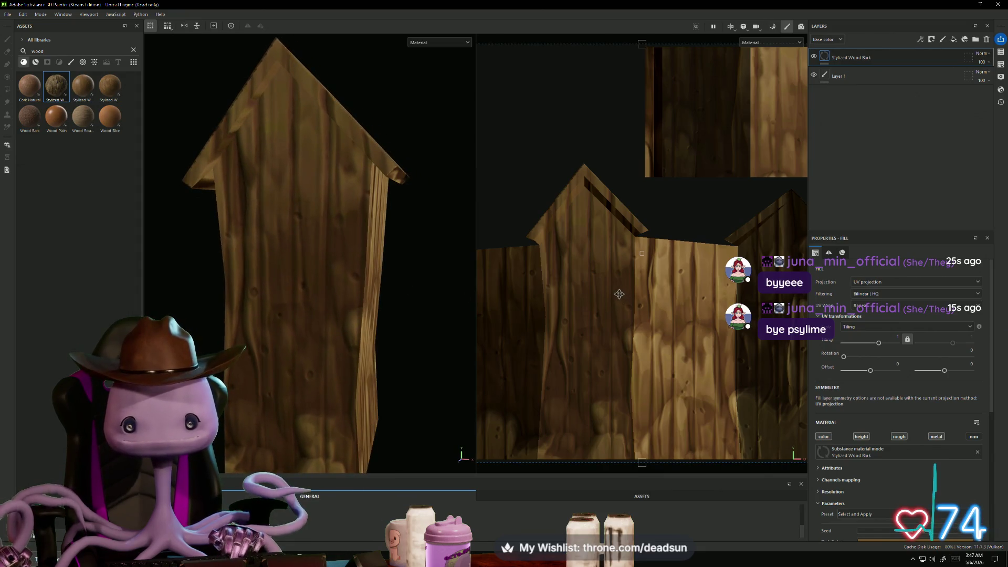
pyautogui.scroll(5, 619, 294)
pyautogui.moveTo(616, 258)
pyautogui.mouseDown(button='middle')
pyautogui.moveTo(613, 231)
pyautogui.moveTo(603, 269)
pyautogui.mouseUp(button='middle')
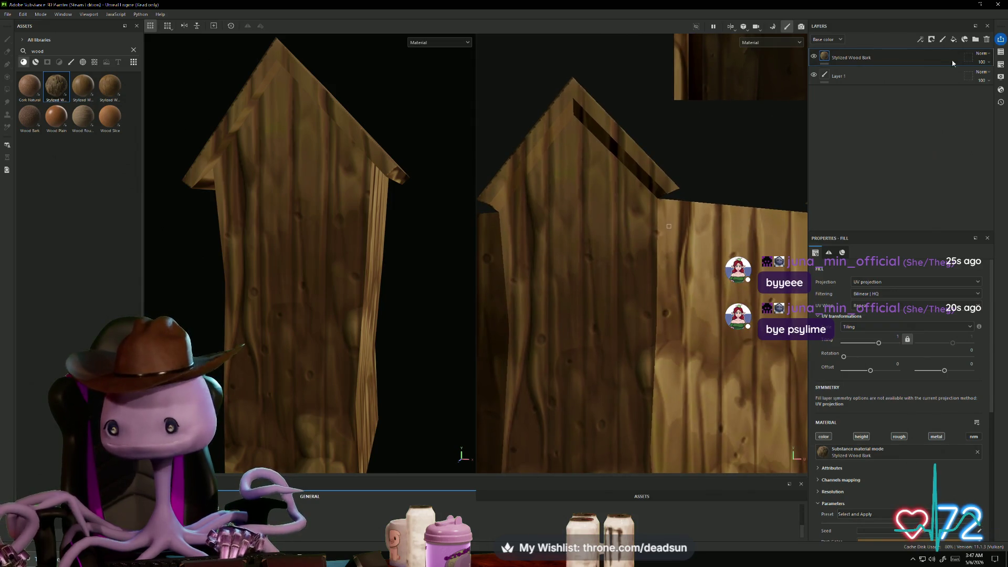
# Add paint layer Layer 2, reduce brush size to 6.57, and filter assets to brushes
pyautogui.click(942, 40)
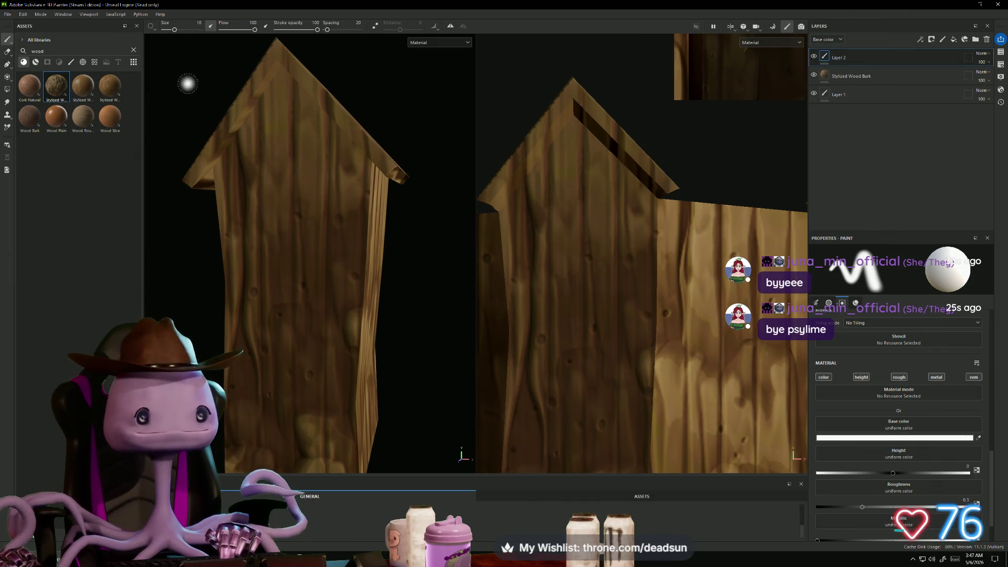
pyautogui.keyDown('ctrl'); pyautogui.moveTo(235, 121); pyautogui.dragTo(229, 121, button='right'); pyautogui.keyUp('ctrl')
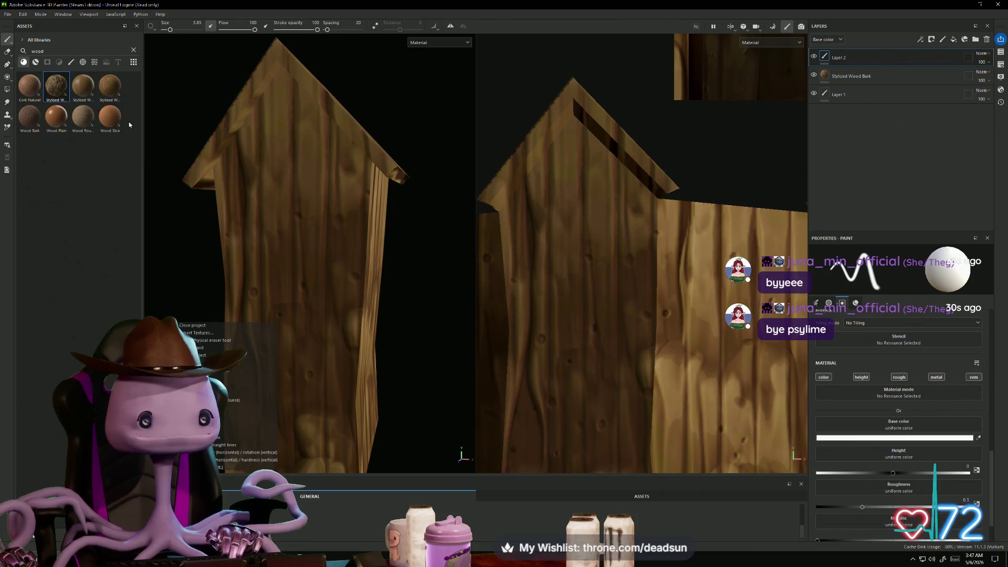
pyautogui.click(73, 63)
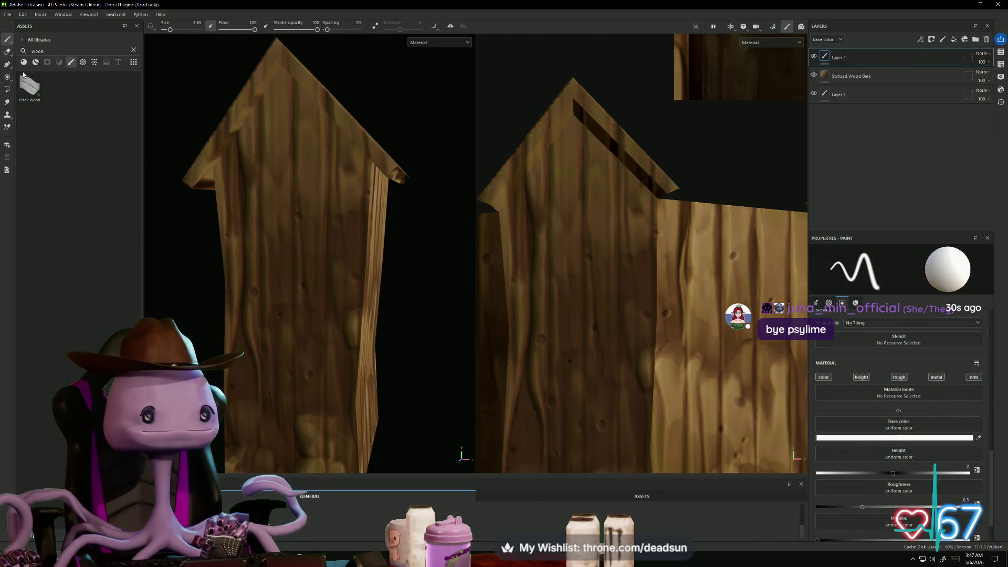
# Switch to Paint Along Path and set the base colour to near-black 010101
pyautogui.moveTo(181, 246)
pyautogui.keyDown('alt'); pyautogui.mouseDown()
pyautogui.moveTo(177, 230)
pyautogui.moveTo(160, 223)
pyautogui.mouseUp(); pyautogui.keyUp('alt')
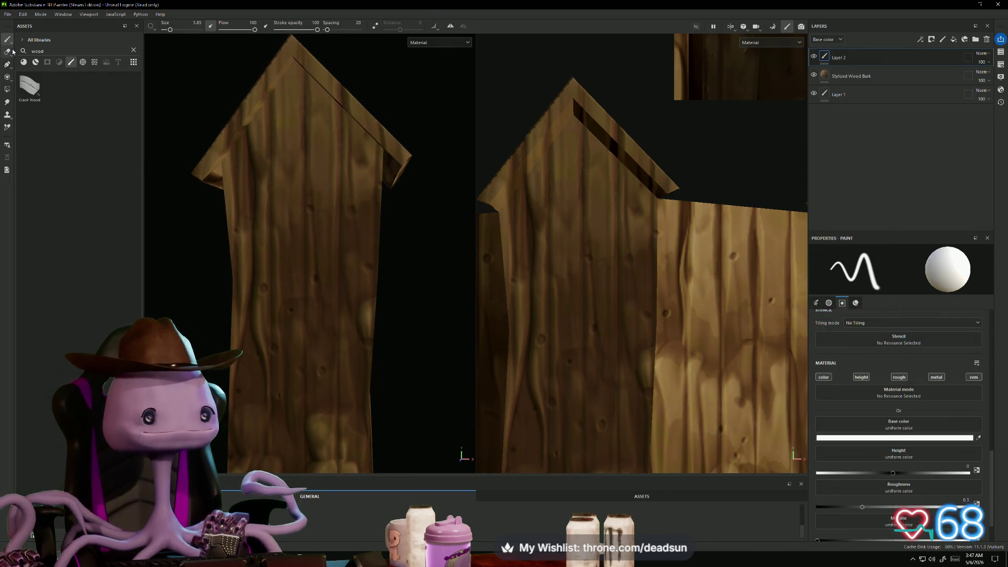
pyautogui.click(7, 64)
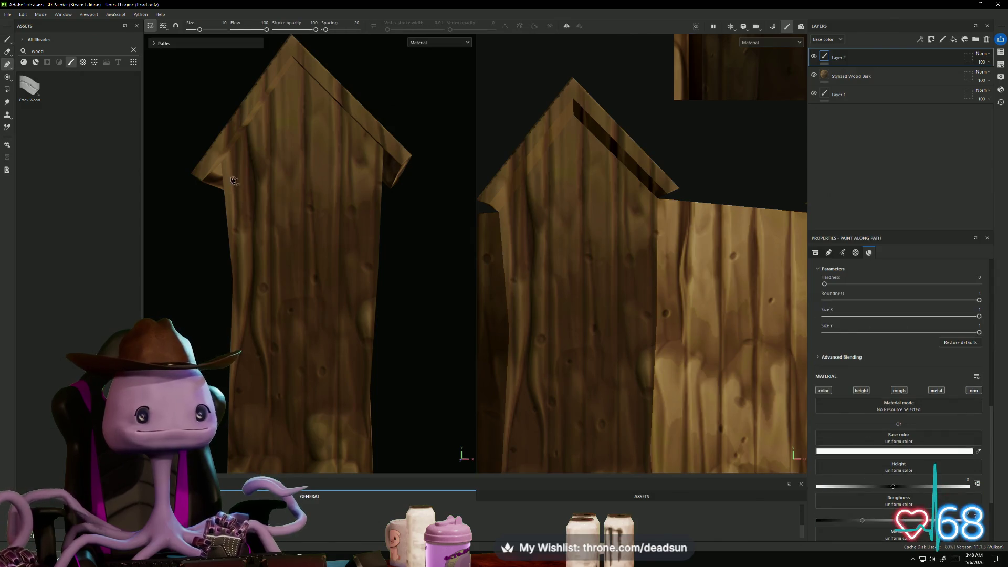
pyautogui.click(901, 451)
pyautogui.moveTo(824, 402); pyautogui.dragTo(790, 428)
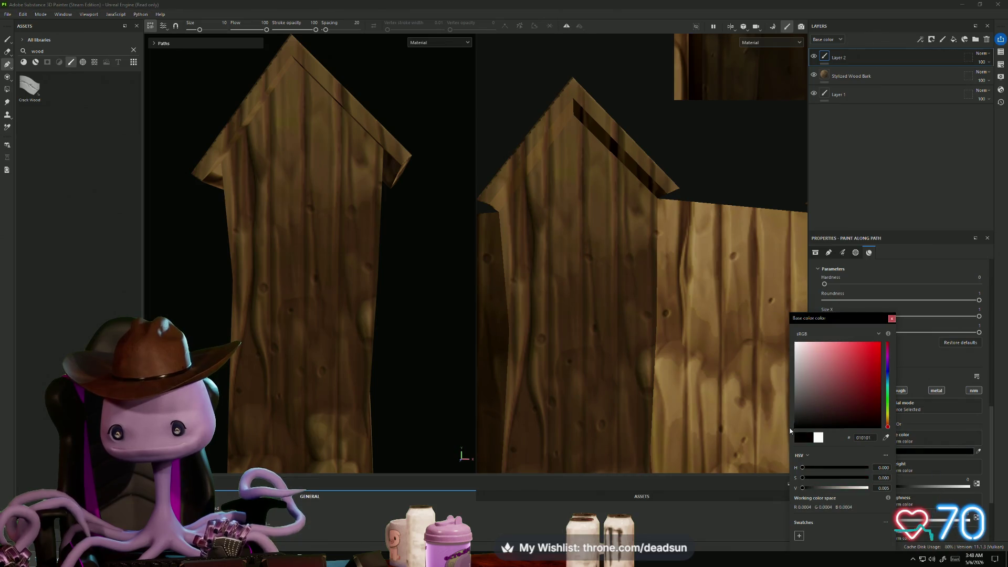
pyautogui.click(892, 318)
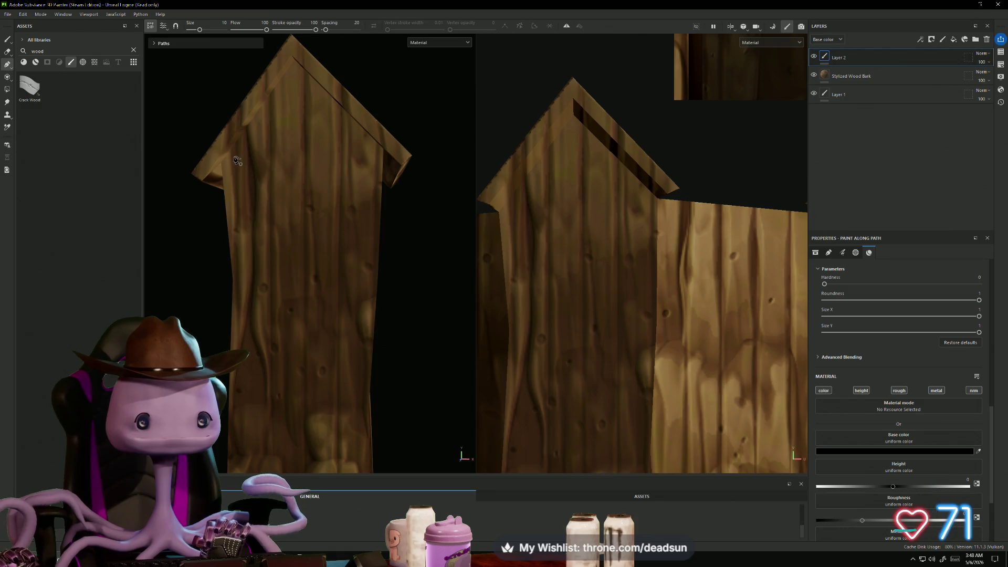
# Zoom in on the wooden wall and start a path near its top-left
pyautogui.scroll(2, 305, 178)
pyautogui.moveTo(351, 197)
pyautogui.keyDown('alt'); pyautogui.mouseDown()
pyautogui.moveTo(403, 141)
pyautogui.moveTo(492, 188)
pyautogui.mouseUp(); pyautogui.keyUp('alt')
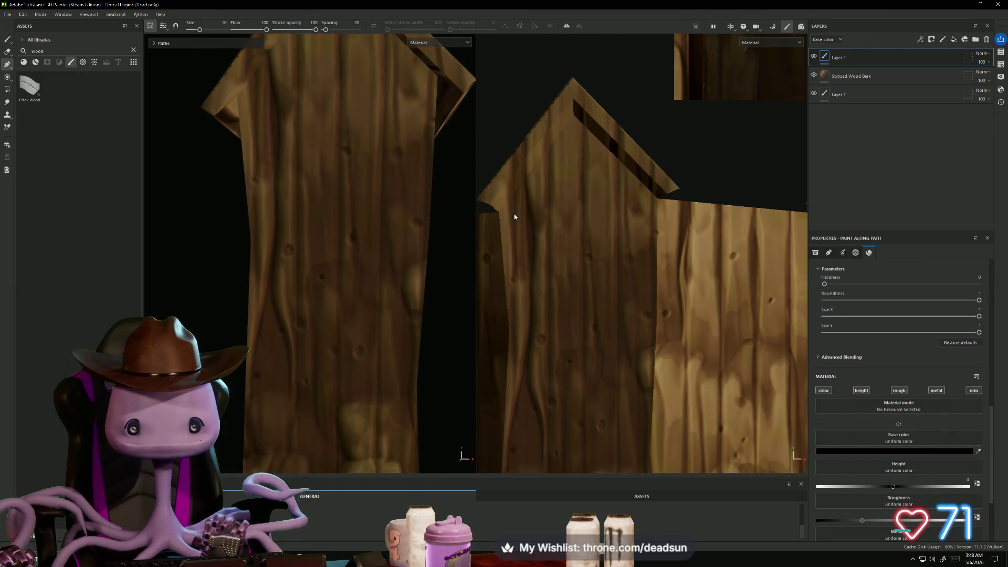
pyautogui.click(253, 93)
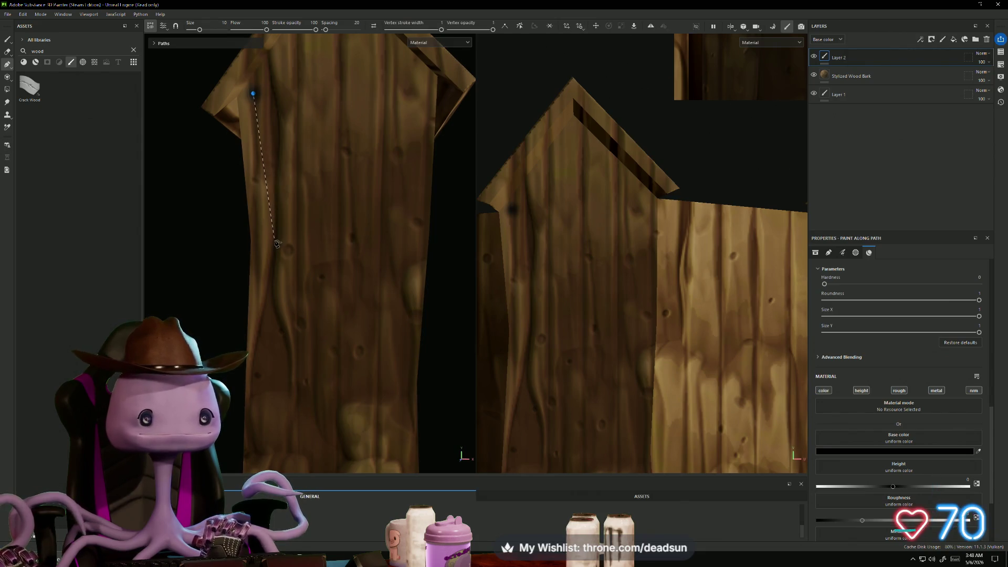
# Cancel the stray path, set brush size 2.94, and paint the door's left edge down
pyautogui.press('Escape')
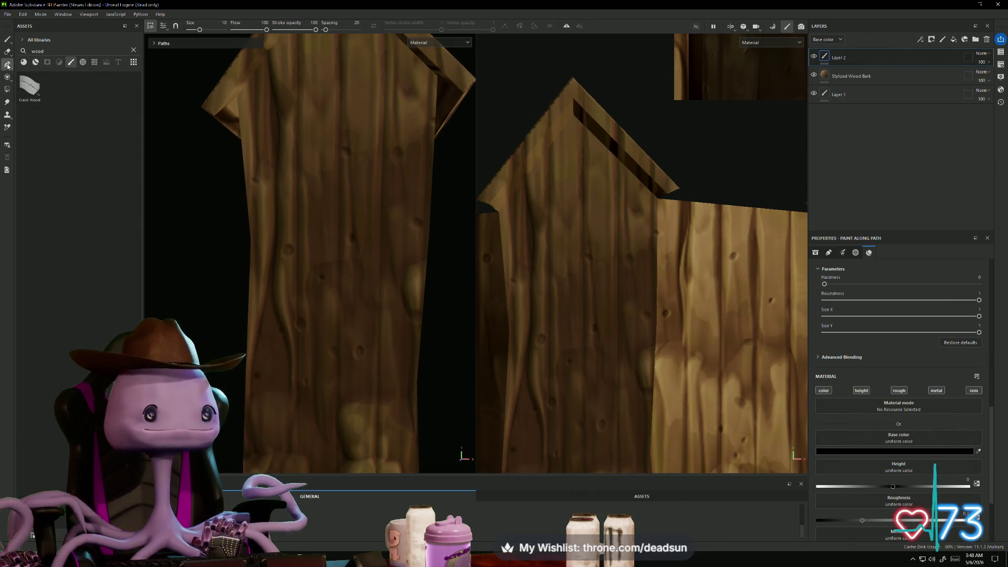
pyautogui.moveTo(201, 30); pyautogui.dragTo(195, 30)
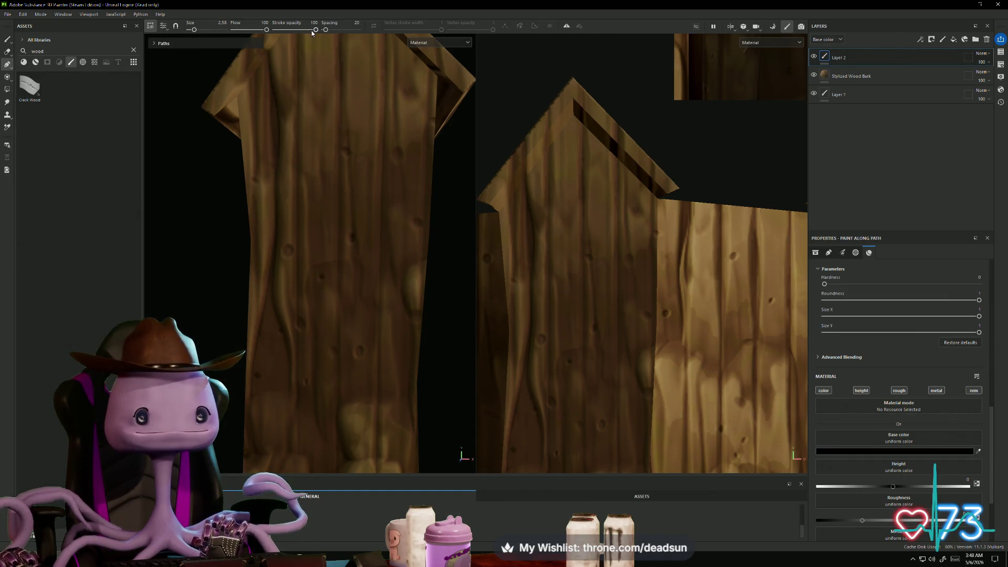
pyautogui.click(255, 96)
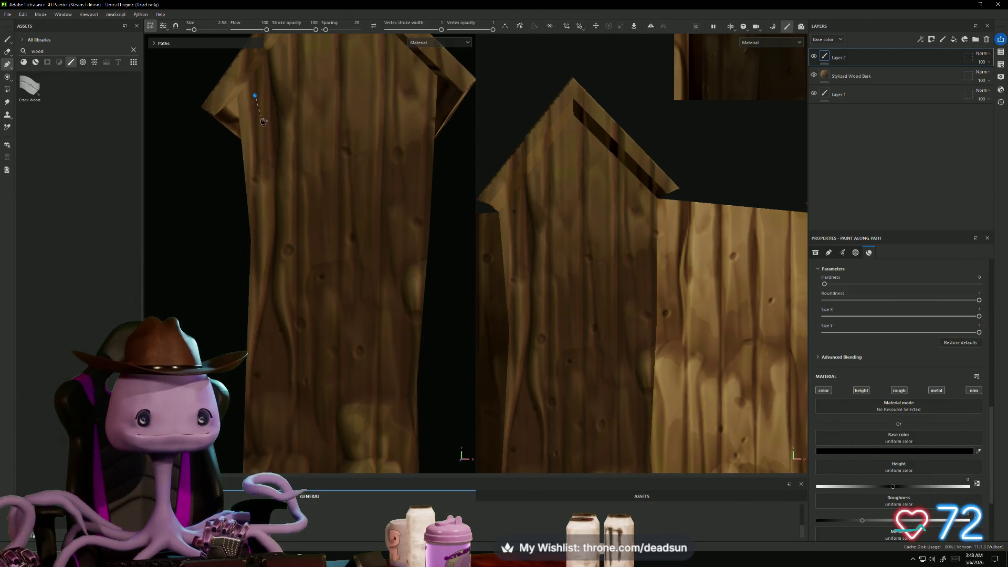
pyautogui.click(267, 244)
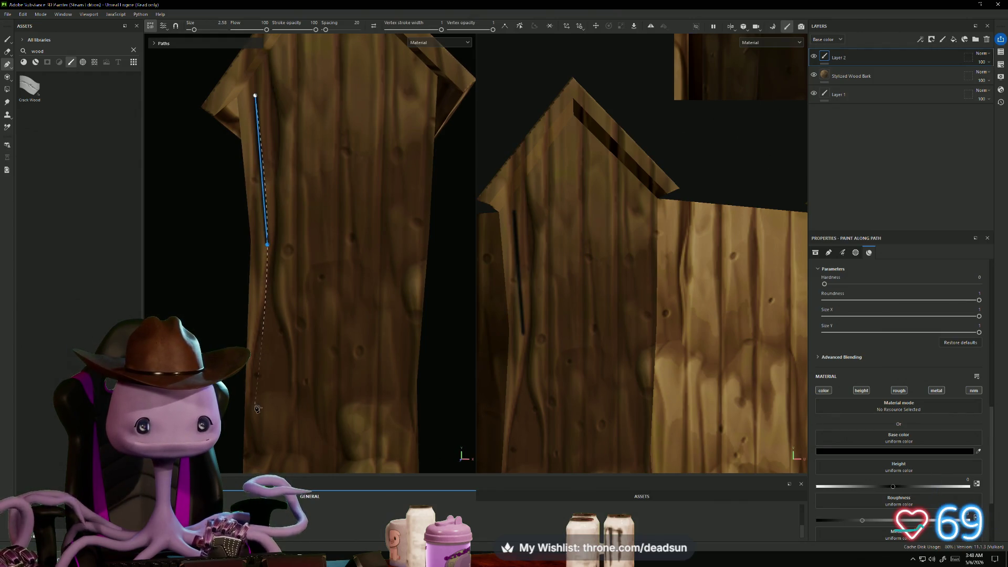
pyautogui.moveTo(259, 357); pyautogui.dragTo(284, 393, button='middle')
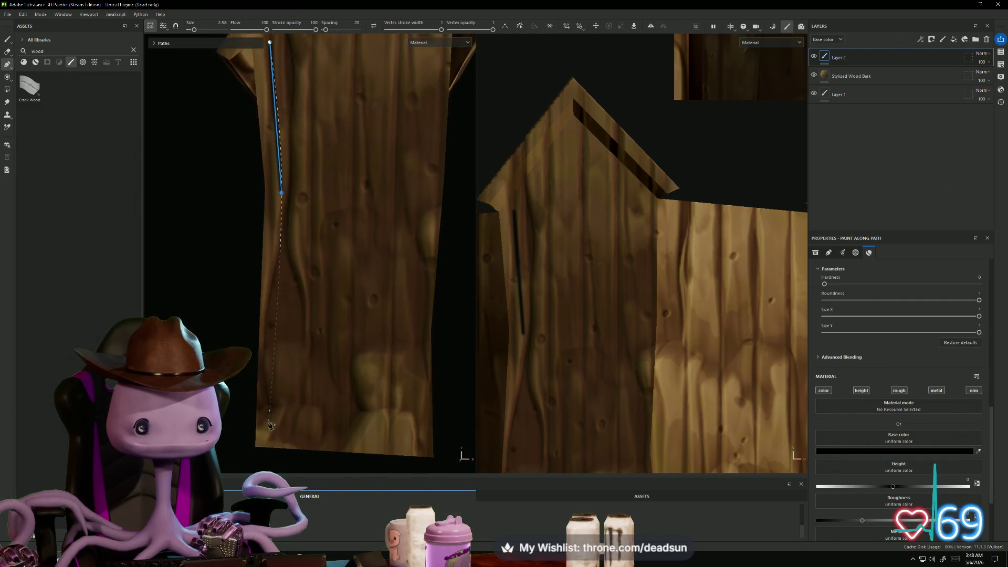
pyautogui.click(269, 432)
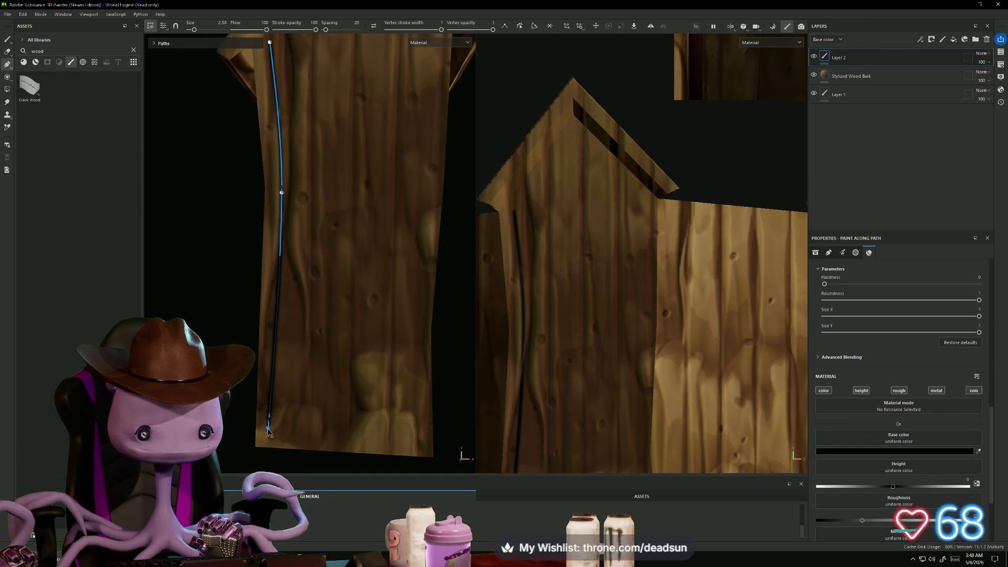
# Continue the outline along the bottom and right side to the roof, closing it
pyautogui.click(412, 437)
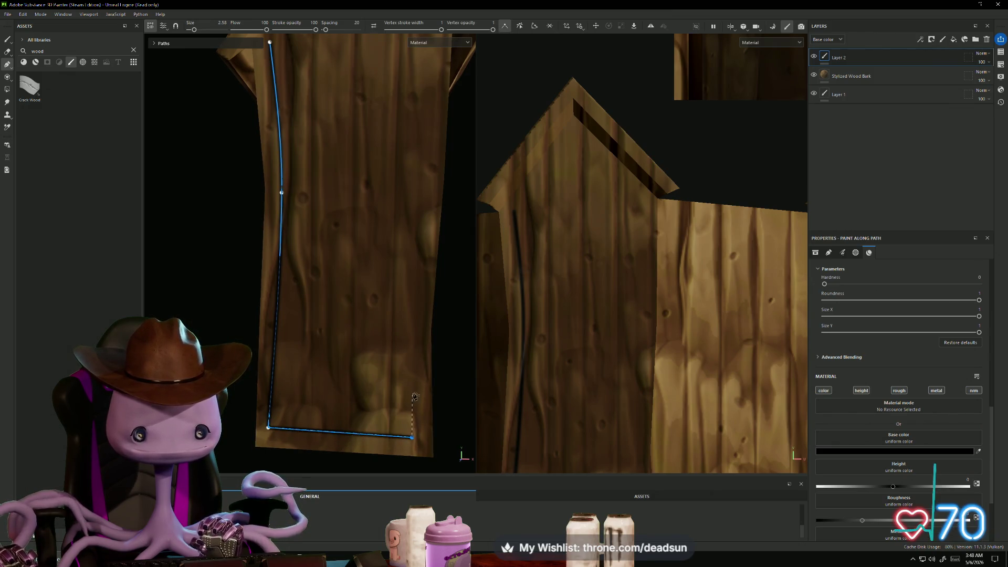
pyautogui.click(412, 333)
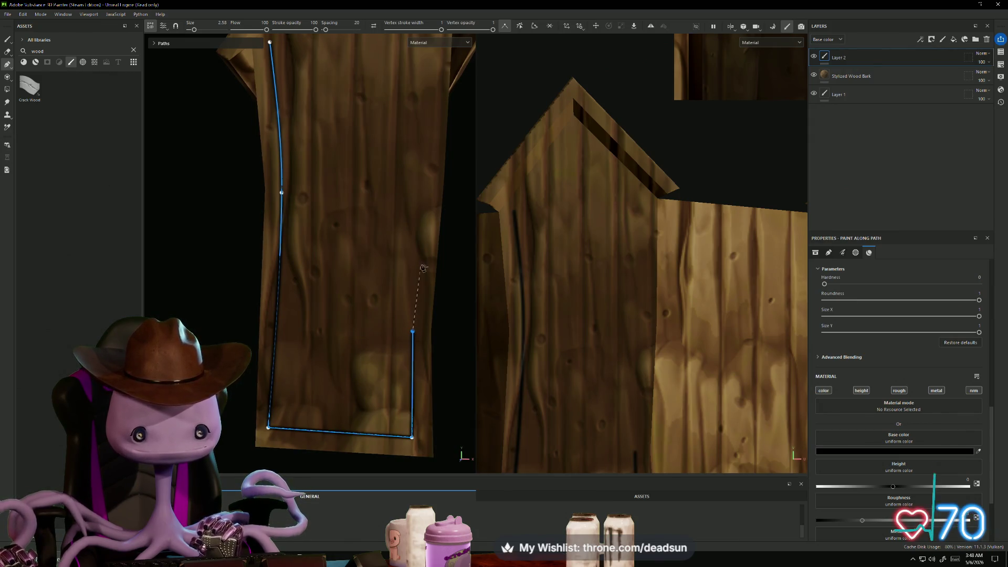
pyautogui.click(421, 195)
pyautogui.keyDown('alt'); pyautogui.moveTo(421, 195); pyautogui.dragTo(417, 229, button='middle'); pyautogui.keyUp('alt')
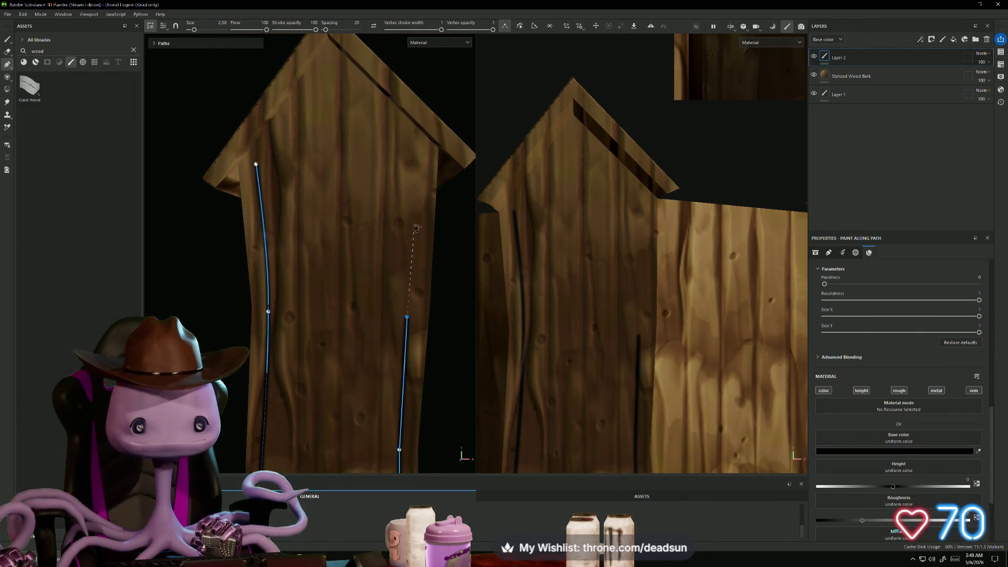
pyautogui.click(422, 157)
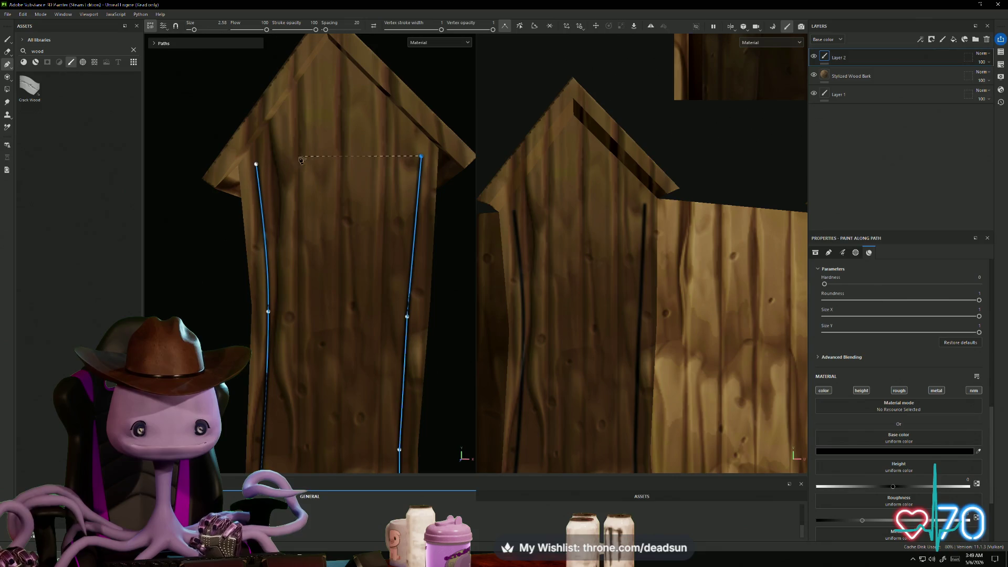
pyautogui.click(257, 164)
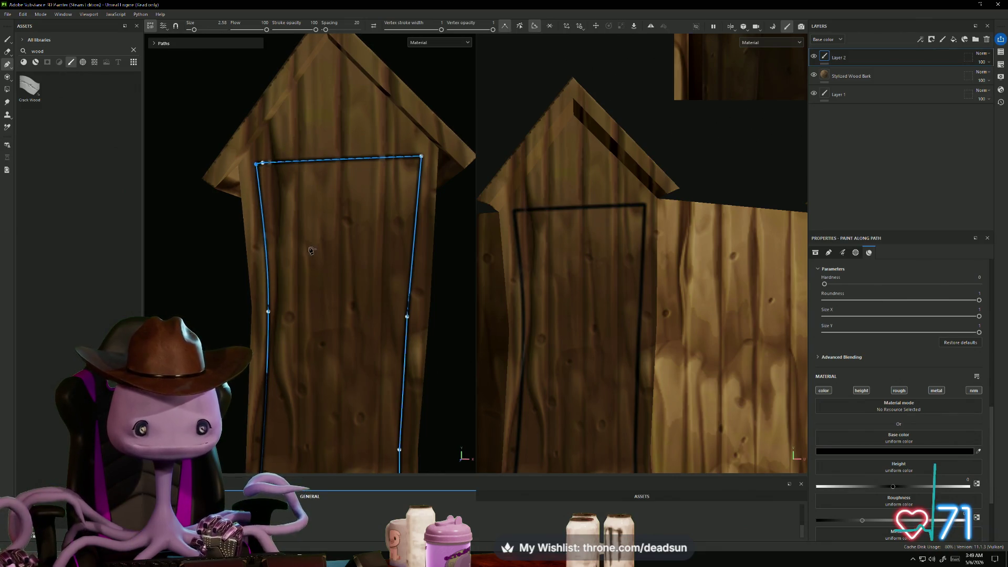
# Add paint layer Layer 3 and zoom out to view the whole outhouse
pyautogui.scroll(-5, 308, 248)
pyautogui.moveTo(331, 332)
pyautogui.keyDown('alt'); pyautogui.mouseDown()
pyautogui.moveTo(265, 337)
pyautogui.moveTo(383, 326)
pyautogui.moveTo(326, 326)
pyautogui.moveTo(319, 314)
pyautogui.moveTo(344, 319)
pyautogui.mouseUp(); pyautogui.keyUp('alt')
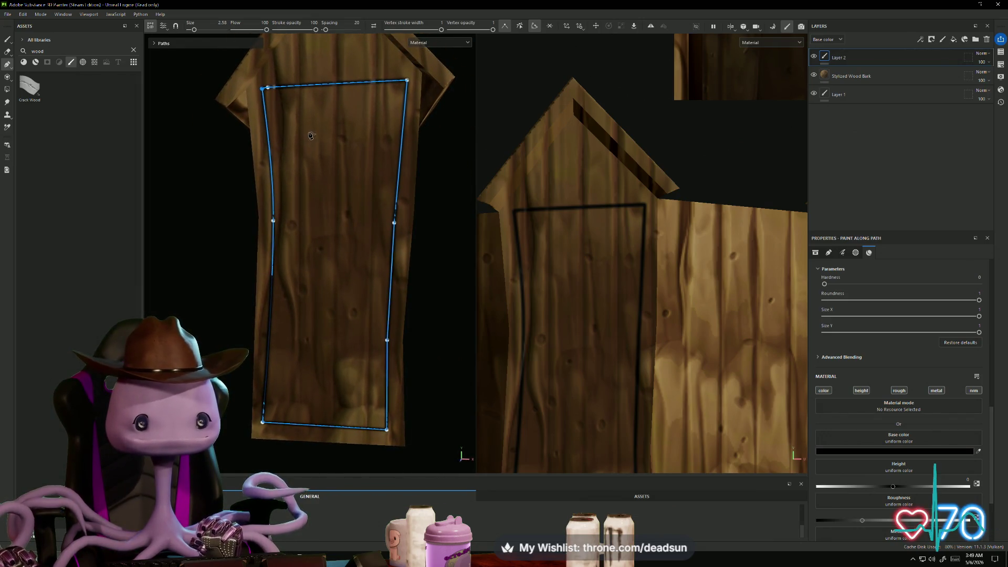
pyautogui.scroll(4, 321, 110)
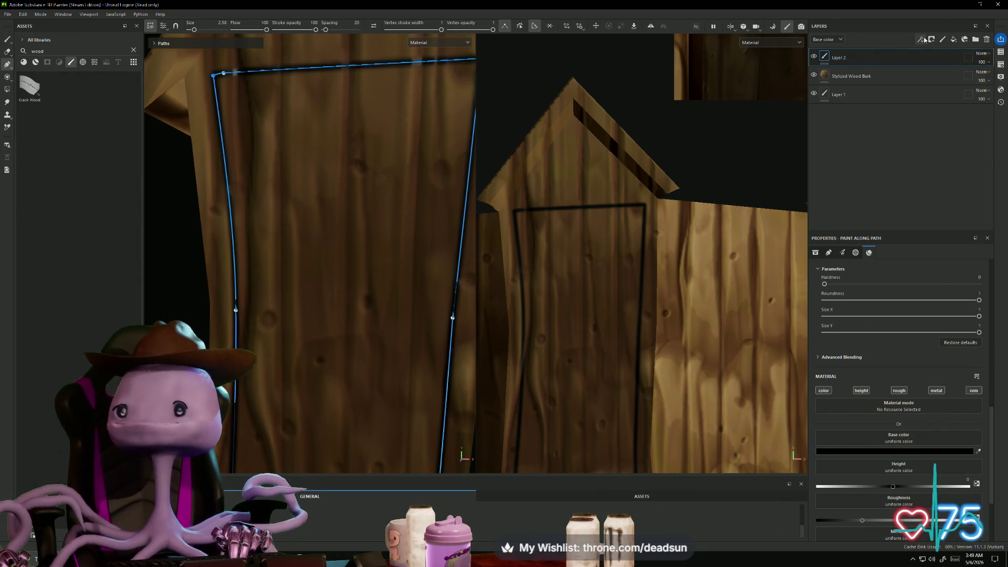
pyautogui.click(943, 41)
pyautogui.keyDown('alt'); pyautogui.moveTo(269, 108); pyautogui.dragTo(261, 279, button='right'); pyautogui.keyUp('alt')
pyautogui.moveTo(263, 181)
pyautogui.keyDown('alt'); pyautogui.mouseDown()
pyautogui.moveTo(155, 209)
pyautogui.moveTo(160, 218)
pyautogui.moveTo(234, 212)
pyautogui.moveTo(220, 209)
pyautogui.mouseUp(); pyautogui.keyUp('alt')
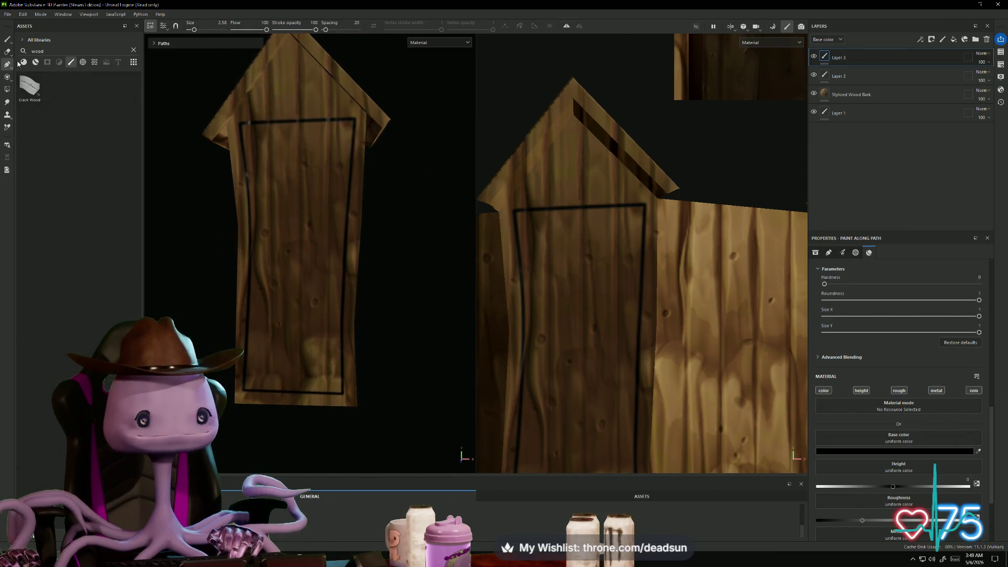
# Place a two-point path on the door, then undo both points
pyautogui.scroll(3, 306, 160)
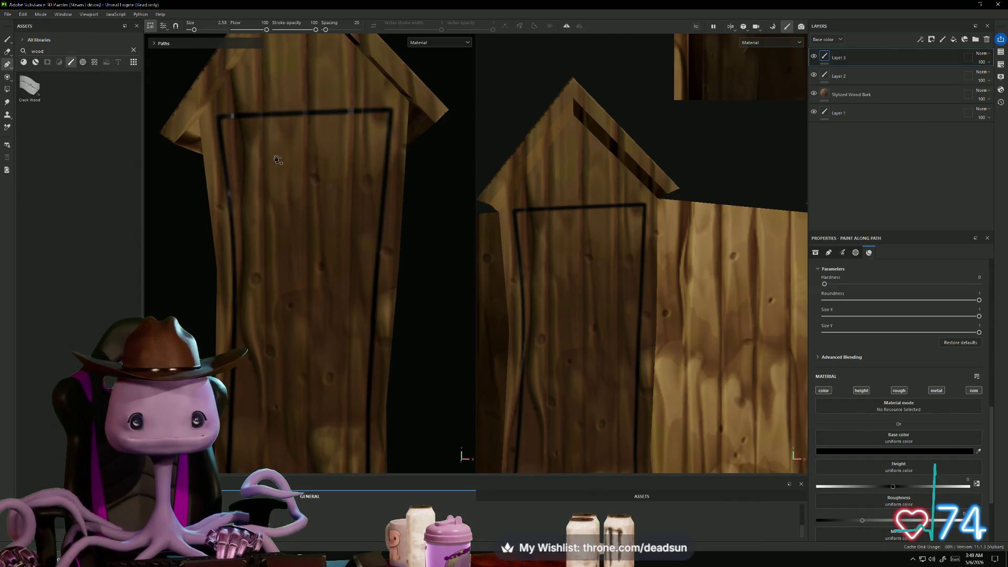
pyautogui.click(273, 158)
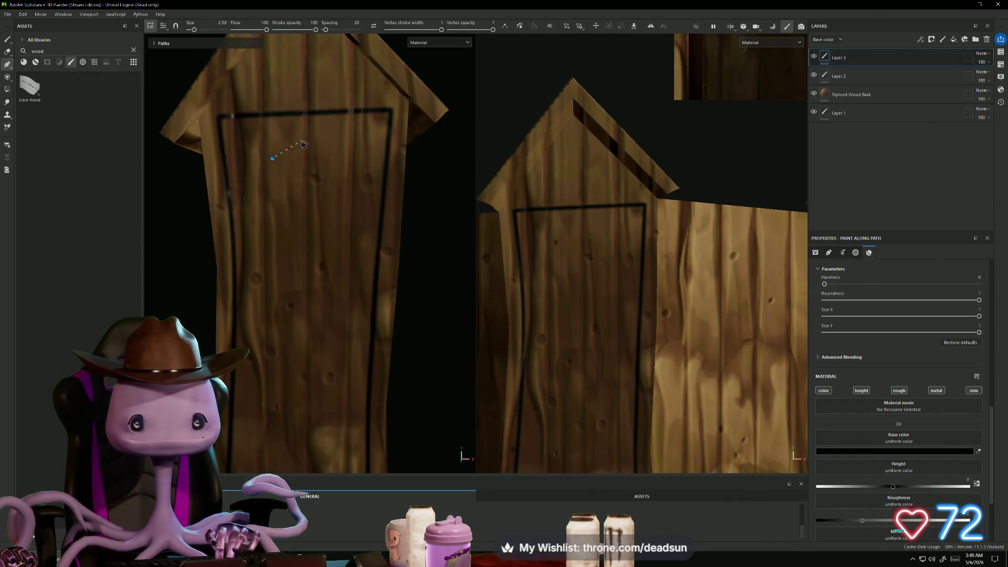
pyautogui.click(326, 161)
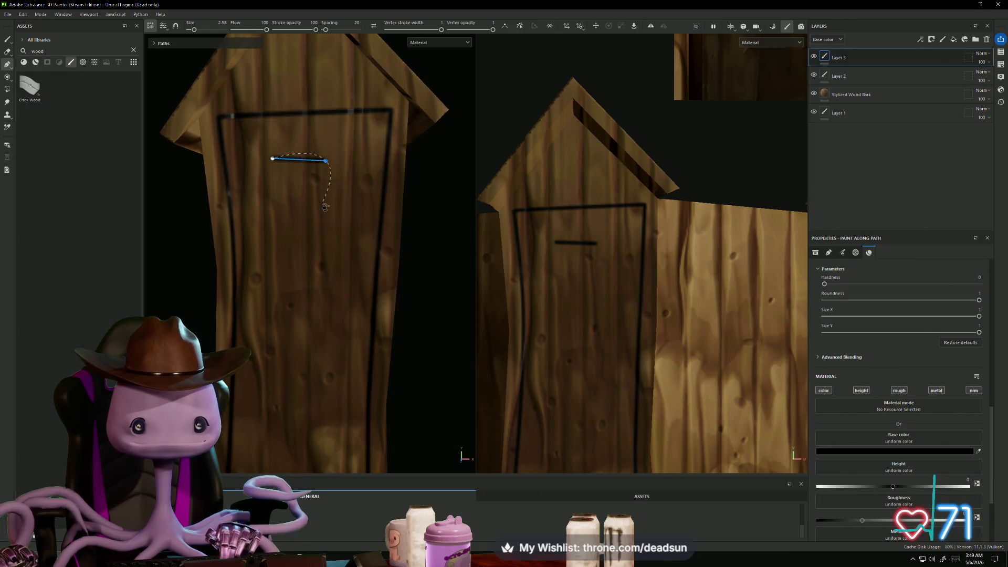
pyautogui.hotkey('ctrl', 'z')
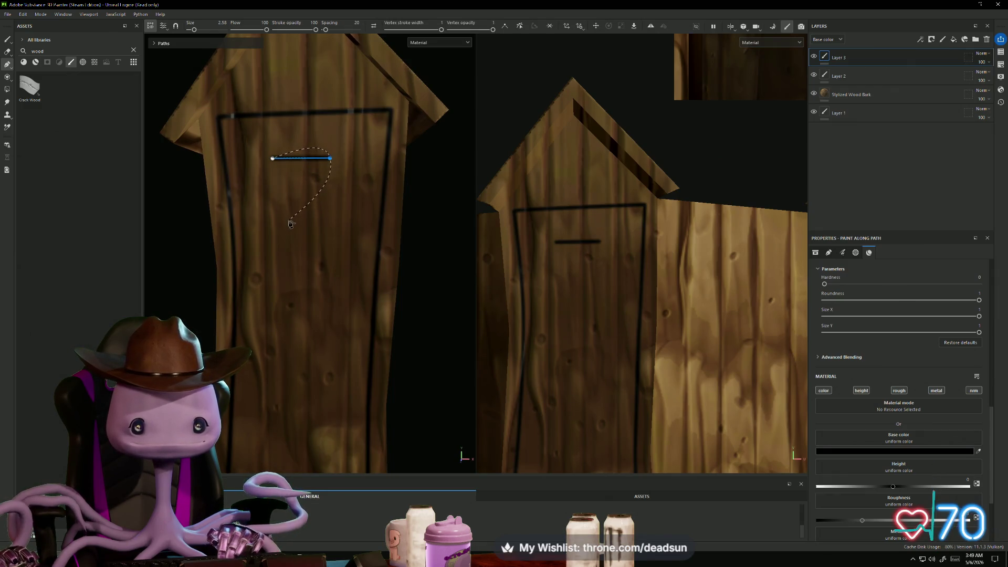
pyautogui.hotkey('ctrl', 'z')
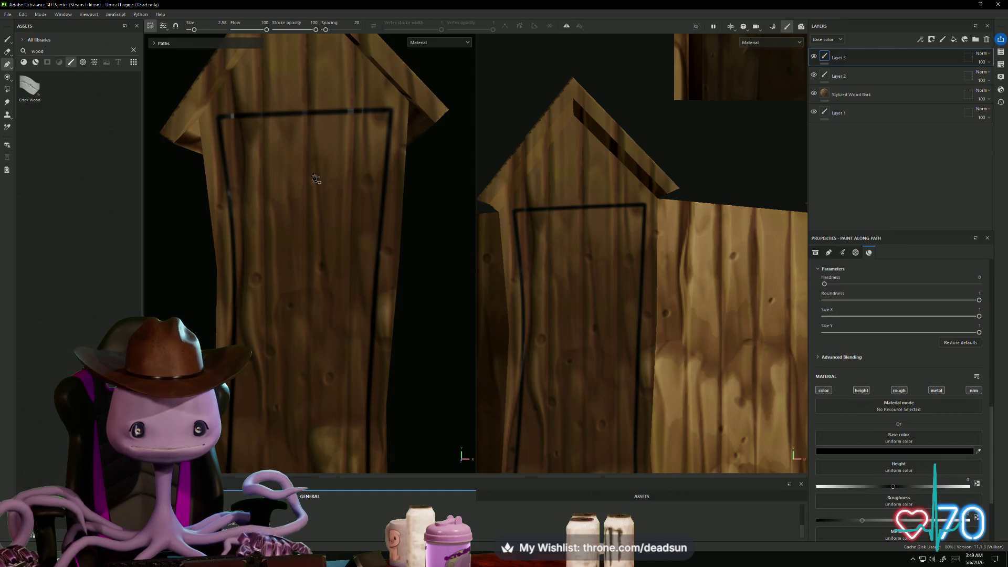
# Place moon path points on the door, then remove the extras leaving one slanted segment
pyautogui.click(270, 139)
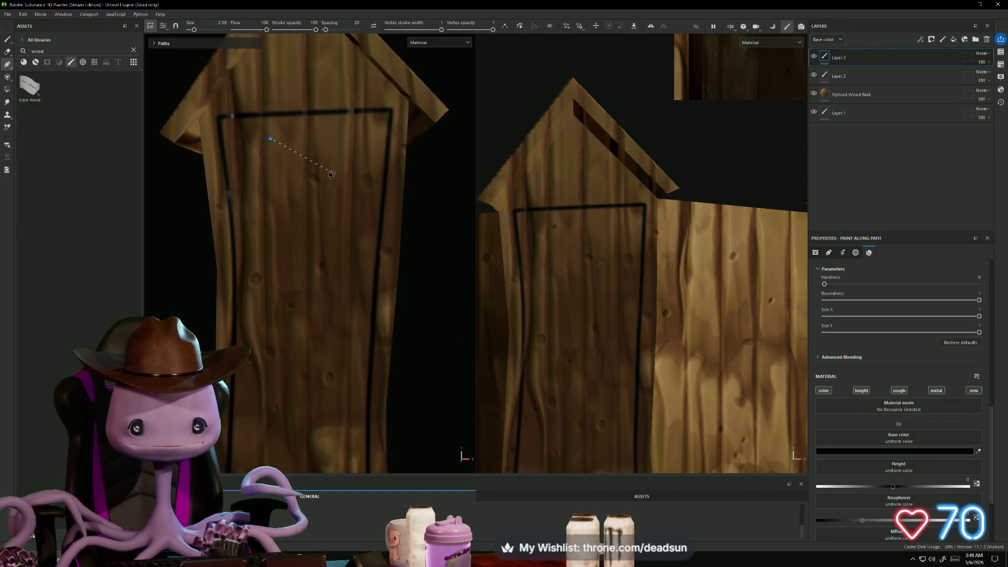
pyautogui.click(328, 170)
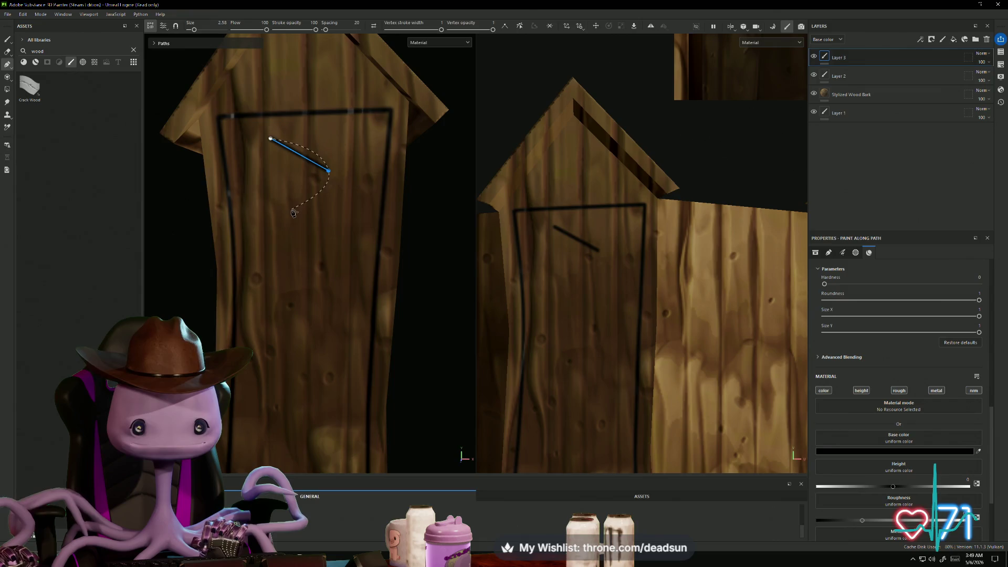
pyautogui.press('Delete')
pyautogui.click(343, 162)
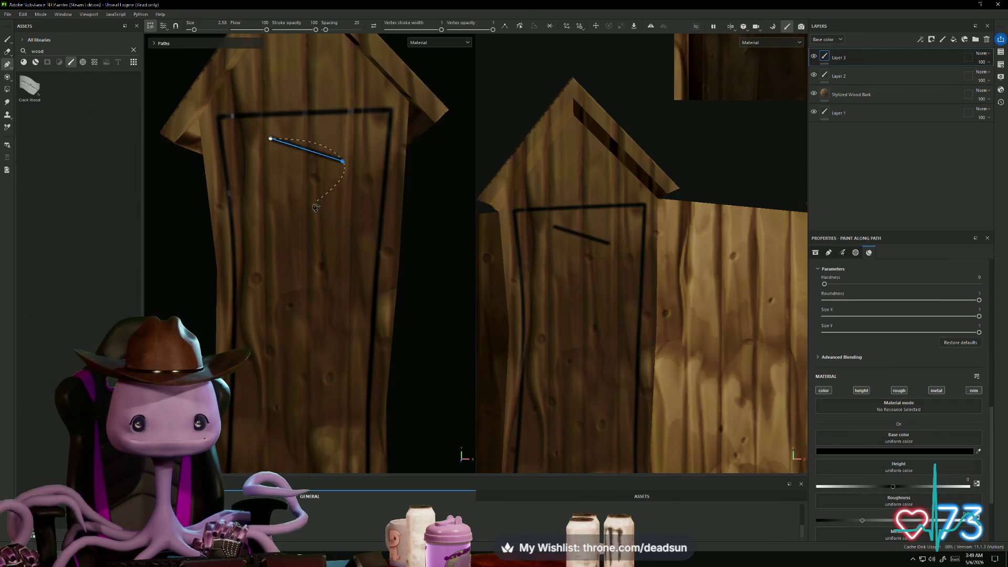
pyautogui.click(281, 210)
pyautogui.click(254, 196)
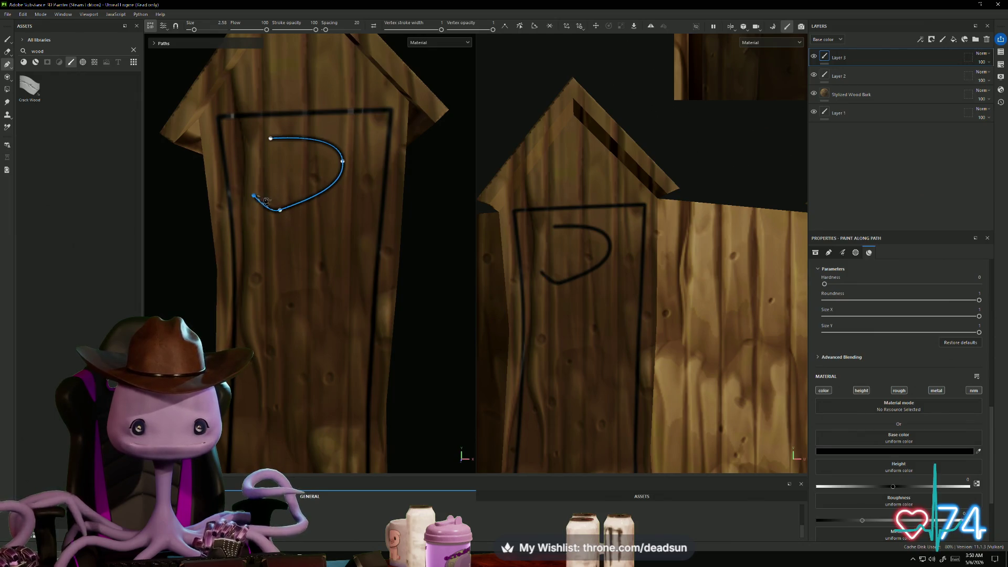
pyautogui.click(255, 198)
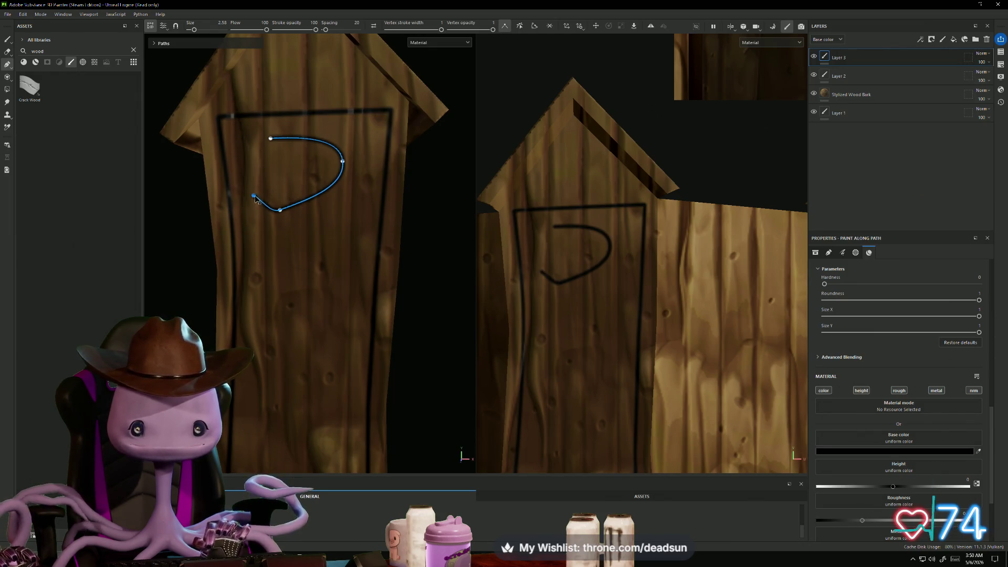
pyautogui.click(289, 194)
pyautogui.hotkey('ctrl', 'z')
pyautogui.hotkey('ctrl', 'z')
pyautogui.hotkey('ctrl', 'z')
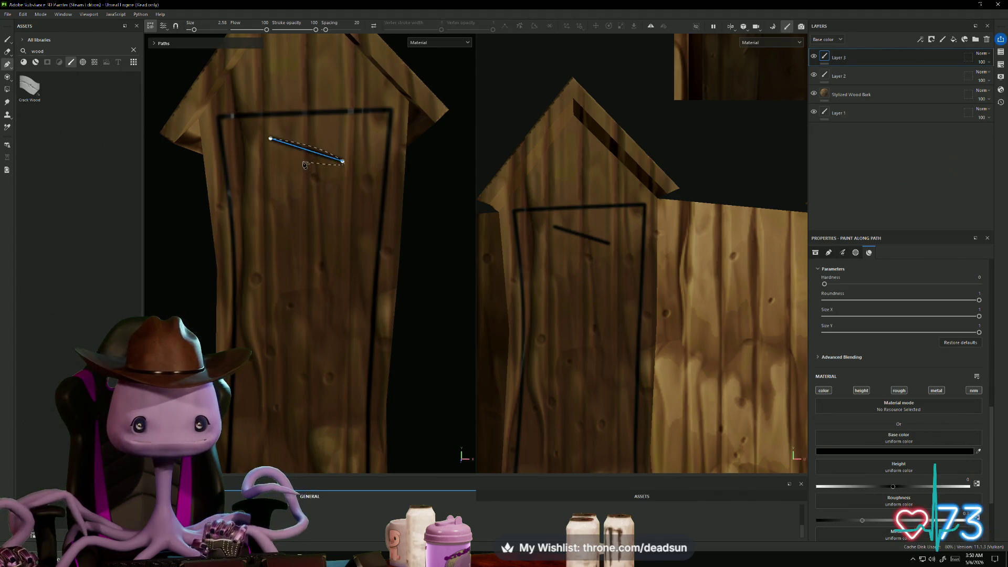
# Clear the leftover segment and click a closed loop path on the upper door
pyautogui.hotkey('ctrl', 'z')
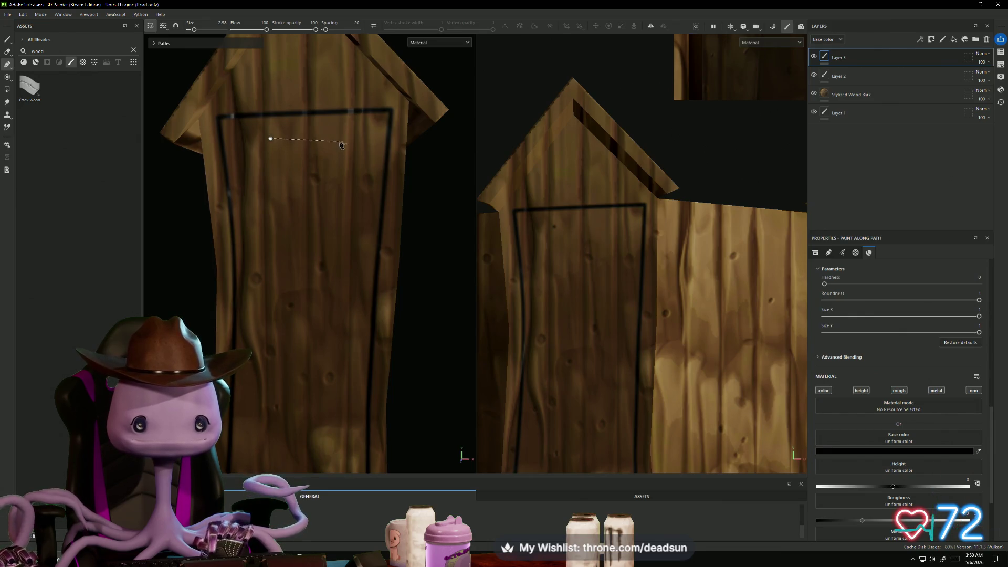
pyautogui.click(341, 138)
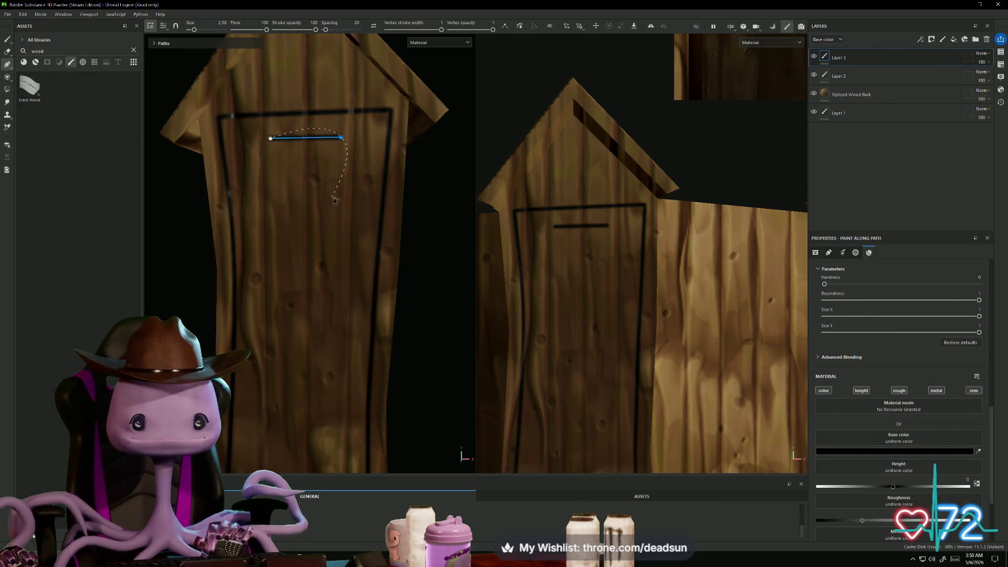
pyautogui.click(345, 173)
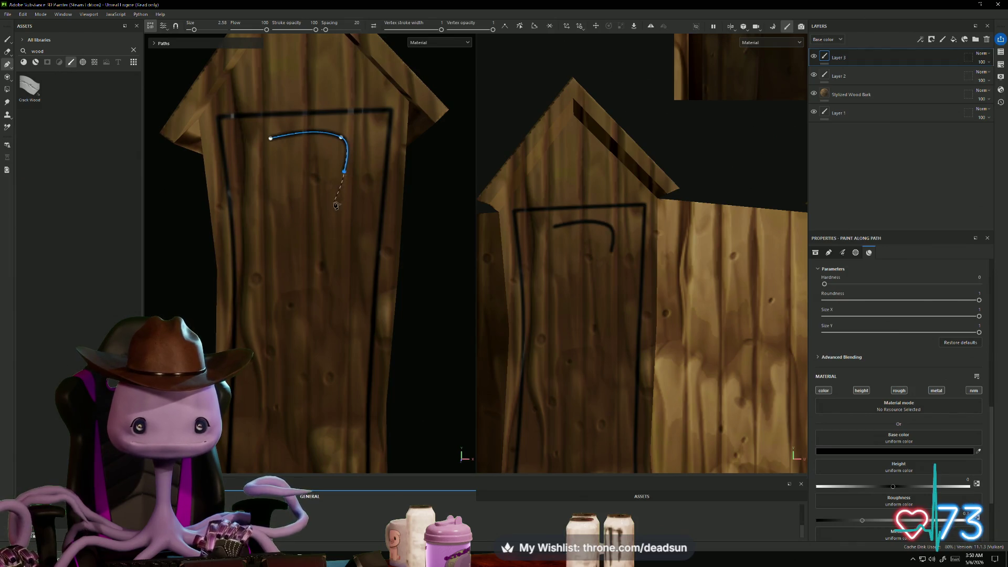
pyautogui.click(344, 206)
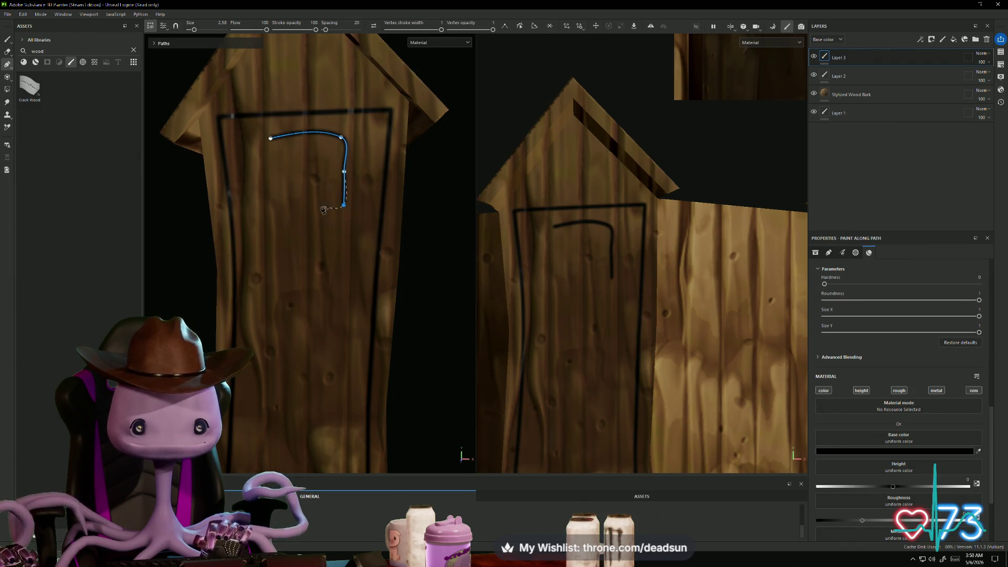
pyautogui.click(270, 206)
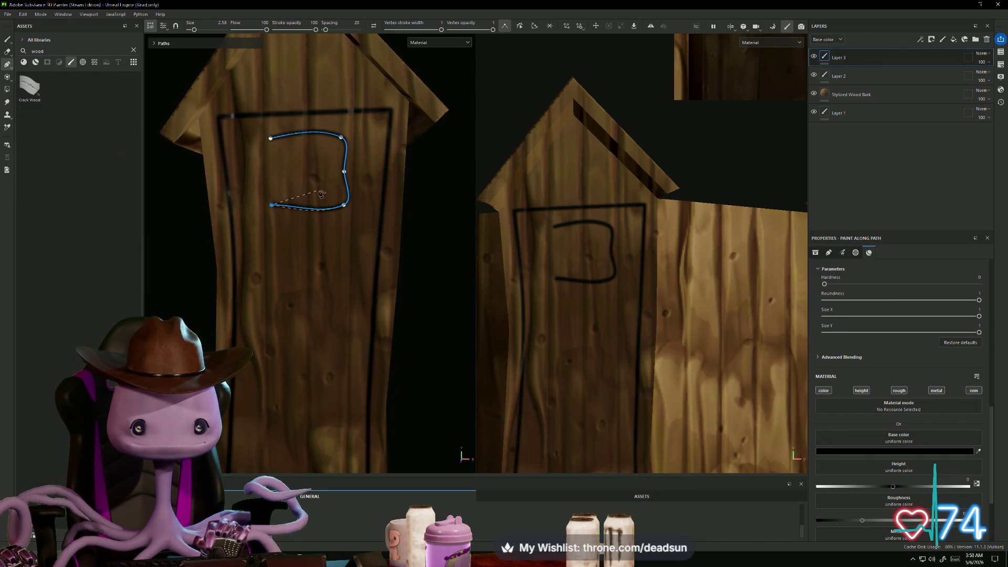
pyautogui.click(315, 176)
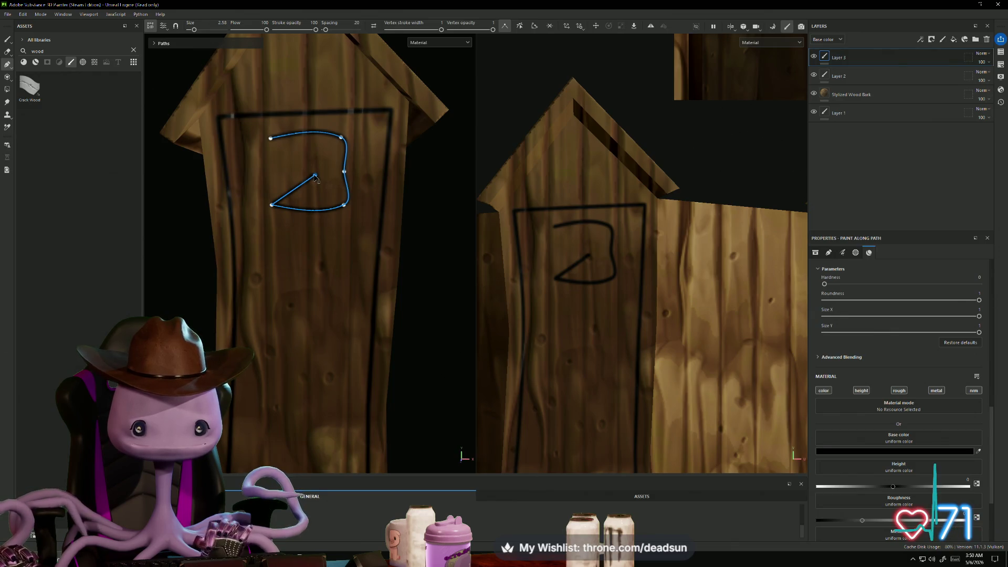
pyautogui.click(271, 141)
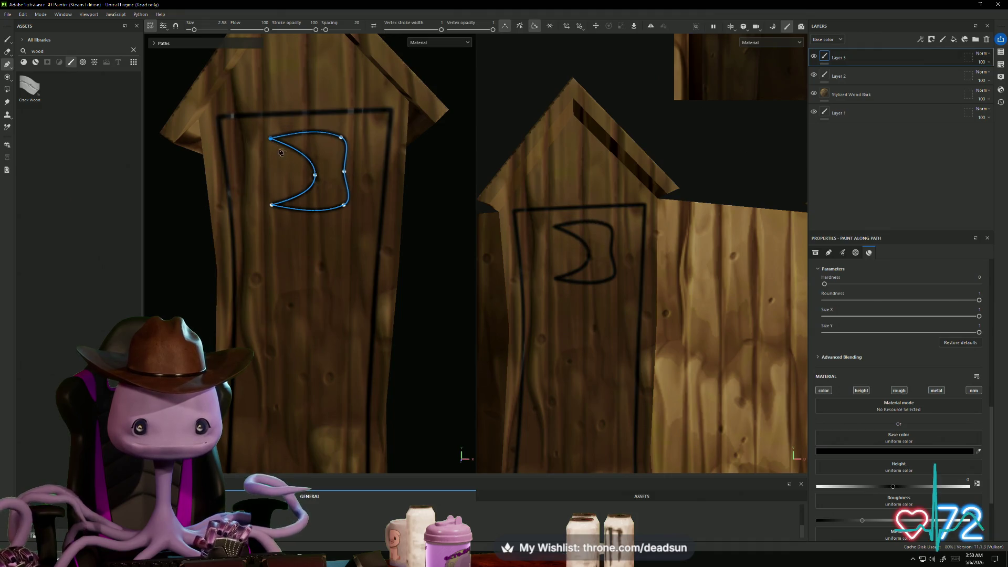
# Drag the loop's right side, inner point and lower tip into a crescent shape
pyautogui.moveTo(345, 174)
pyautogui.mouseDown()
pyautogui.moveTo(368, 176)
pyautogui.moveTo(342, 224)
pyautogui.mouseUp()
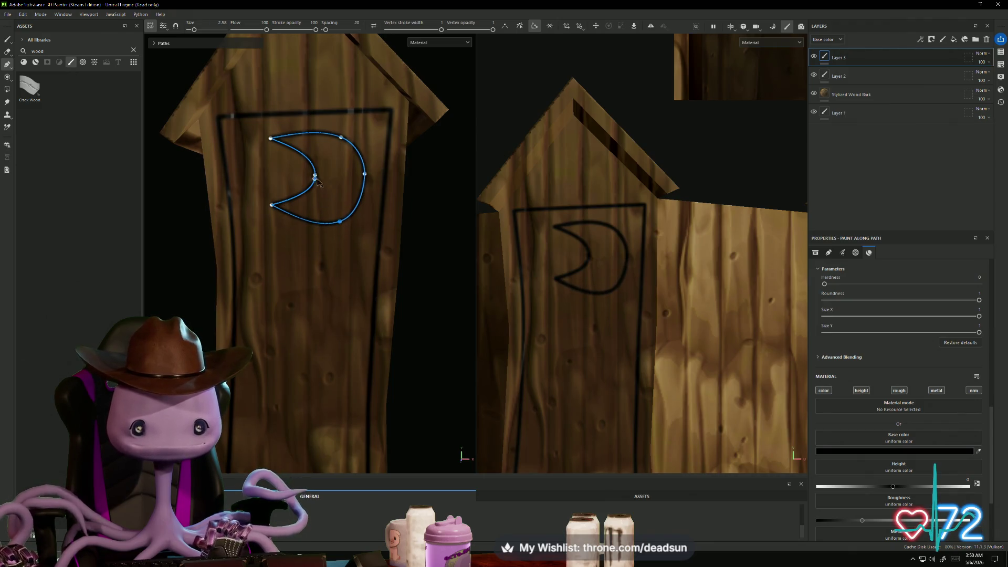
pyautogui.moveTo(316, 175); pyautogui.dragTo(331, 180)
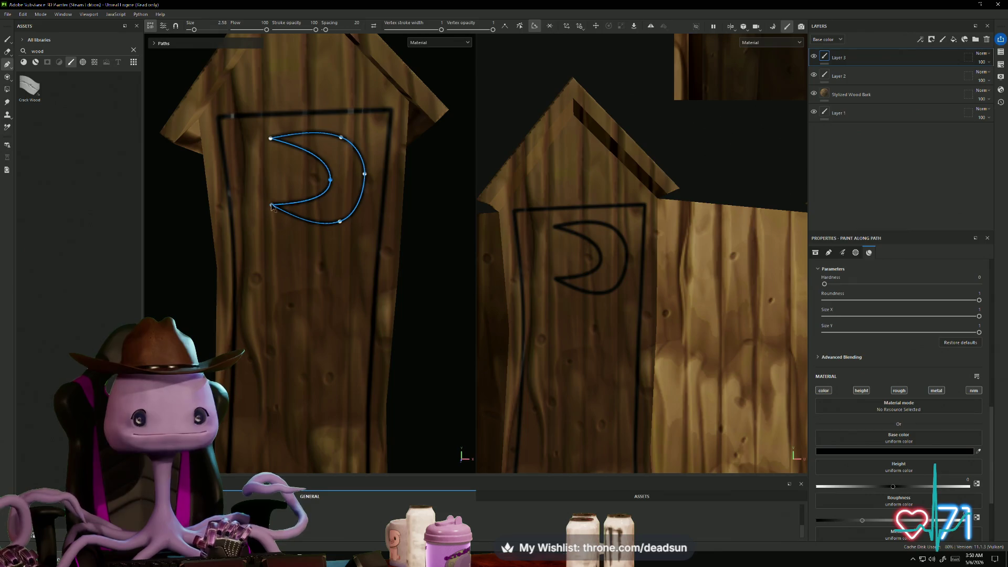
pyautogui.moveTo(271, 205); pyautogui.dragTo(252, 195)
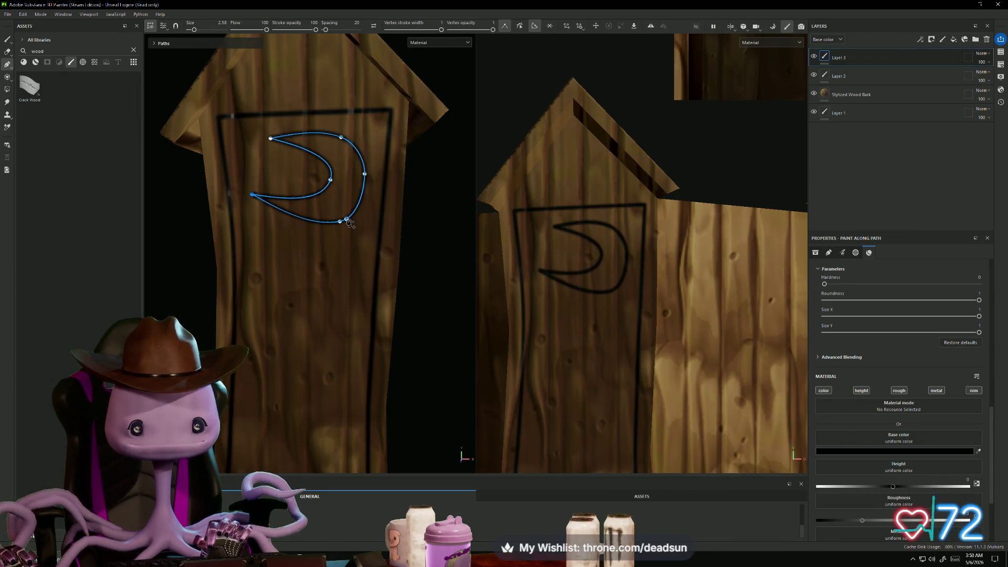
pyautogui.moveTo(347, 220); pyautogui.dragTo(319, 237)
pyautogui.moveTo(366, 174)
pyautogui.mouseDown()
pyautogui.moveTo(366, 198)
pyautogui.moveTo(316, 172)
pyautogui.moveTo(332, 188)
pyautogui.mouseUp()
pyautogui.moveTo(253, 196); pyautogui.dragTo(267, 195)
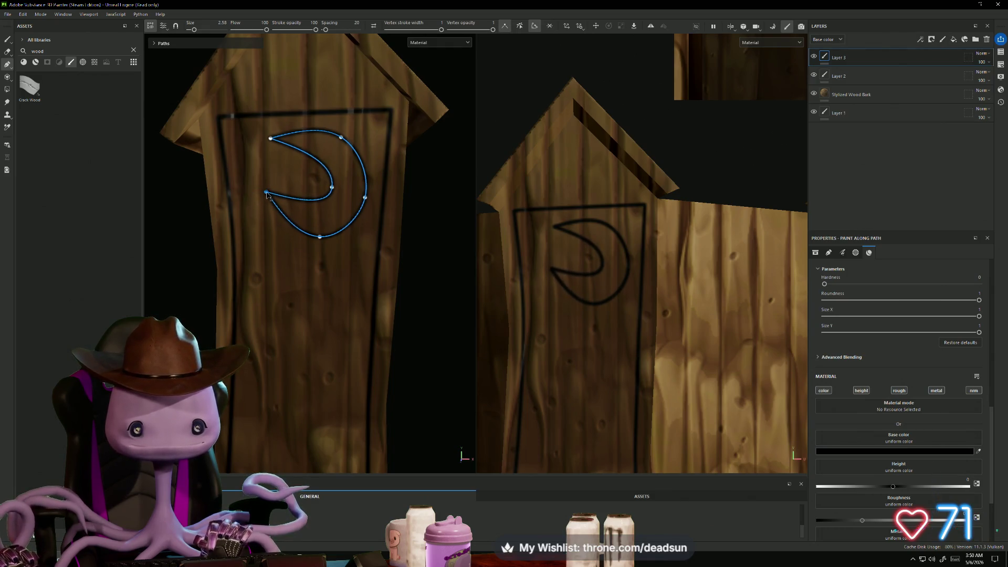
# Refine the crescent's top points, lower tip, inner curve and bottom curve
pyautogui.moveTo(319, 238); pyautogui.dragTo(307, 245)
pyautogui.moveTo(366, 201)
pyautogui.mouseDown()
pyautogui.moveTo(362, 210)
pyautogui.moveTo(325, 193)
pyautogui.mouseUp()
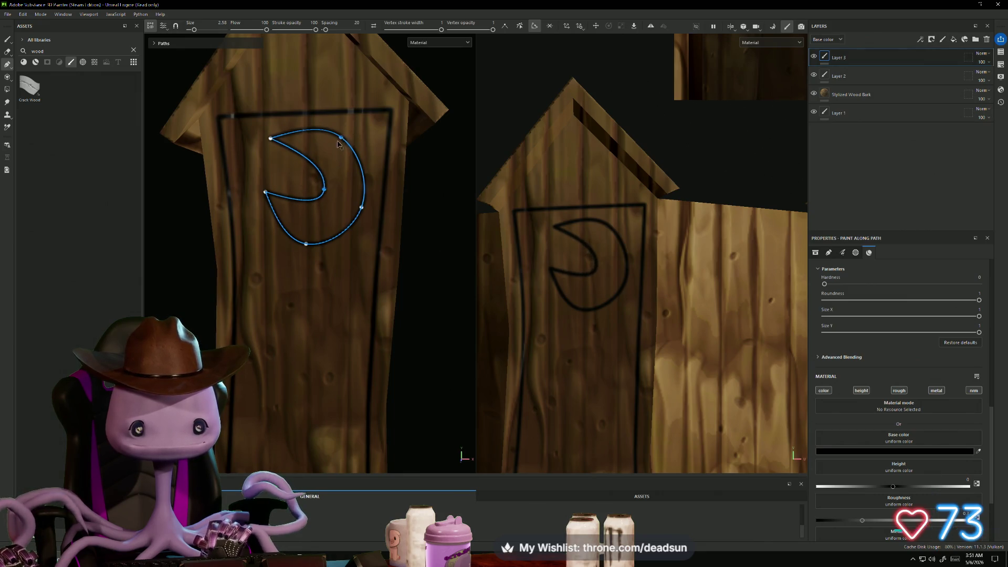
pyautogui.moveTo(341, 138); pyautogui.dragTo(337, 147)
pyautogui.moveTo(270, 138); pyautogui.dragTo(307, 149)
pyautogui.moveTo(266, 193); pyautogui.dragTo(275, 218)
pyautogui.moveTo(323, 193); pyautogui.dragTo(318, 195)
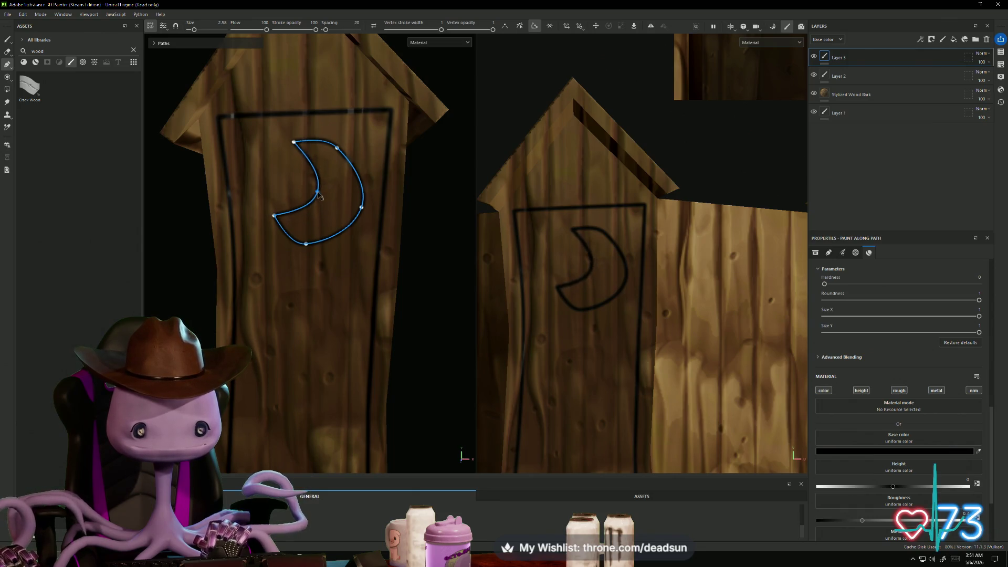
pyautogui.moveTo(308, 244)
pyautogui.mouseDown()
pyautogui.moveTo(354, 227)
pyautogui.moveTo(359, 200)
pyautogui.mouseUp()
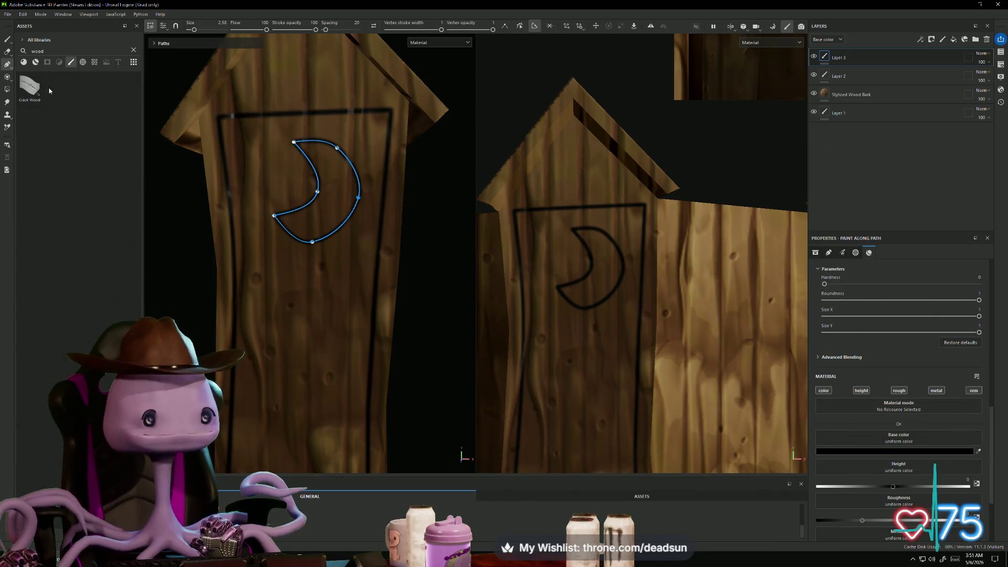
# Add Layer 4 and set the brush's base color to pure black (000000)
pyautogui.click(942, 42)
pyautogui.scroll(4, 329, 158)
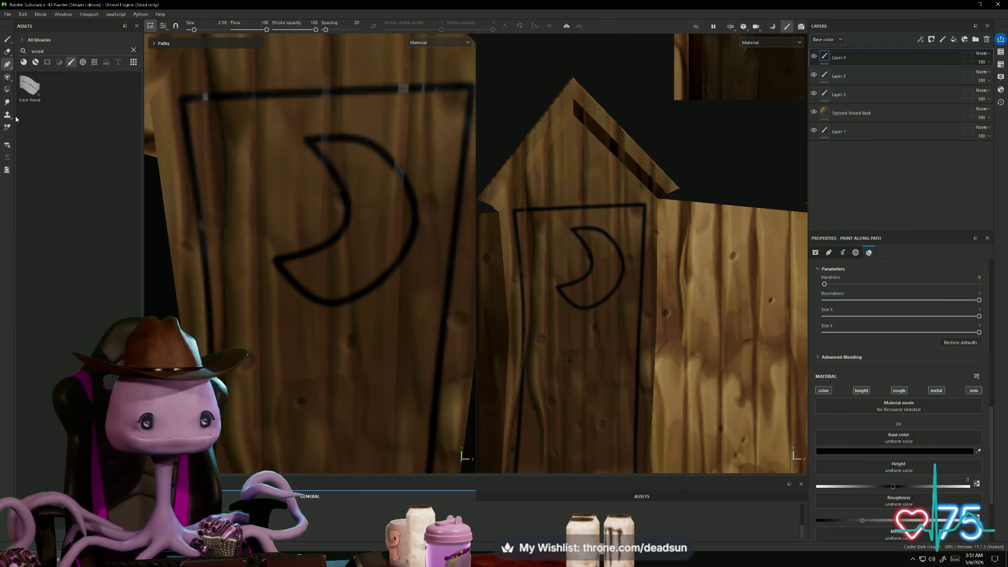
pyautogui.click(6, 39)
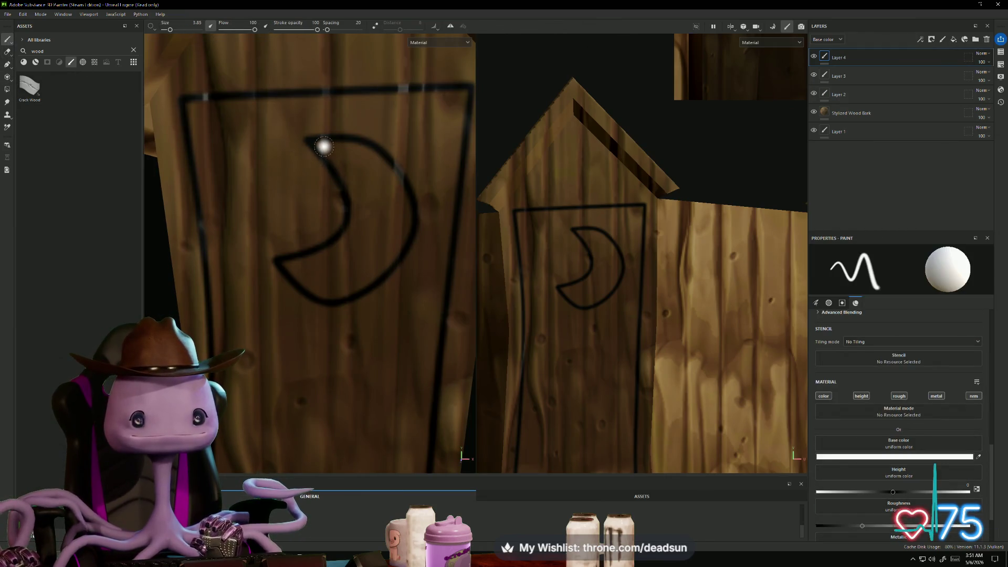
pyautogui.click(906, 457)
pyautogui.click(804, 428)
pyautogui.click(804, 429)
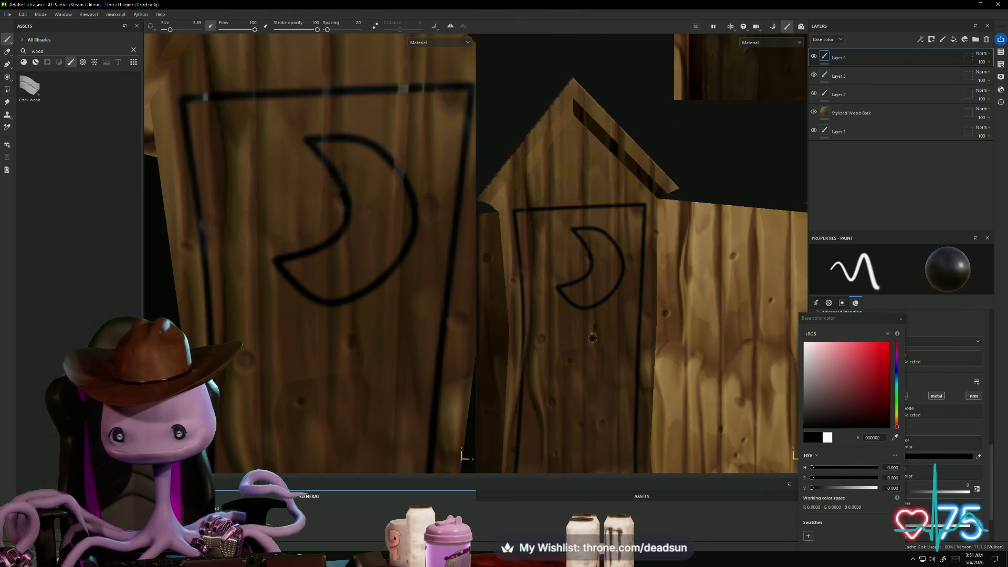
# Paint the crescent moon solid black, then erase the overflow on its lower horn
pyautogui.moveTo(326, 148)
pyautogui.mouseDown()
pyautogui.moveTo(372, 157)
pyautogui.moveTo(400, 189)
pyautogui.moveTo(363, 162)
pyautogui.moveTo(397, 217)
pyautogui.moveTo(337, 158)
pyautogui.moveTo(361, 238)
pyautogui.moveTo(342, 168)
pyautogui.moveTo(378, 225)
pyautogui.moveTo(402, 216)
pyautogui.moveTo(399, 187)
pyautogui.moveTo(401, 231)
pyautogui.moveTo(376, 265)
pyautogui.moveTo(405, 236)
pyautogui.moveTo(350, 286)
pyautogui.moveTo(380, 270)
pyautogui.moveTo(359, 284)
pyautogui.moveTo(308, 289)
pyautogui.moveTo(286, 265)
pyautogui.moveTo(363, 226)
pyautogui.moveTo(341, 244)
pyautogui.moveTo(361, 200)
pyautogui.moveTo(378, 250)
pyautogui.moveTo(388, 228)
pyautogui.moveTo(336, 281)
pyautogui.moveTo(300, 275)
pyautogui.moveTo(320, 286)
pyautogui.moveTo(333, 270)
pyautogui.moveTo(306, 266)
pyautogui.mouseUp()
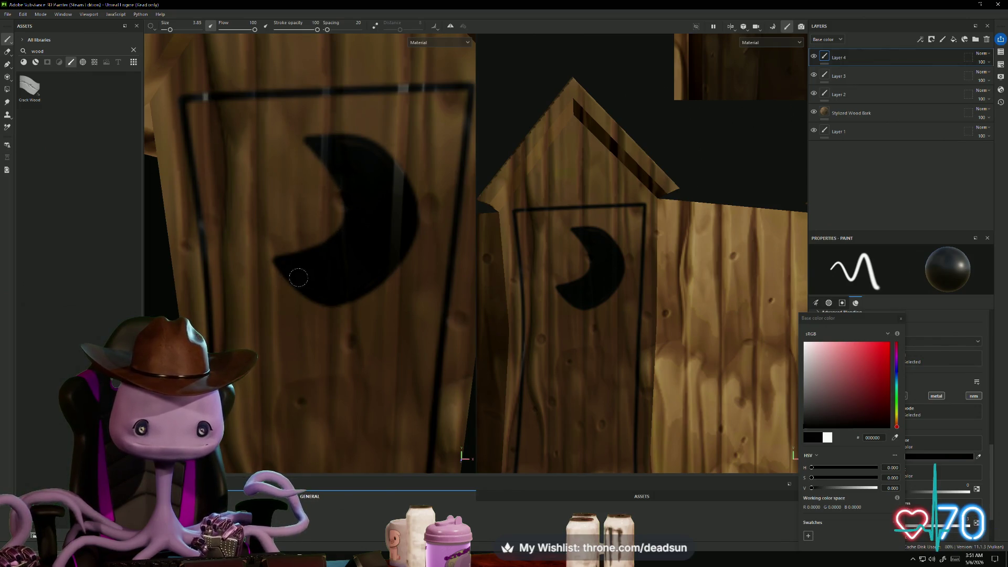
pyautogui.moveTo(286, 262)
pyautogui.mouseDown()
pyautogui.moveTo(269, 227)
pyautogui.moveTo(281, 259)
pyautogui.moveTo(291, 244)
pyautogui.moveTo(273, 231)
pyautogui.mouseUp()
pyautogui.press('e')
pyautogui.moveTo(269, 199)
pyautogui.mouseDown()
pyautogui.moveTo(277, 235)
pyautogui.moveTo(329, 241)
pyautogui.moveTo(342, 220)
pyautogui.moveTo(325, 177)
pyautogui.mouseUp()
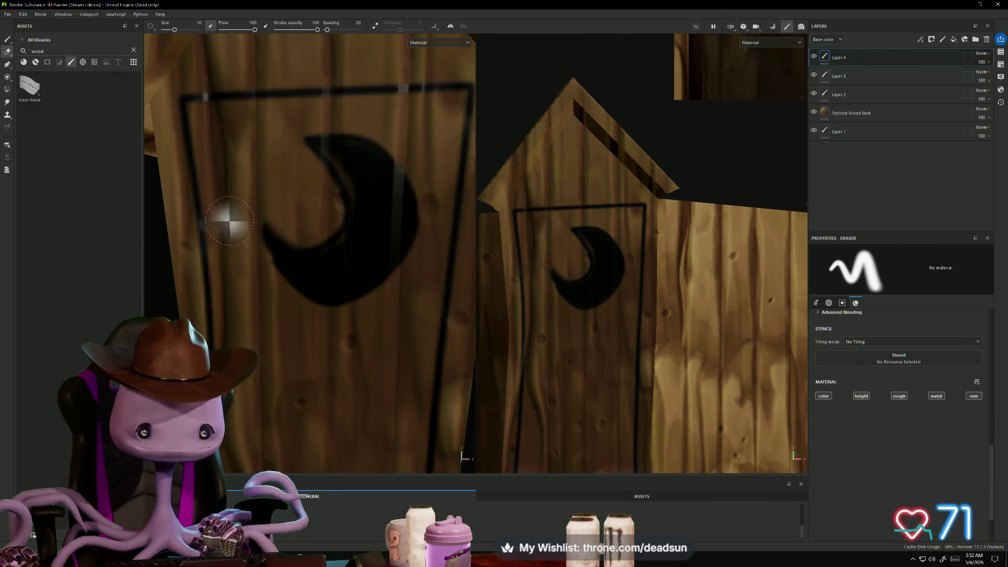
# Undo the eraser stroke on the moon and zoom out and back in to check it
pyautogui.hotkey('ctrl', 'z')
pyautogui.hotkey('ctrl', 'z')
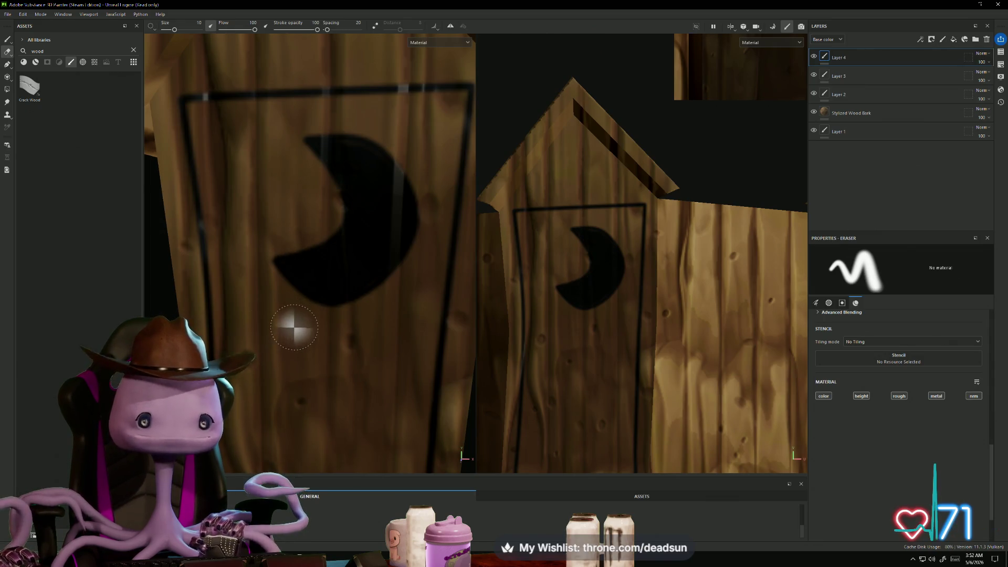
pyautogui.scroll(-5, 288, 340)
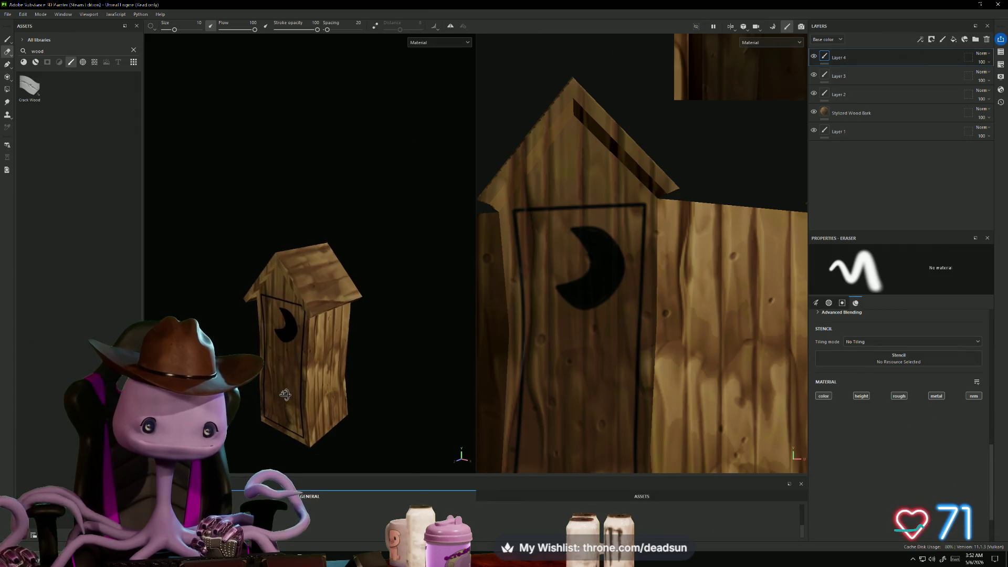
pyautogui.scroll(5, 295, 377)
pyautogui.scroll(3, 294, 370)
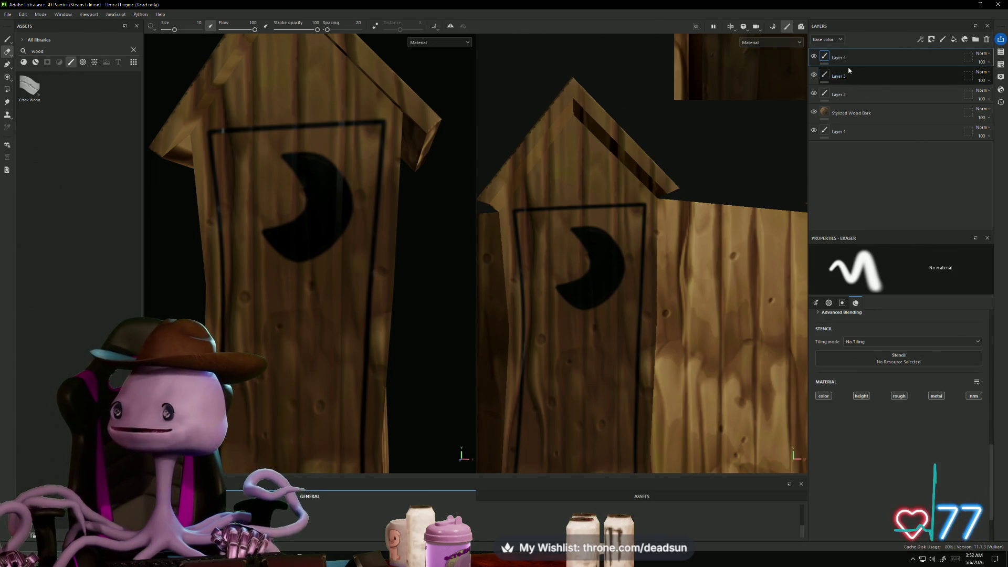
# On Layer 3, move and add moon path points to form a slimmer, better-curved crescent
pyautogui.click(871, 75)
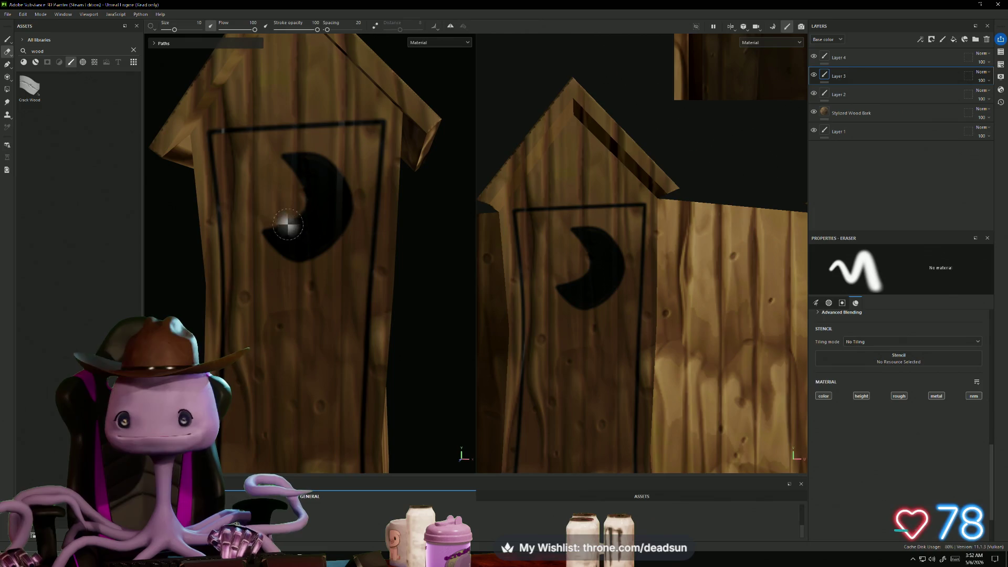
pyautogui.click(6, 64)
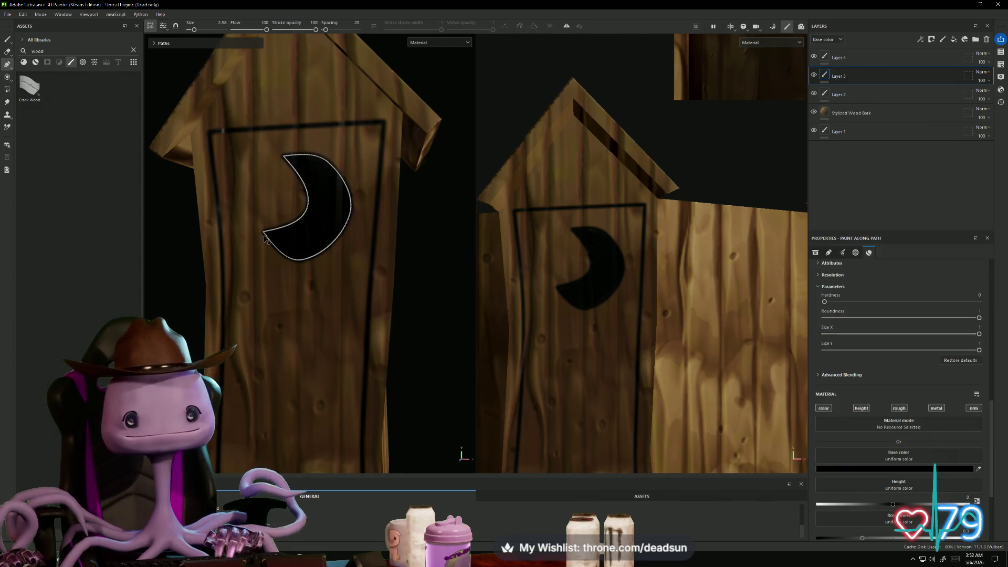
pyautogui.click(333, 245)
pyautogui.moveTo(337, 247); pyautogui.dragTo(337, 252)
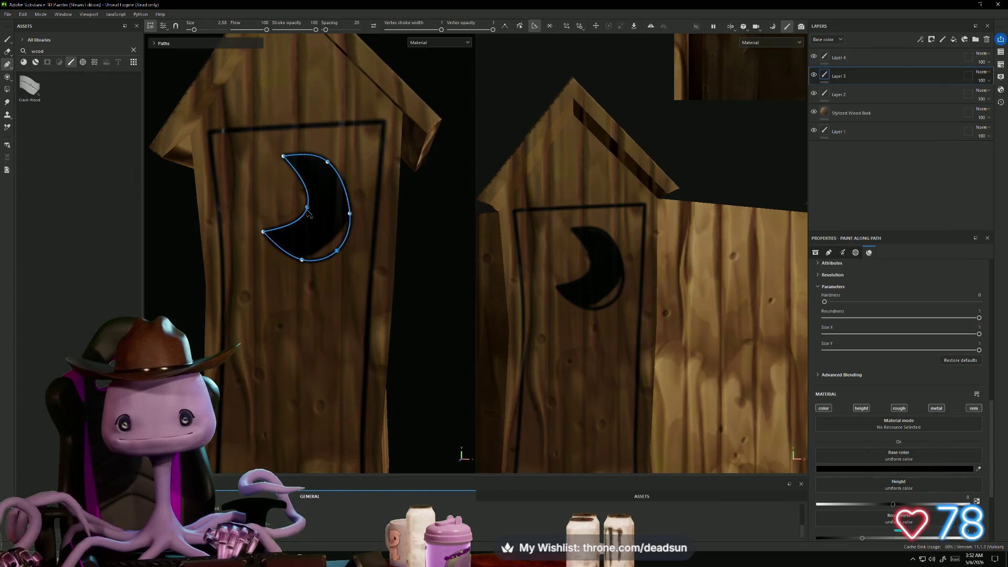
pyautogui.moveTo(310, 213); pyautogui.dragTo(316, 196)
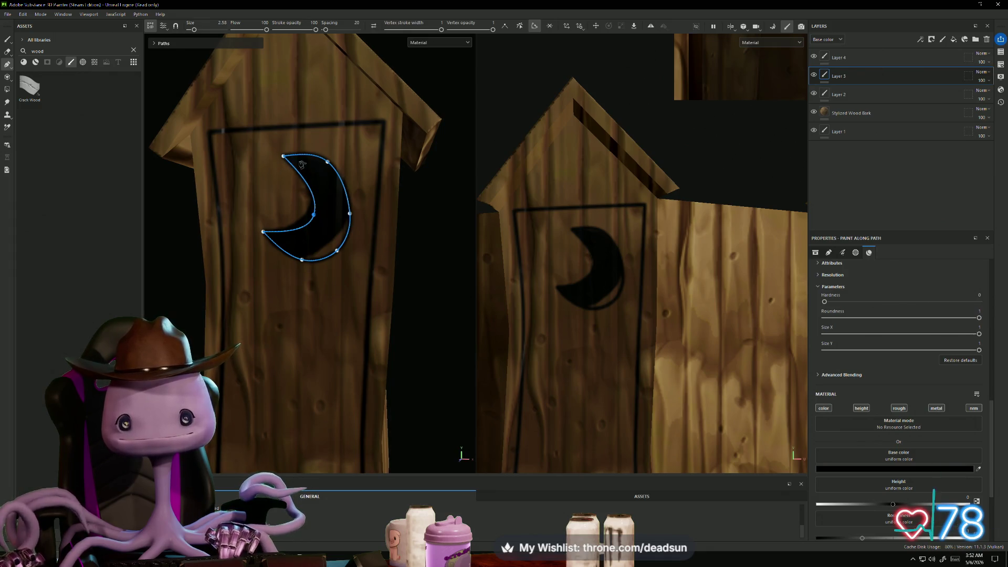
pyautogui.click(300, 177)
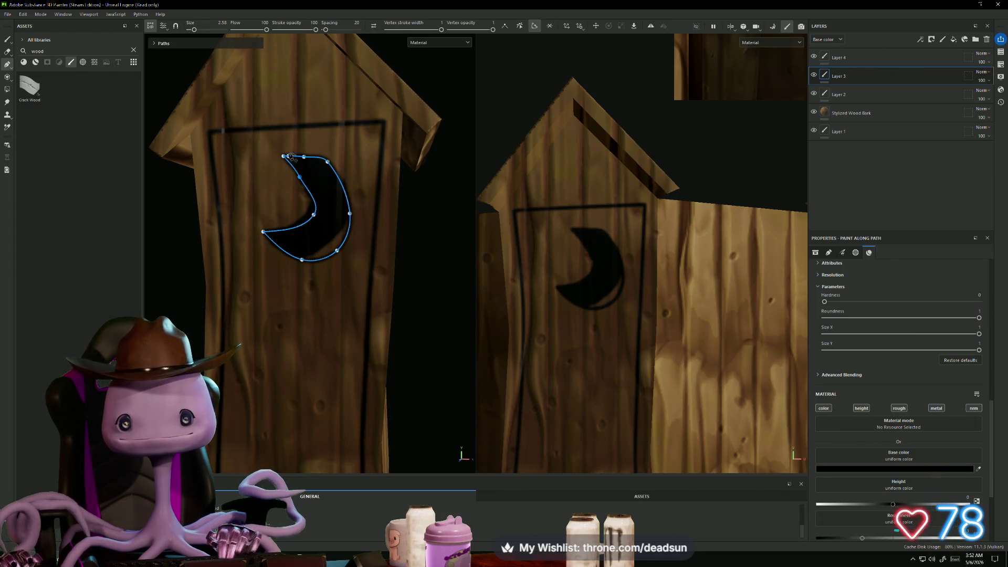
pyautogui.moveTo(283, 157); pyautogui.dragTo(274, 186)
pyautogui.moveTo(263, 232)
pyautogui.mouseDown()
pyautogui.moveTo(271, 221)
pyautogui.moveTo(303, 239)
pyautogui.mouseUp()
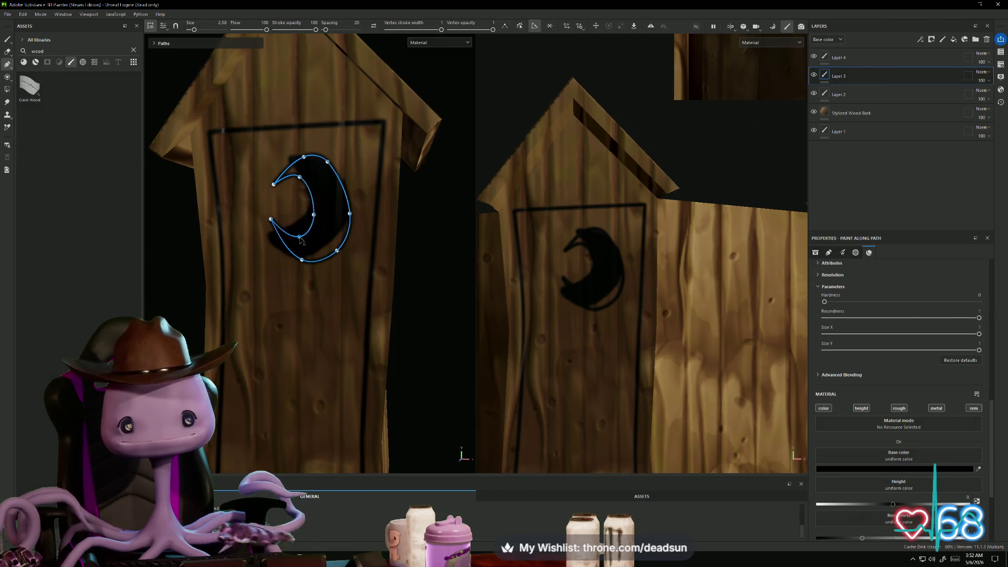
pyautogui.moveTo(345, 191)
pyautogui.mouseDown()
pyautogui.moveTo(352, 229)
pyautogui.moveTo(332, 257)
pyautogui.mouseUp()
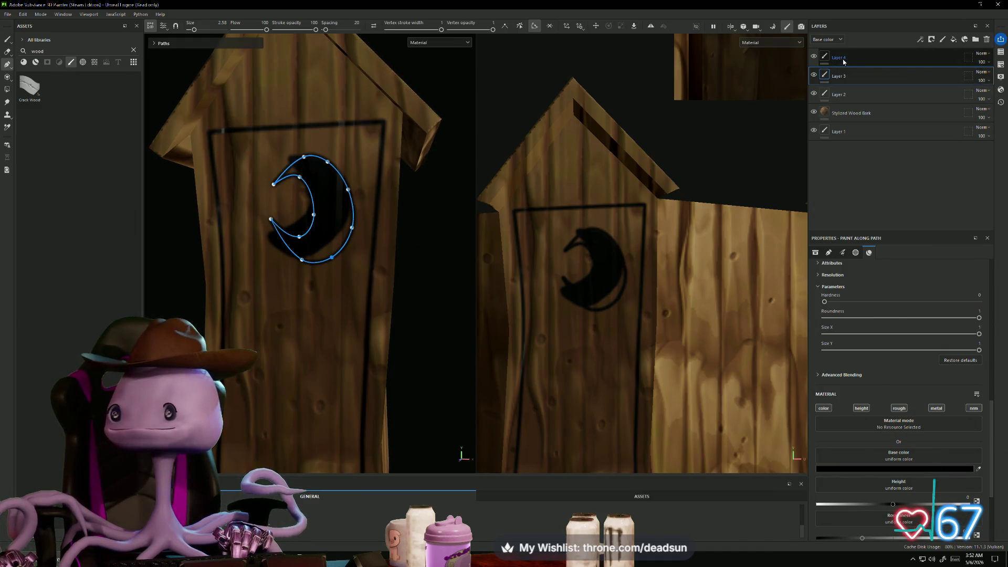
pyautogui.click(861, 59)
# Delete Layer 4 with its black moon fill and return to the paint brush
pyautogui.rightClick(861, 57)
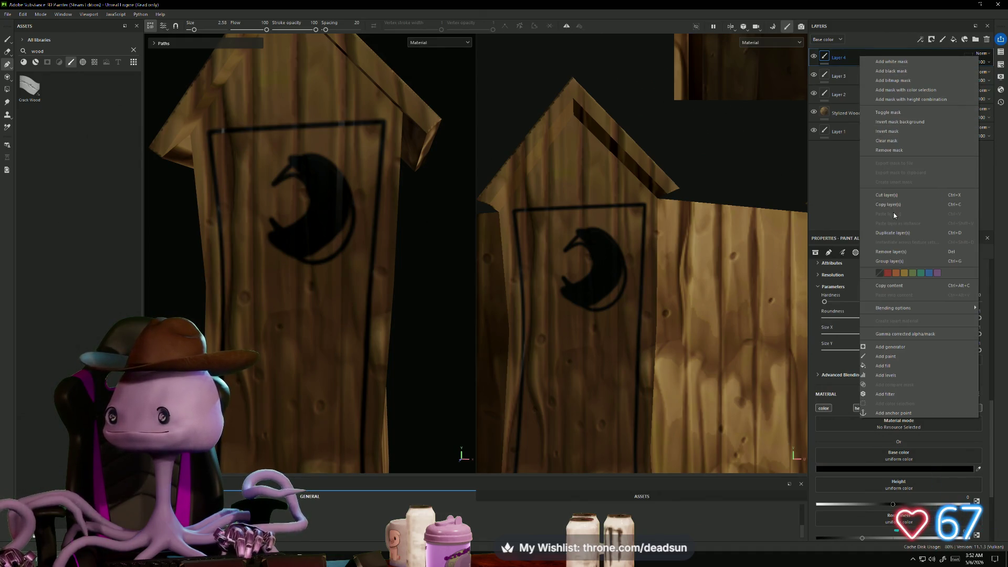
pyautogui.click(987, 41)
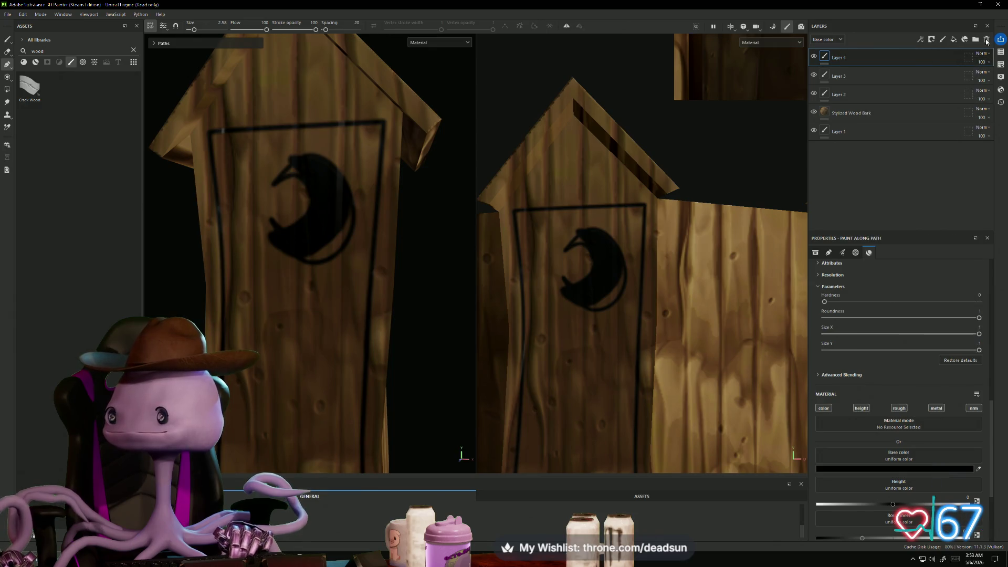
pyautogui.click(986, 41)
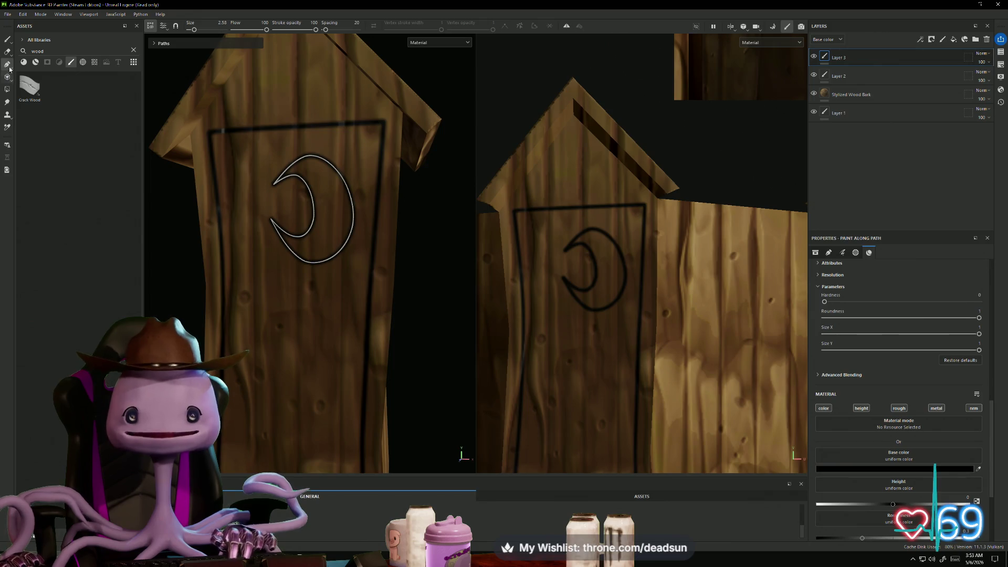
pyautogui.click(7, 39)
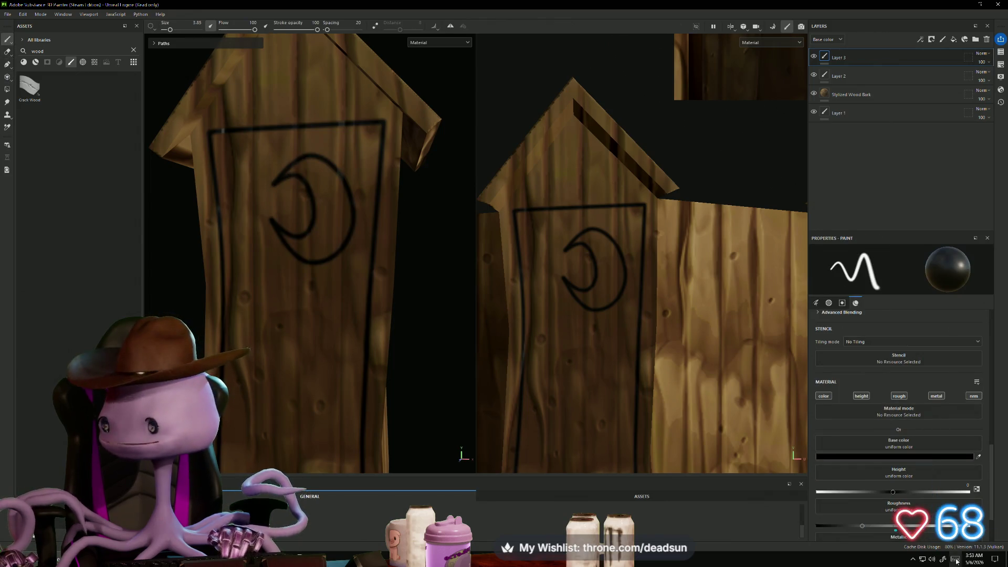
# Add a new Layer 4 and brush black over the moon's top, inner curve, lower curve and right edge
pyautogui.click(941, 40)
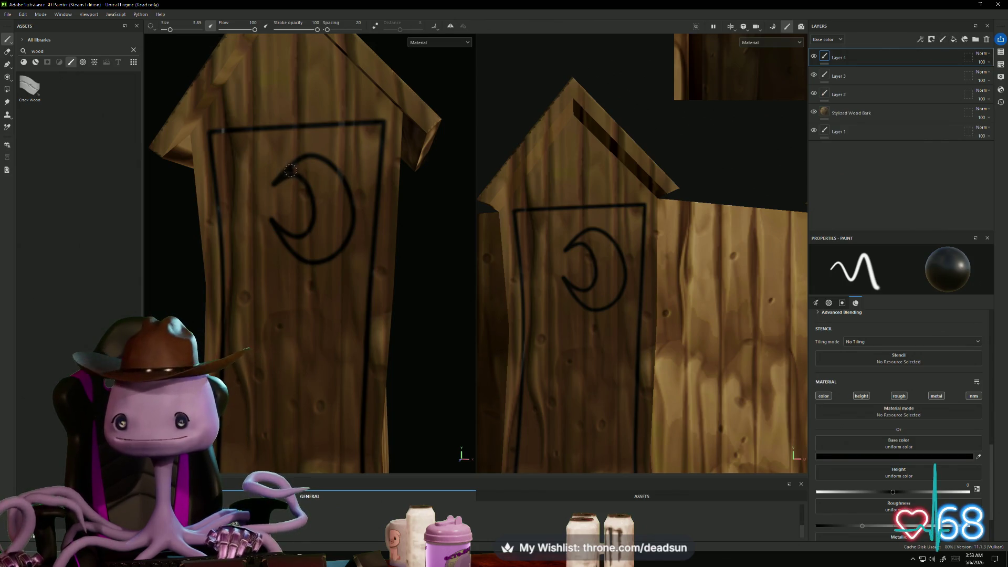
pyautogui.moveTo(290, 171)
pyautogui.mouseDown()
pyautogui.moveTo(323, 178)
pyautogui.moveTo(321, 200)
pyautogui.moveTo(304, 171)
pyautogui.mouseUp()
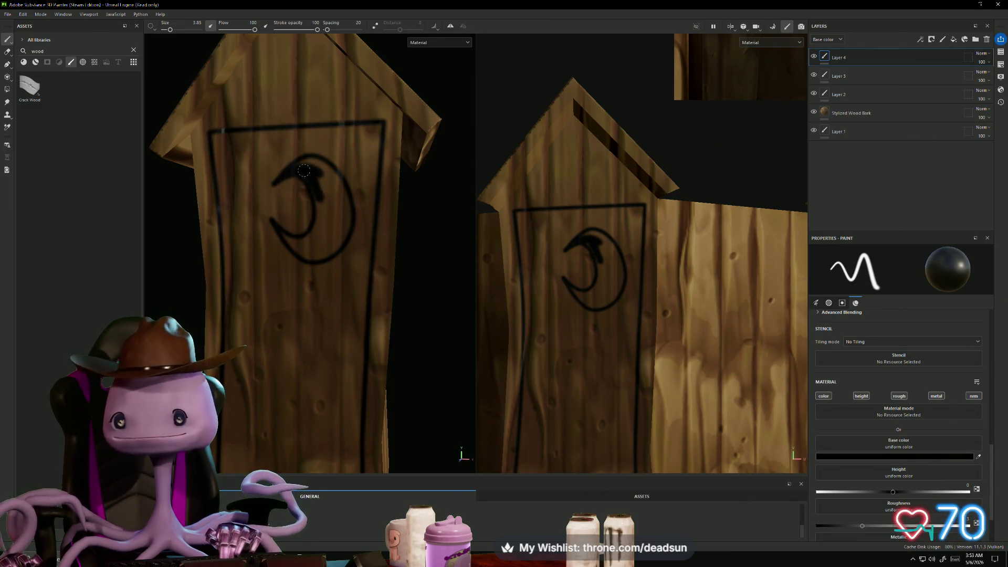
pyautogui.moveTo(322, 204)
pyautogui.mouseDown()
pyautogui.moveTo(328, 233)
pyautogui.moveTo(315, 192)
pyautogui.moveTo(322, 215)
pyautogui.moveTo(309, 240)
pyautogui.moveTo(319, 223)
pyautogui.moveTo(294, 243)
pyautogui.mouseUp()
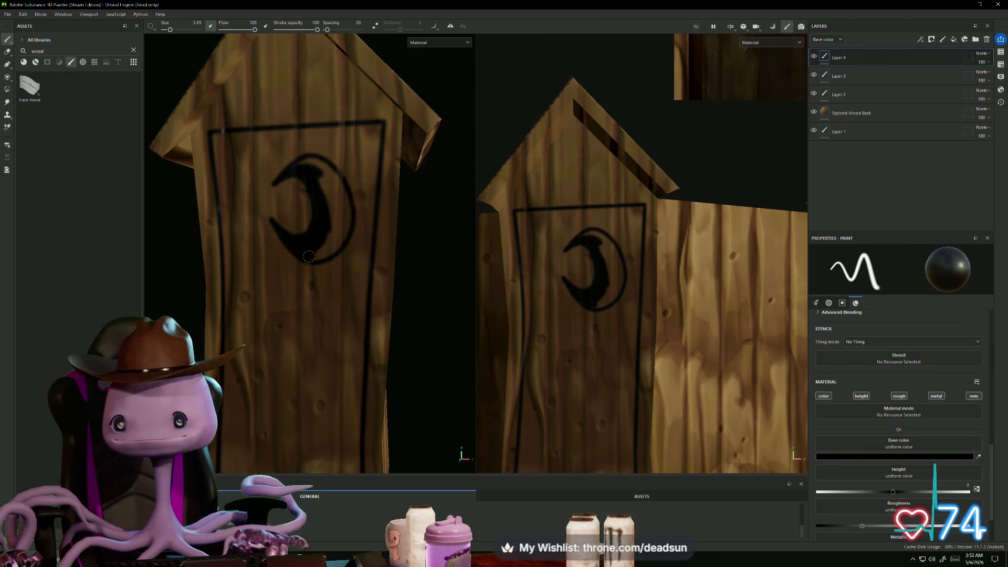
pyautogui.moveTo(342, 235)
pyautogui.mouseDown()
pyautogui.moveTo(321, 250)
pyautogui.moveTo(329, 190)
pyautogui.moveTo(334, 217)
pyautogui.mouseUp()
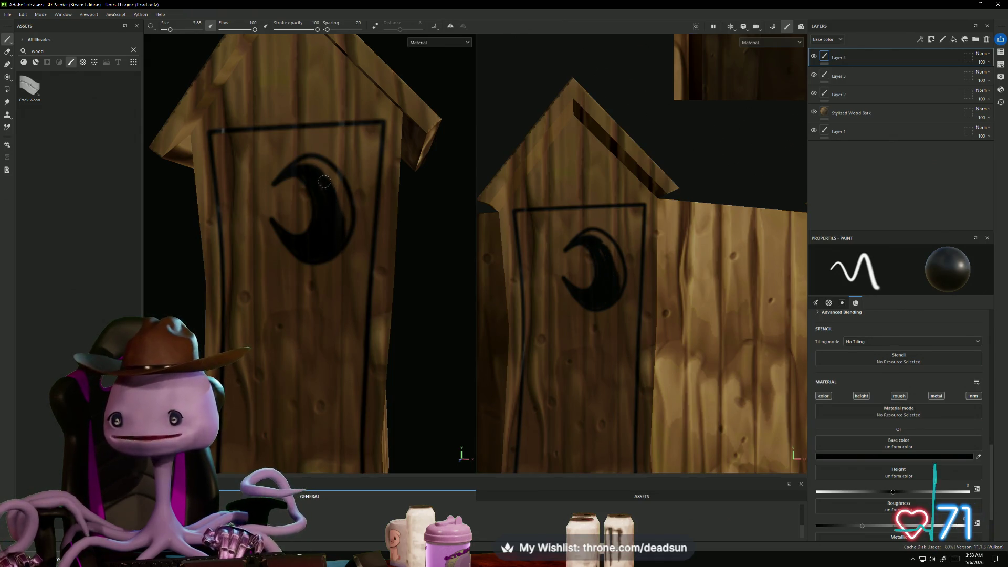
pyautogui.moveTo(347, 220); pyautogui.dragTo(341, 195)
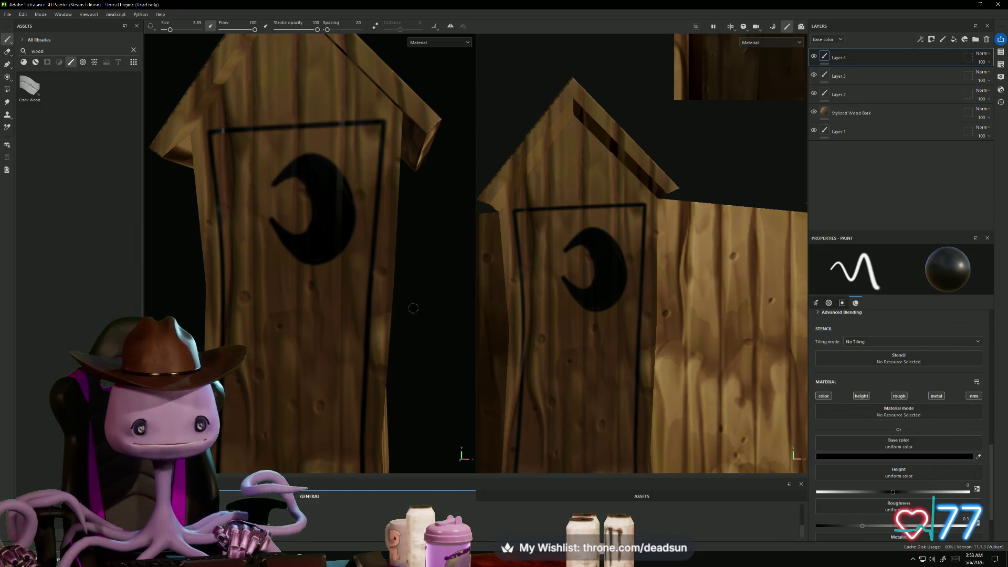
pyautogui.scroll(-5, 413, 309)
pyautogui.moveTo(413, 309)
pyautogui.keyDown('alt'); pyautogui.mouseDown()
pyautogui.moveTo(372, 348)
pyautogui.moveTo(434, 341)
pyautogui.moveTo(483, 307)
pyautogui.moveTo(467, 274)
pyautogui.moveTo(425, 286)
pyautogui.moveTo(448, 278)
pyautogui.mouseUp(); pyautogui.keyUp('alt')
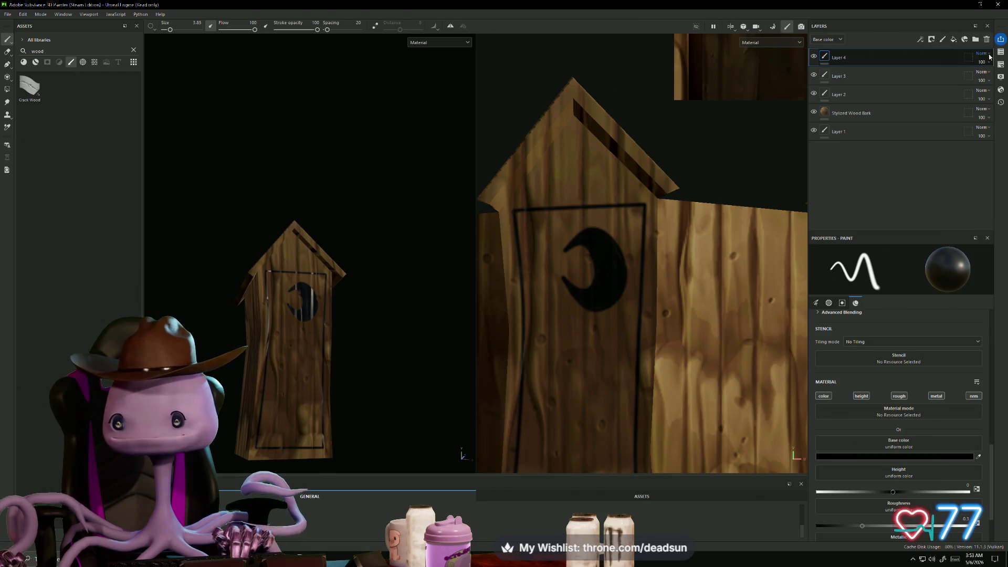
# Try the Replace blend mode on Layer 4, then undo it
pyautogui.click(985, 55)
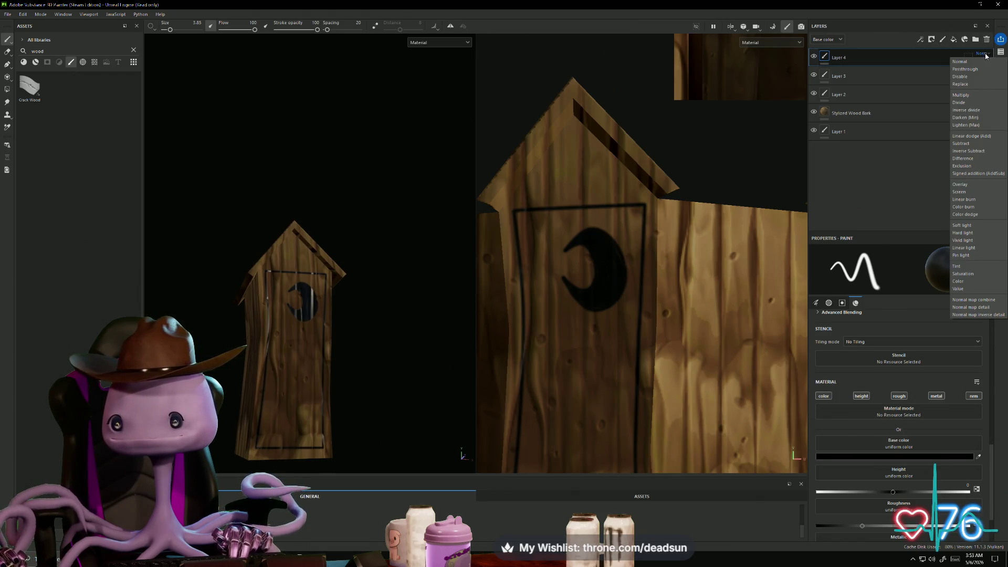
pyautogui.click(973, 84)
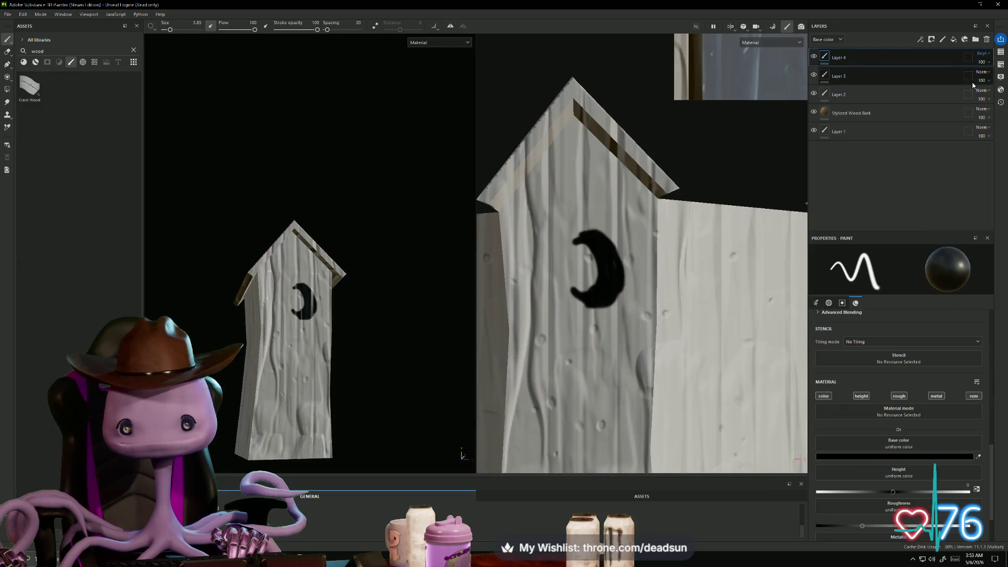
pyautogui.hotkey('ctrl', 'z')
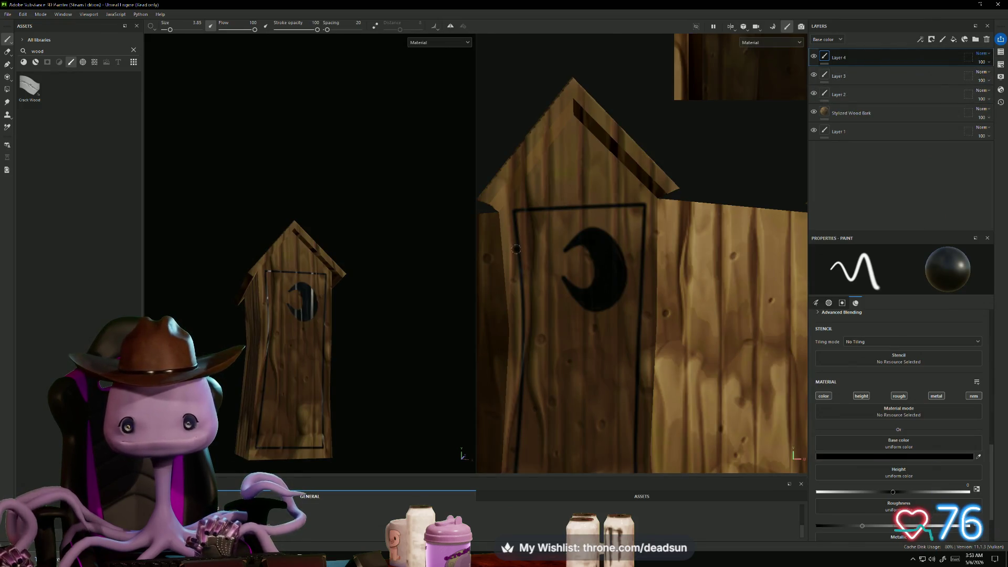
# Zoom onto the door and paint a round black knob hole near its lower left
pyautogui.keyDown('alt'); pyautogui.moveTo(388, 234); pyautogui.dragTo(373, 275); pyautogui.keyUp('alt')
pyautogui.keyDown('alt'); pyautogui.moveTo(373, 275); pyautogui.dragTo(391, 365, button='right'); pyautogui.keyUp('alt')
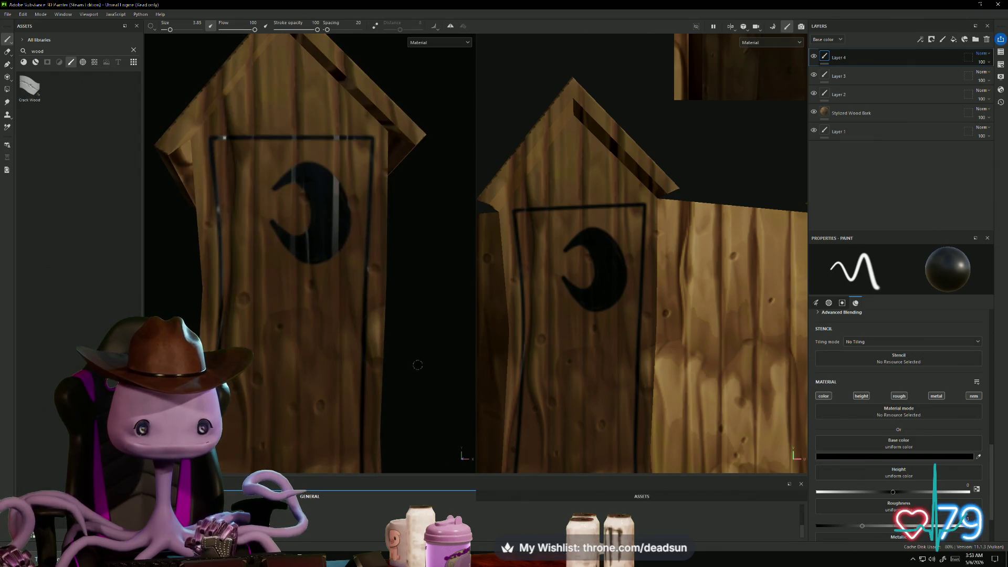
pyautogui.keyDown('alt'); pyautogui.moveTo(391, 365); pyautogui.dragTo(457, 326, button='middle'); pyautogui.keyUp('alt')
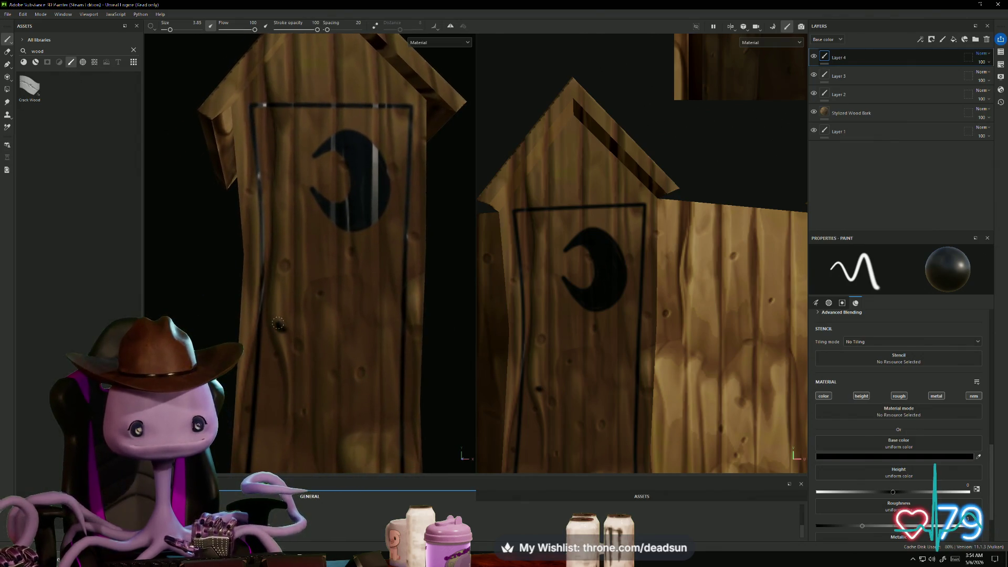
pyautogui.moveTo(279, 323); pyautogui.dragTo(290, 324)
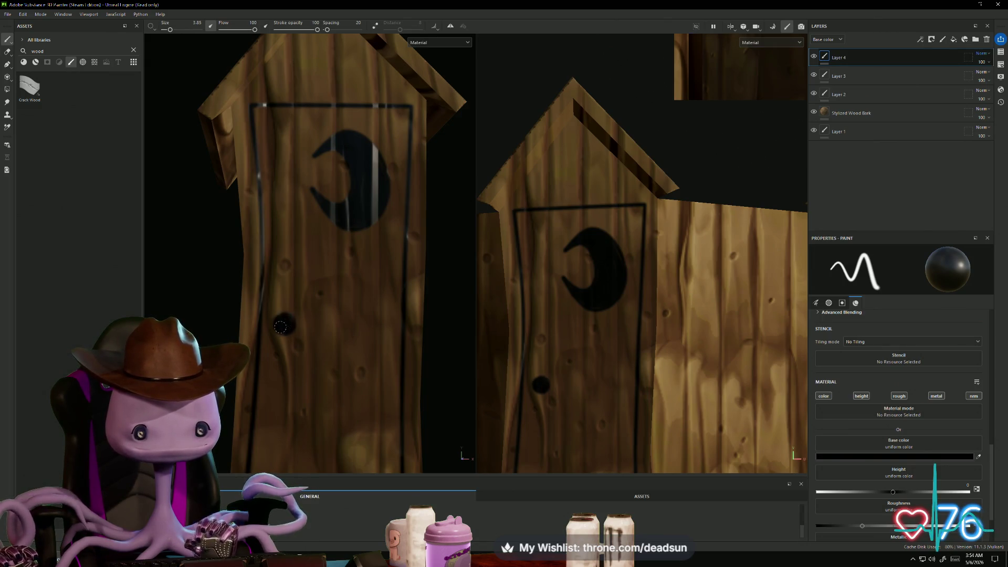
# Zoom out to review the whole outhouse and switch to mesh-map baking mode
pyautogui.keyDown('alt'); pyautogui.moveTo(468, 314); pyautogui.dragTo(446, 310, button='right'); pyautogui.keyUp('alt')
pyautogui.moveTo(446, 310)
pyautogui.keyDown('alt'); pyautogui.mouseDown()
pyautogui.moveTo(427, 299)
pyautogui.moveTo(413, 311)
pyautogui.moveTo(428, 321)
pyautogui.moveTo(427, 289)
pyautogui.mouseUp(); pyautogui.keyUp('alt')
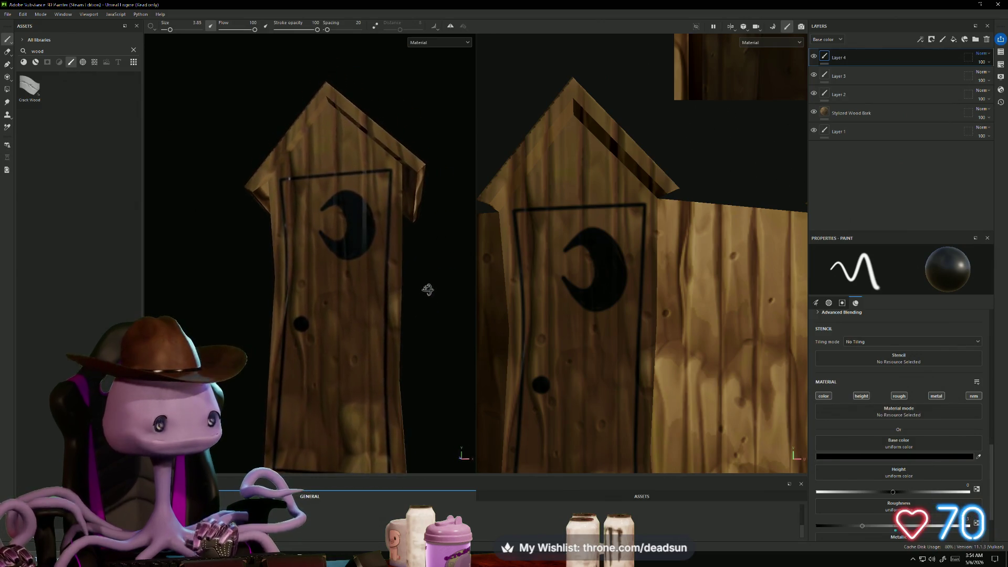
pyautogui.keyDown('alt'); pyautogui.moveTo(434, 280); pyautogui.dragTo(419, 320, button='middle'); pyautogui.keyUp('alt')
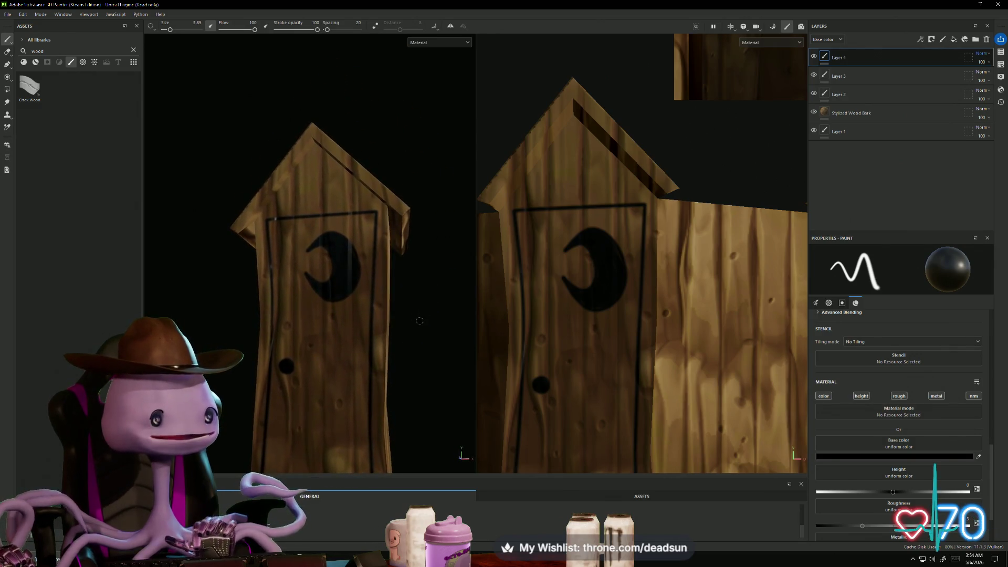
pyautogui.moveTo(437, 316)
pyautogui.keyDown('alt'); pyautogui.mouseDown()
pyautogui.moveTo(444, 290)
pyautogui.moveTo(437, 361)
pyautogui.moveTo(441, 324)
pyautogui.moveTo(431, 312)
pyautogui.mouseUp(); pyautogui.keyUp('alt')
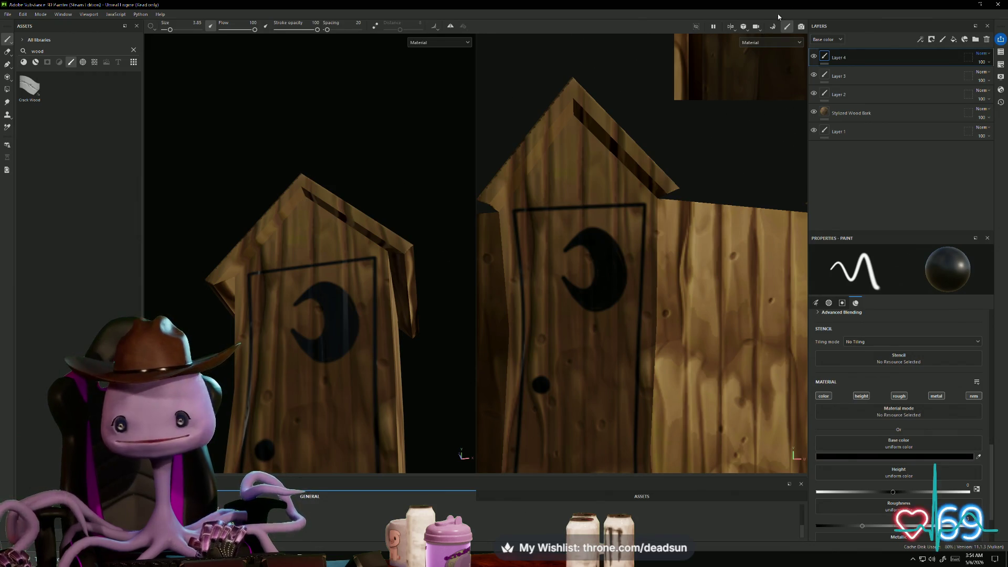
pyautogui.click(775, 27)
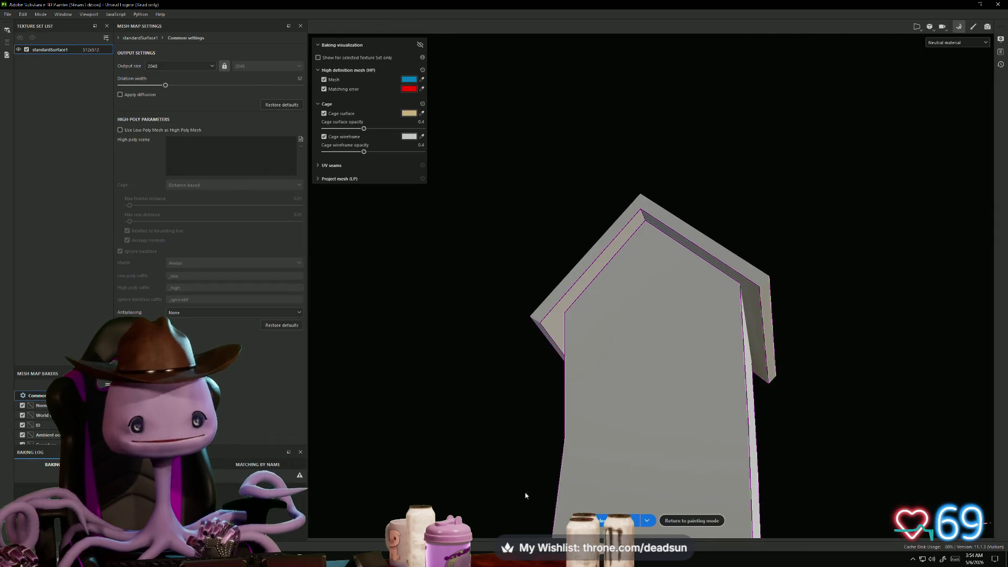
# Bake the mesh maps, then return to painting mode and view the roof
pyautogui.click(609, 520)
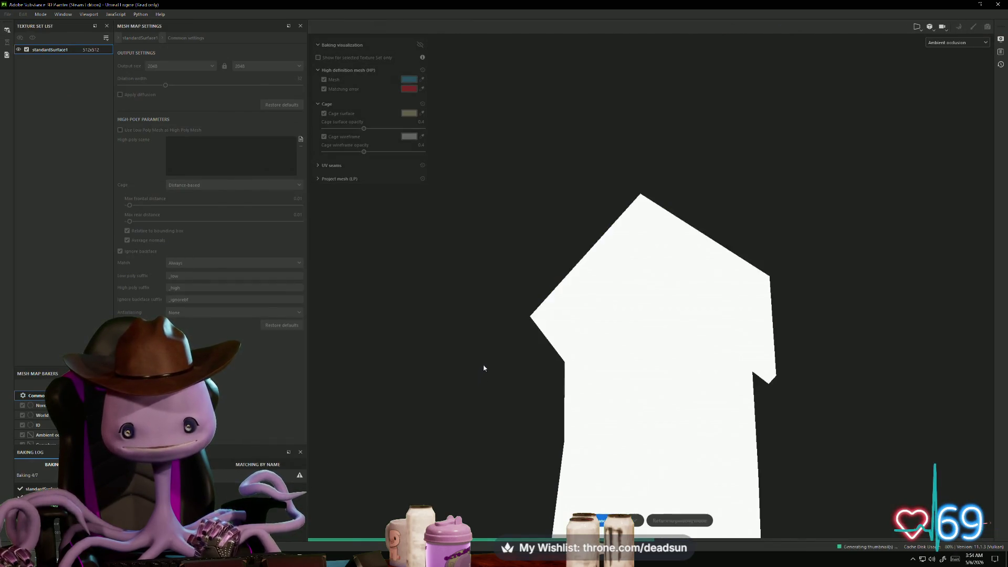
pyautogui.moveTo(500, 377)
pyautogui.keyDown('alt'); pyautogui.mouseDown()
pyautogui.moveTo(682, 434)
pyautogui.moveTo(781, 419)
pyautogui.moveTo(688, 282)
pyautogui.mouseUp(); pyautogui.keyUp('alt')
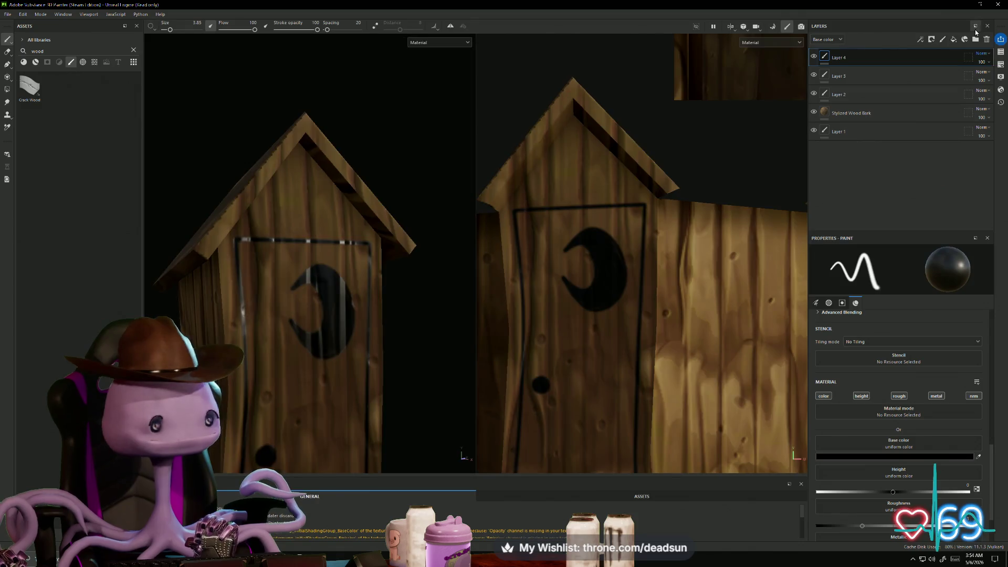
pyautogui.click(973, 26)
pyautogui.moveTo(400, 371)
pyautogui.keyDown('alt'); pyautogui.mouseDown()
pyautogui.moveTo(258, 386)
pyautogui.moveTo(278, 418)
pyautogui.moveTo(269, 419)
pyautogui.moveTo(275, 473)
pyautogui.moveTo(165, 229)
pyautogui.mouseUp(); pyautogui.keyUp('alt')
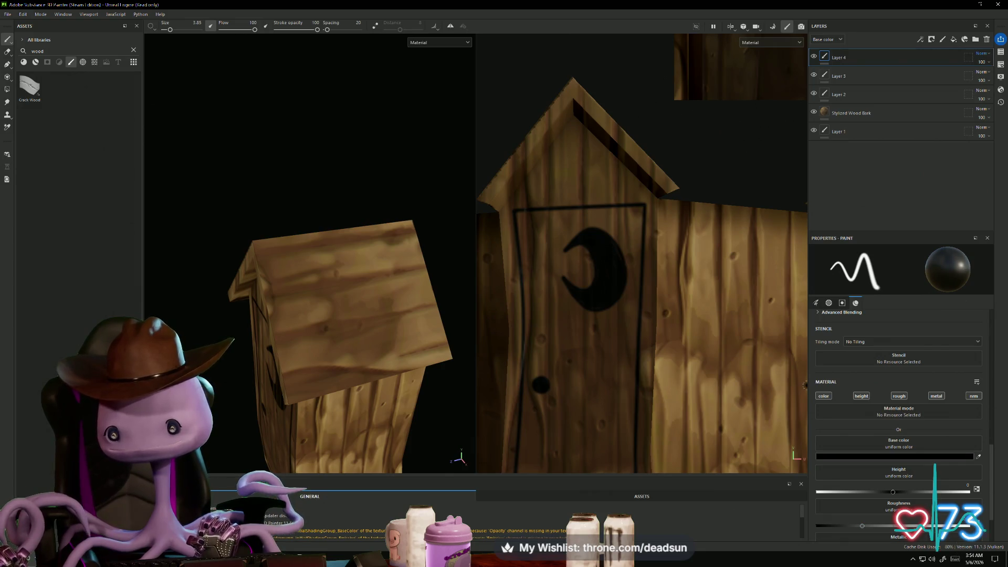
# Add a new Layer 5 and shrink the brush to size 0.93, facing the roof
pyautogui.click(943, 40)
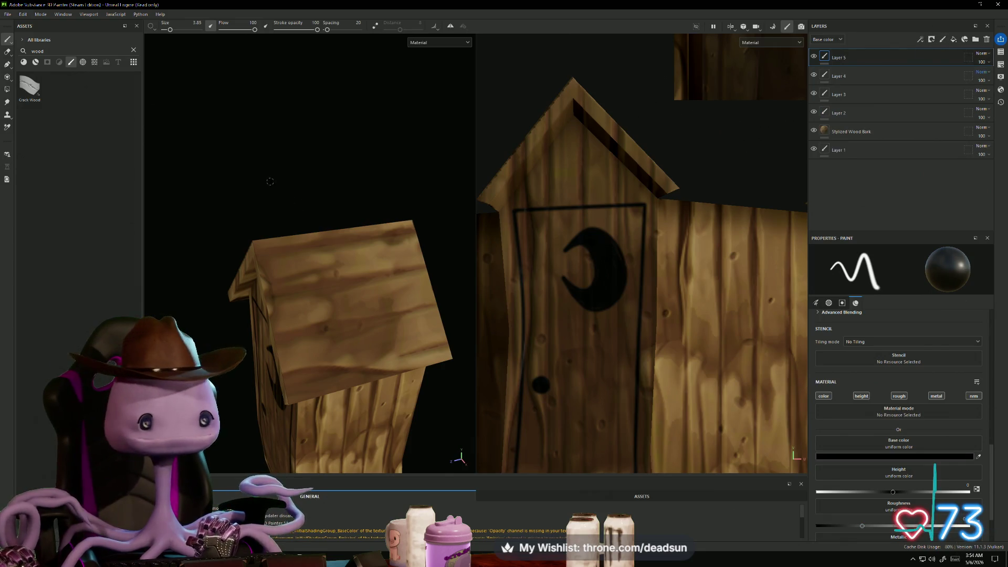
pyautogui.scroll(3, 267, 137)
pyautogui.keyDown('alt'); pyautogui.moveTo(267, 136); pyautogui.dragTo(256, 39); pyautogui.keyUp('alt')
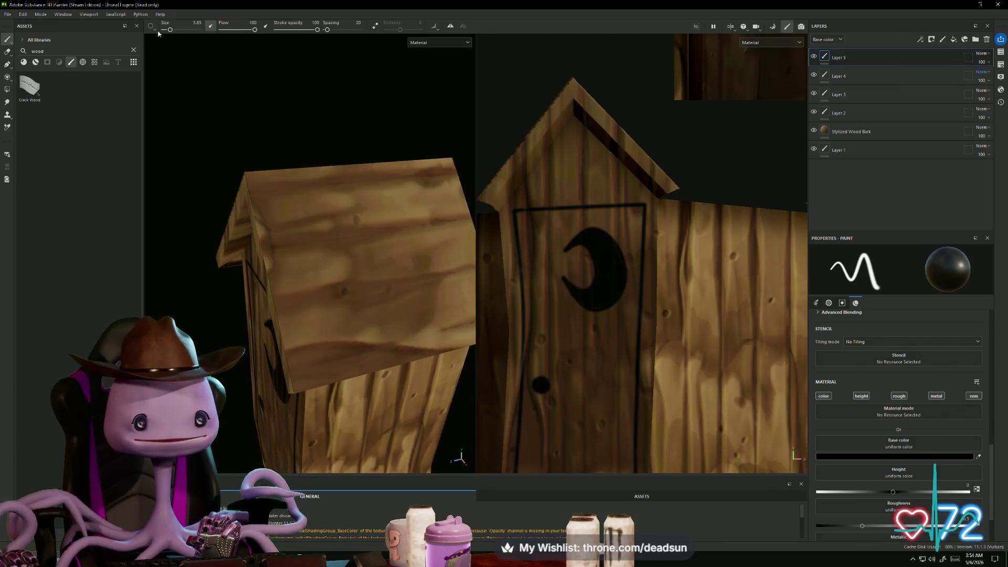
pyautogui.moveTo(170, 30); pyautogui.dragTo(167, 31)
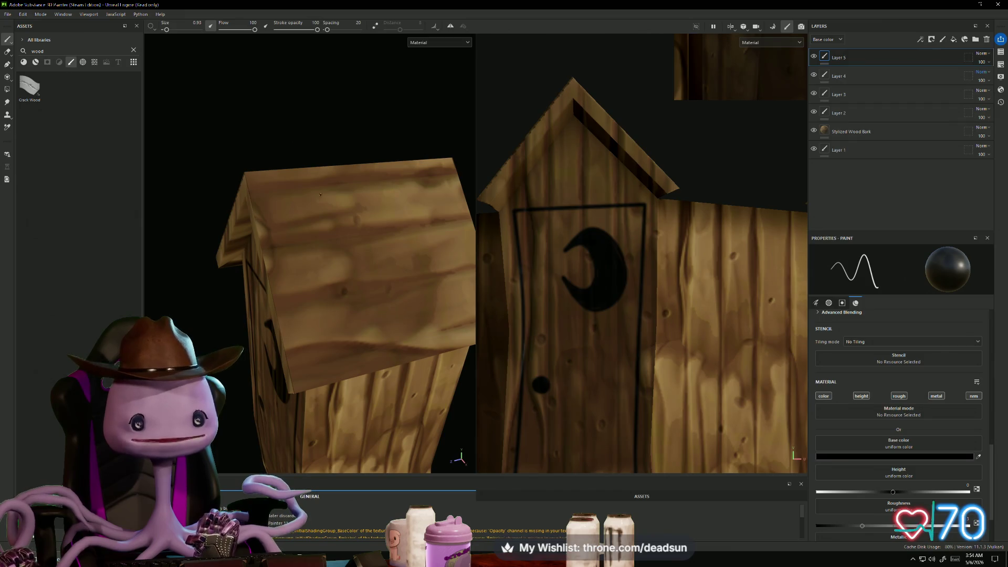
pyautogui.moveTo(405, 118)
pyautogui.keyDown('alt'); pyautogui.mouseDown()
pyautogui.moveTo(383, 128)
pyautogui.moveTo(405, 164)
pyautogui.moveTo(337, 134)
pyautogui.moveTo(211, 207)
pyautogui.mouseUp(); pyautogui.keyUp('alt')
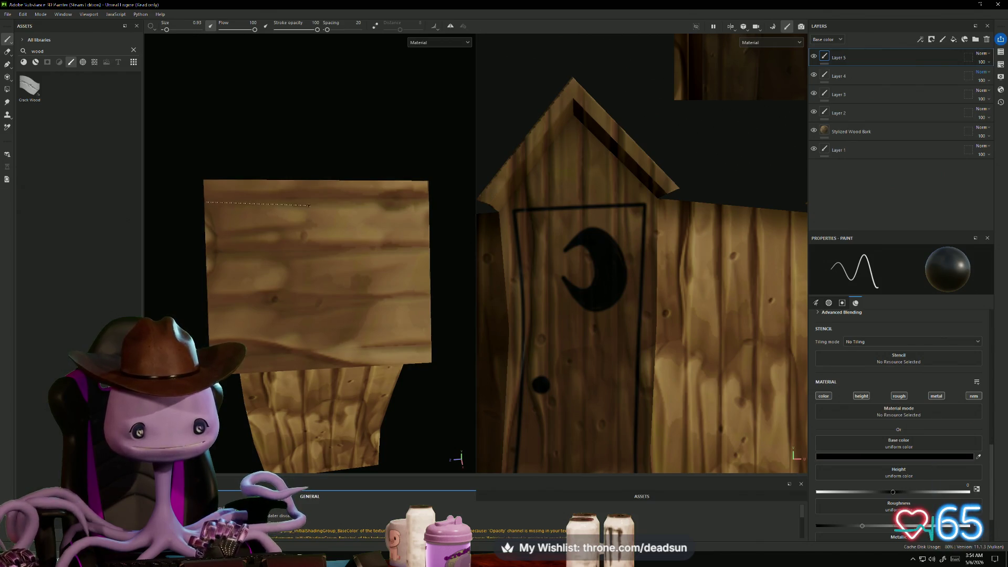
# Draw straight black plank lines across the first side of the roof
pyautogui.keyDown('shift'); pyautogui.click(426, 202); pyautogui.keyUp('shift')
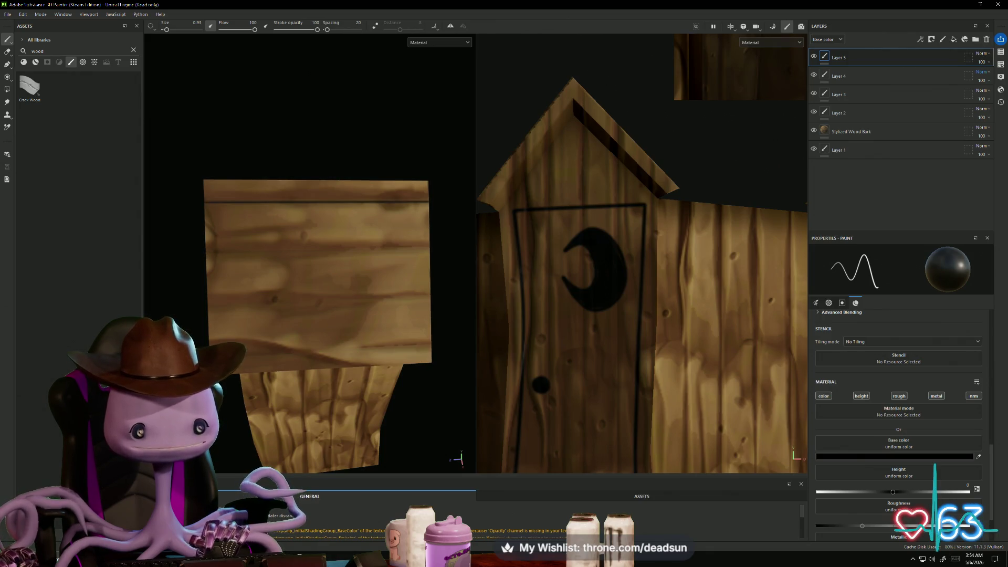
pyautogui.press('shift')
pyautogui.keyDown('shift'); pyautogui.click(430, 250); pyautogui.keyUp('shift')
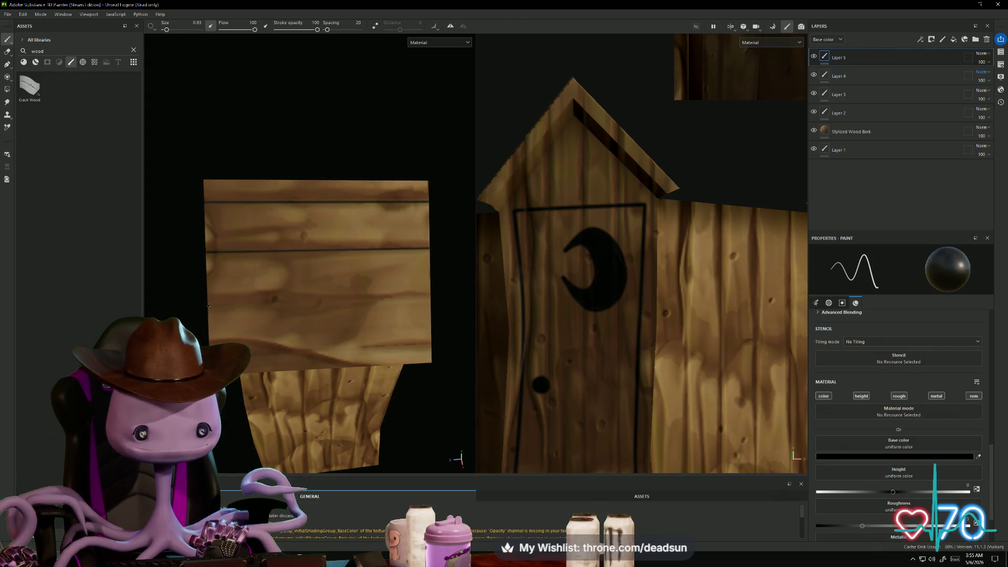
pyautogui.press('shift')
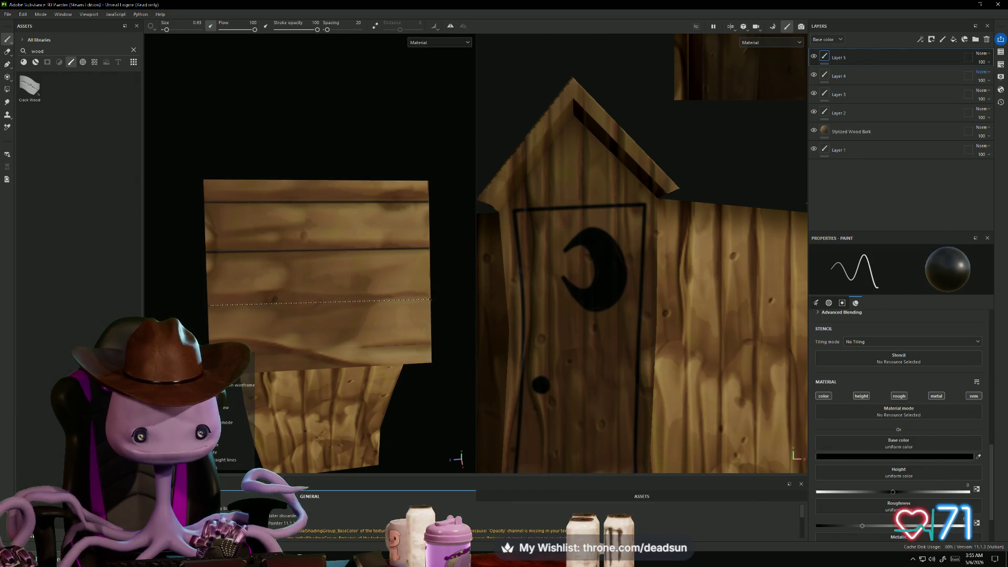
pyautogui.keyDown('shift'); pyautogui.click(430, 300); pyautogui.keyUp('shift')
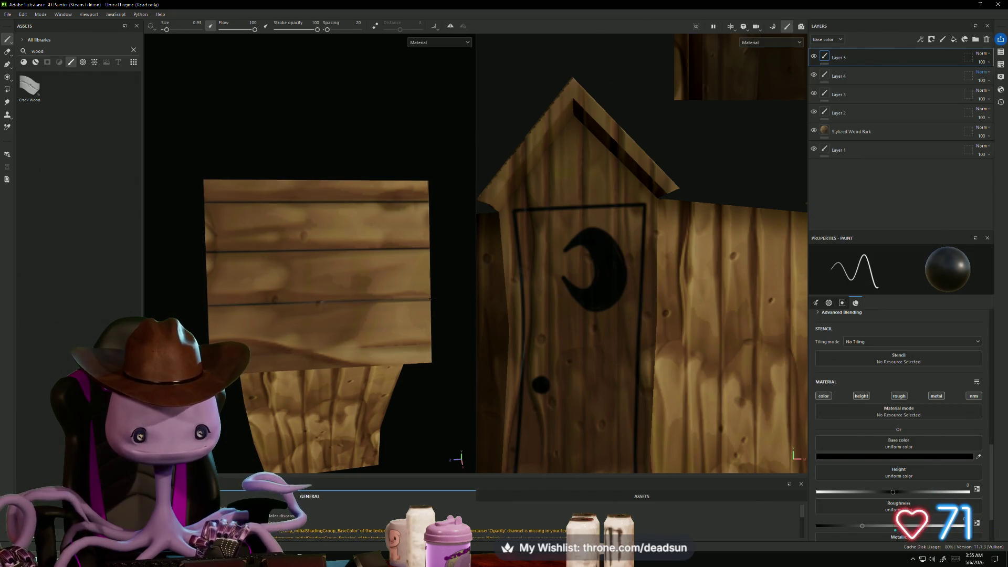
pyautogui.press('shift')
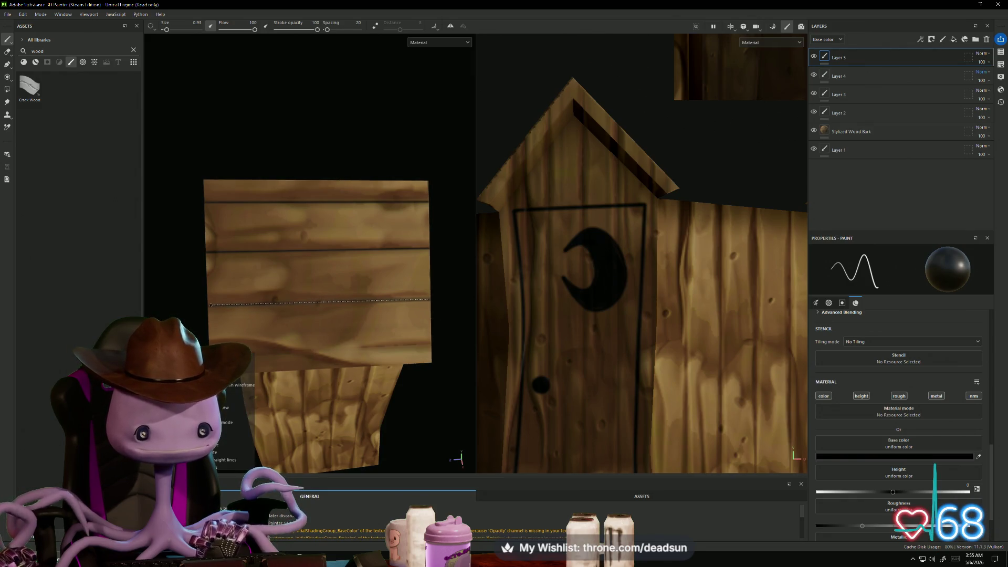
pyautogui.keyDown('shift'); pyautogui.click(429, 299); pyautogui.keyUp('shift')
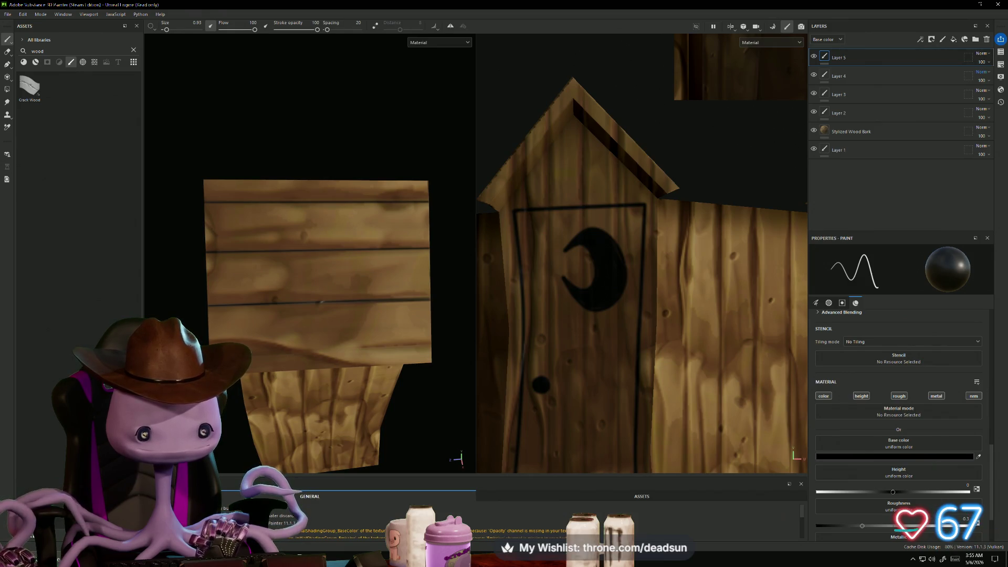
pyautogui.keyDown('shift'); pyautogui.click(430, 344); pyautogui.keyUp('shift')
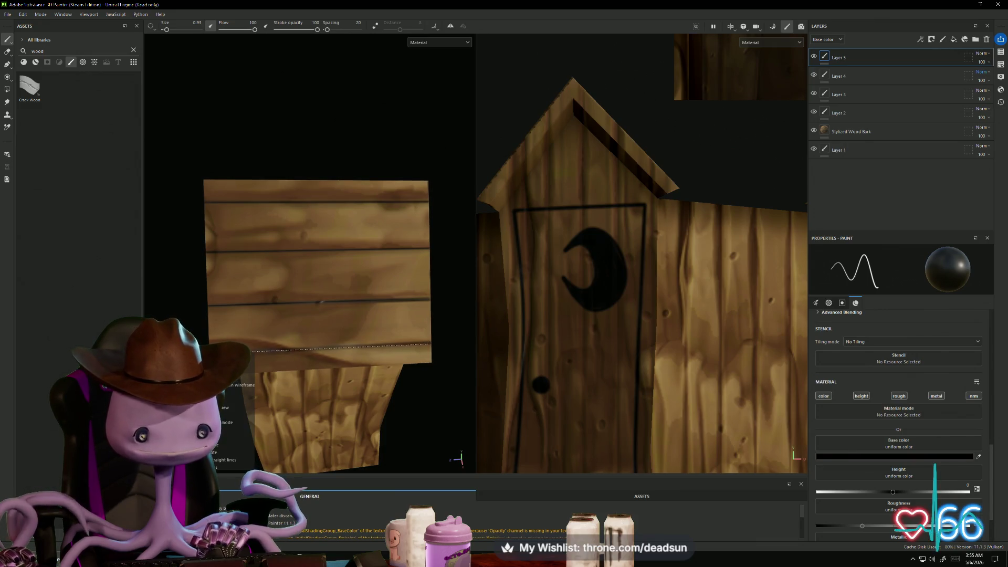
# Draw two straight plank lines across the other side of the roof
pyautogui.moveTo(321, 303)
pyautogui.keyDown('alt'); pyautogui.mouseDown()
pyautogui.moveTo(282, 348)
pyautogui.moveTo(368, 325)
pyautogui.moveTo(259, 299)
pyautogui.moveTo(272, 254)
pyautogui.mouseUp(); pyautogui.keyUp('alt')
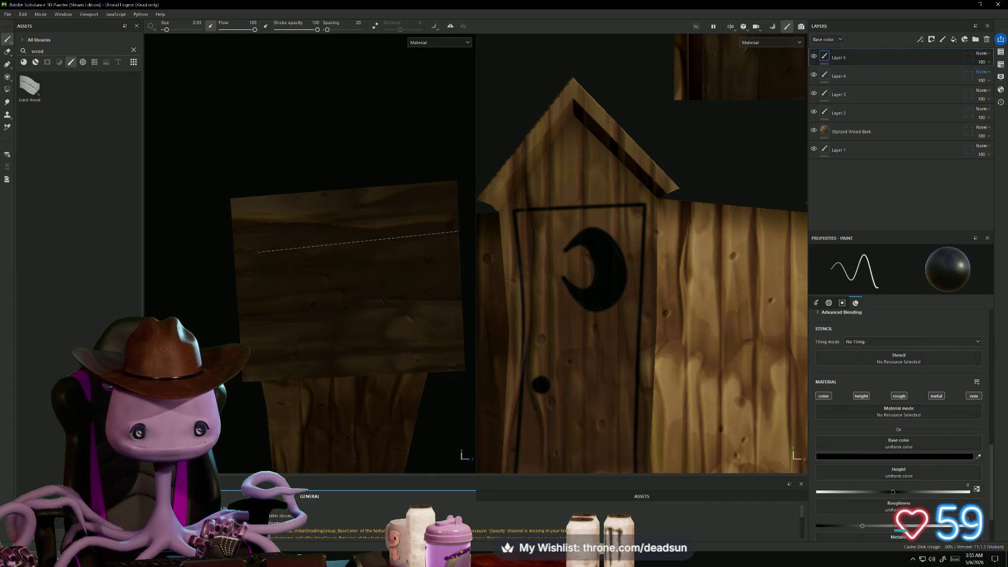
pyautogui.press('shift')
pyautogui.keyDown('shift'); pyautogui.click(457, 231); pyautogui.keyUp('shift')
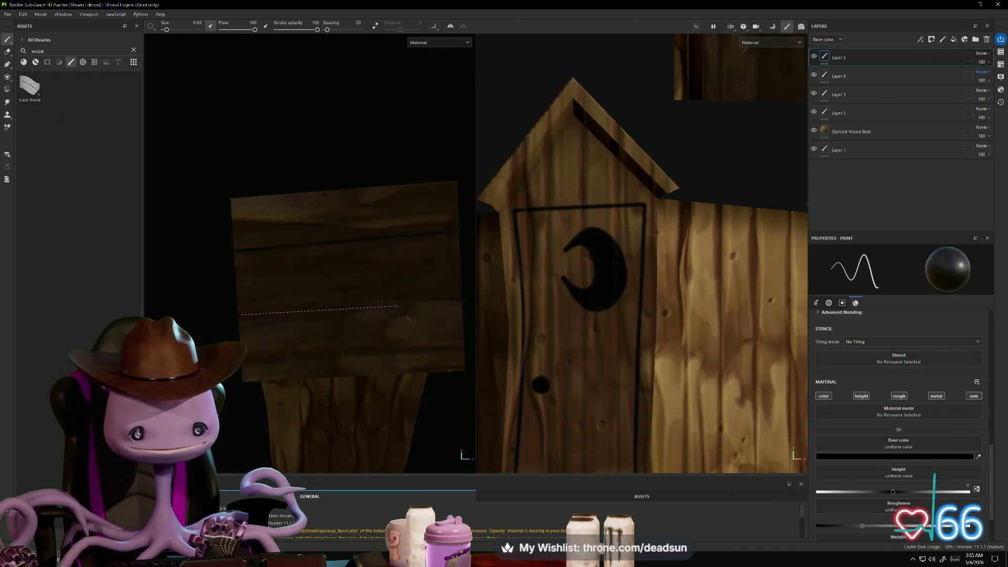
pyautogui.keyDown('shift'); pyautogui.click(463, 296); pyautogui.keyUp('shift')
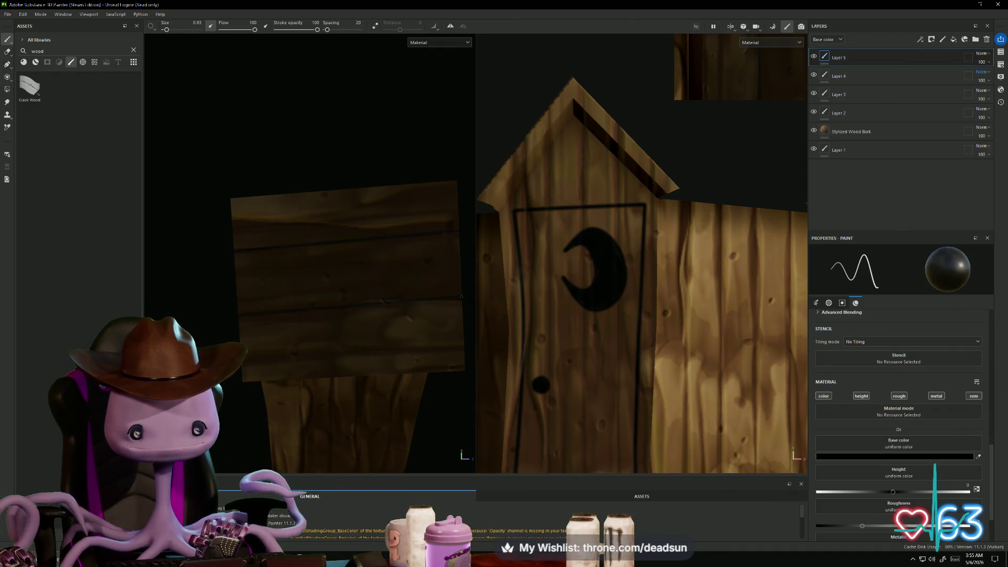
# Paint short dark marks along the roof edges
pyautogui.rightClick(237, 314)
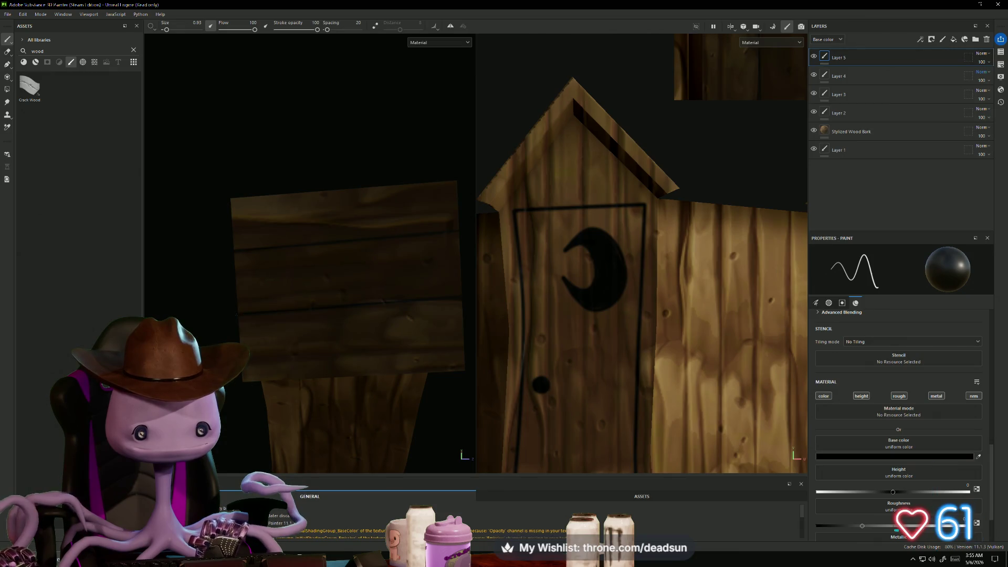
pyautogui.moveTo(237, 314)
pyautogui.keyDown('alt'); pyautogui.mouseDown()
pyautogui.moveTo(177, 294)
pyautogui.moveTo(266, 317)
pyautogui.moveTo(191, 310)
pyautogui.moveTo(247, 336)
pyautogui.moveTo(262, 379)
pyautogui.moveTo(273, 370)
pyautogui.mouseUp(); pyautogui.keyUp('alt')
pyautogui.moveTo(369, 227)
pyautogui.mouseDown()
pyautogui.moveTo(351, 243)
pyautogui.moveTo(353, 279)
pyautogui.moveTo(274, 304)
pyautogui.mouseUp()
pyautogui.moveTo(263, 230); pyautogui.dragTo(254, 246)
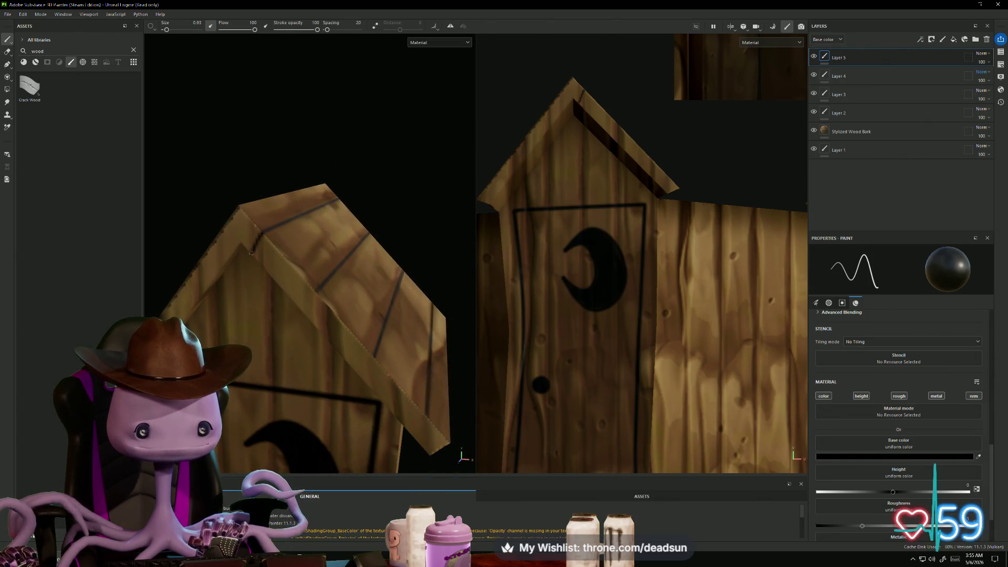
pyautogui.keyDown('alt'); pyautogui.moveTo(356, 311); pyautogui.dragTo(310, 288); pyautogui.keyUp('alt')
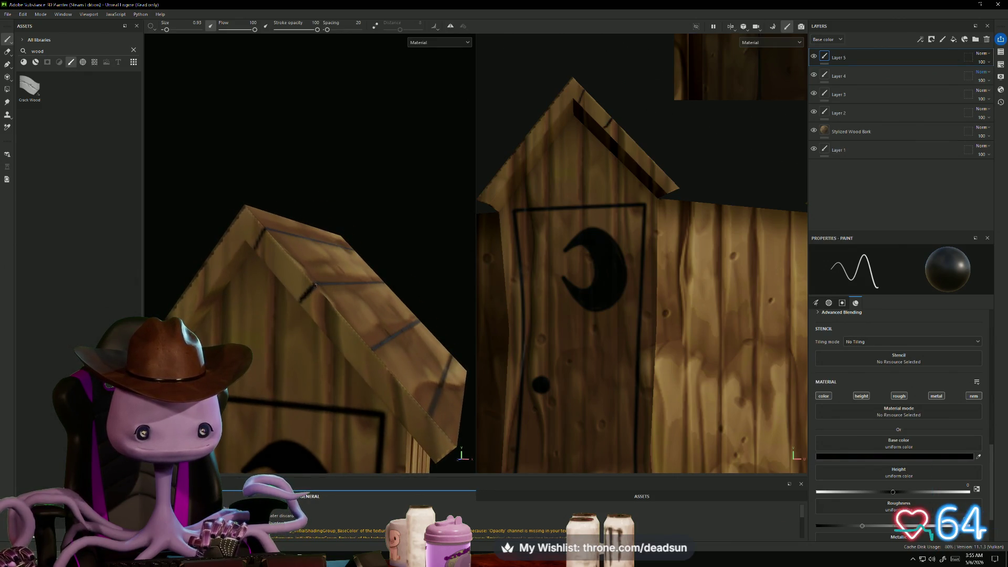
pyautogui.moveTo(381, 288)
pyautogui.keyDown('alt'); pyautogui.mouseDown()
pyautogui.moveTo(357, 169)
pyautogui.moveTo(401, 186)
pyautogui.moveTo(306, 240)
pyautogui.mouseUp(); pyautogui.keyUp('alt')
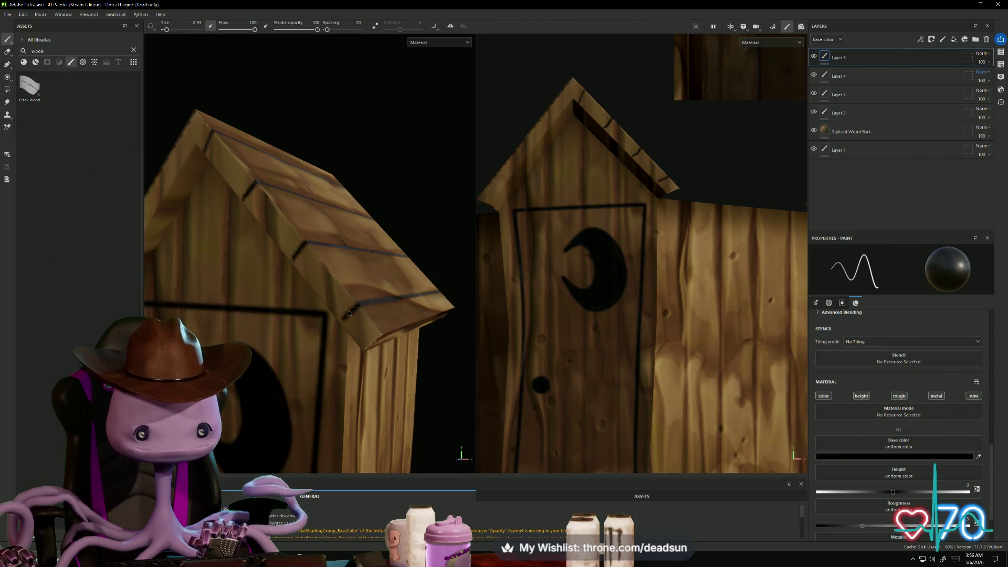
pyautogui.keyDown('alt'); pyautogui.moveTo(331, 321); pyautogui.dragTo(279, 213); pyautogui.keyUp('alt')
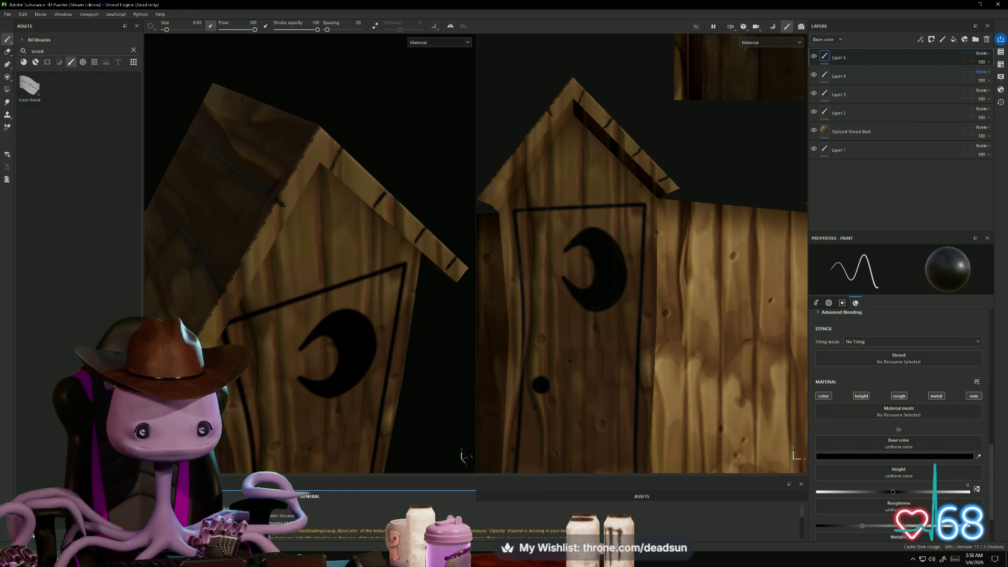
pyautogui.moveTo(285, 208); pyautogui.dragTo(274, 202)
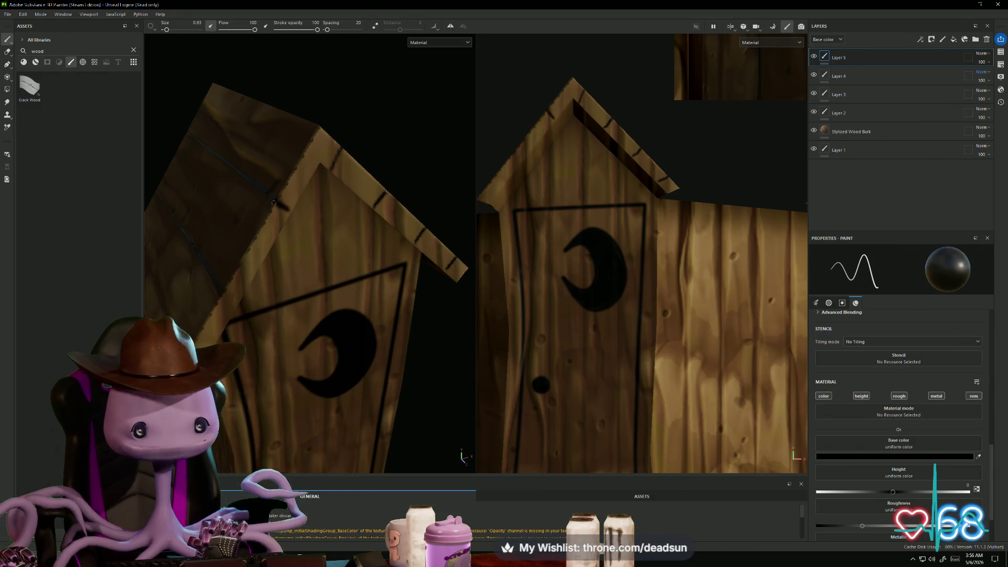
# Orbit around the outhouse to inspect the painted roof lines and moon door
pyautogui.keyDown('alt'); pyautogui.moveTo(242, 283); pyautogui.dragTo(215, 295); pyautogui.keyUp('alt')
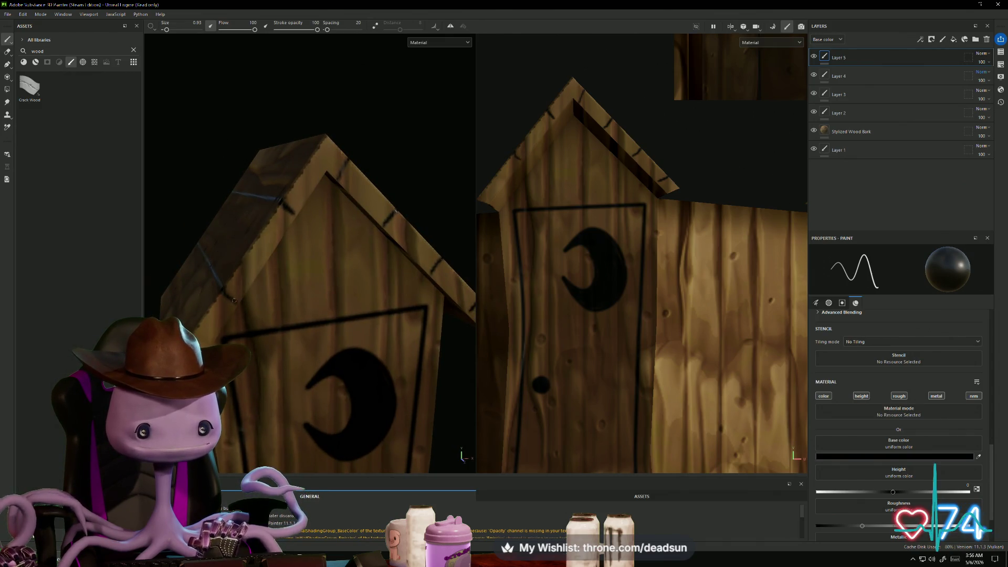
pyautogui.moveTo(225, 295)
pyautogui.keyDown('alt'); pyautogui.mouseDown()
pyautogui.moveTo(246, 267)
pyautogui.moveTo(283, 251)
pyautogui.moveTo(256, 203)
pyautogui.moveTo(268, 187)
pyautogui.mouseUp(); pyautogui.keyUp('alt')
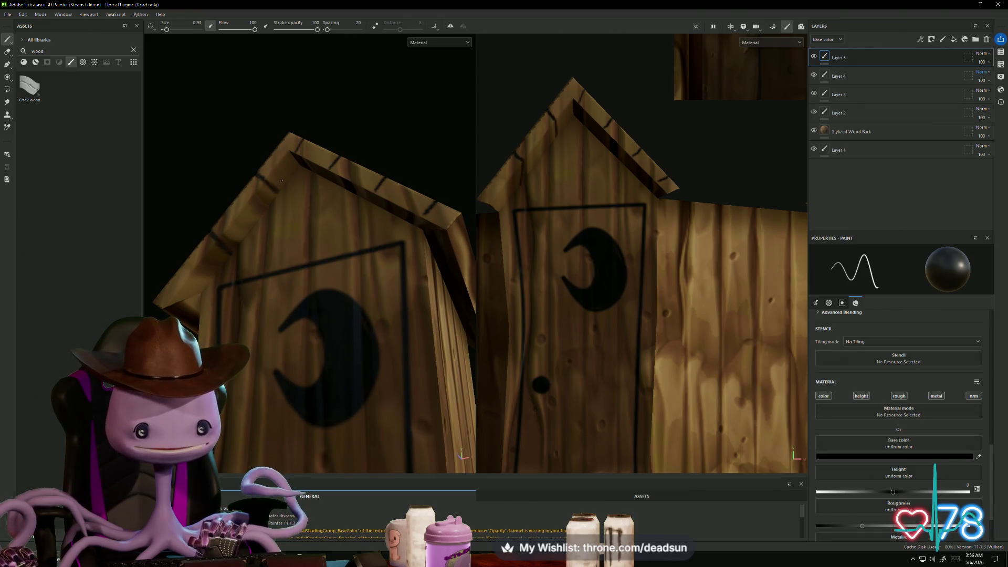
pyautogui.keyDown('alt'); pyautogui.moveTo(290, 190); pyautogui.dragTo(377, 176); pyautogui.keyUp('alt')
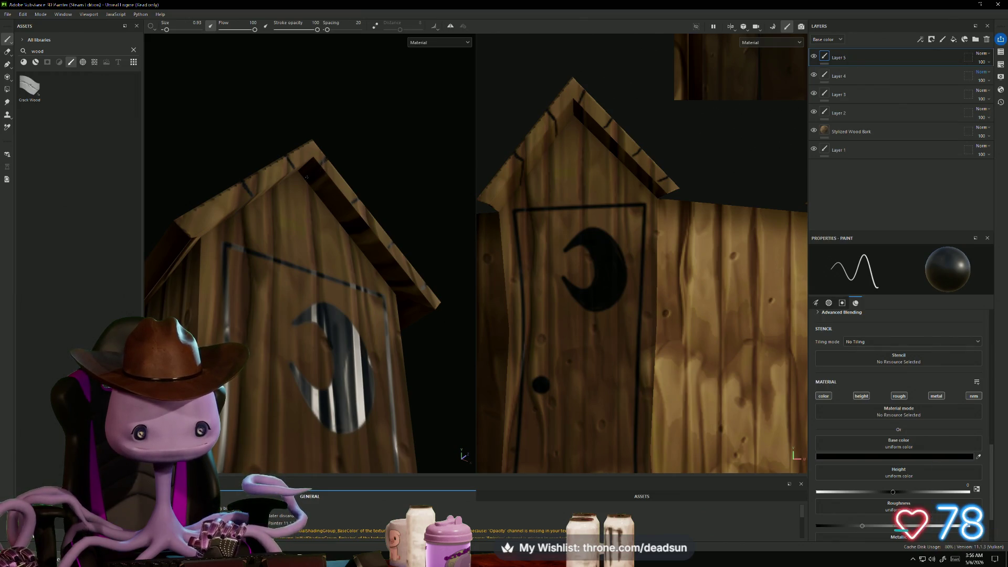
pyautogui.keyDown('alt'); pyautogui.moveTo(416, 202); pyautogui.dragTo(361, 199); pyautogui.keyUp('alt')
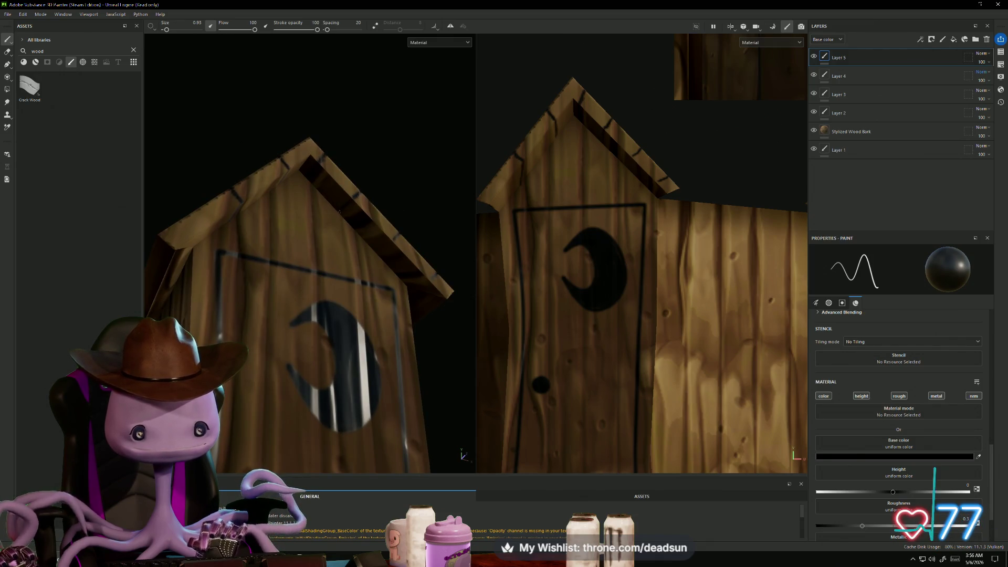
pyautogui.moveTo(360, 199)
pyautogui.keyDown('alt'); pyautogui.mouseDown()
pyautogui.moveTo(416, 214)
pyautogui.moveTo(396, 220)
pyautogui.mouseUp(); pyautogui.keyUp('alt')
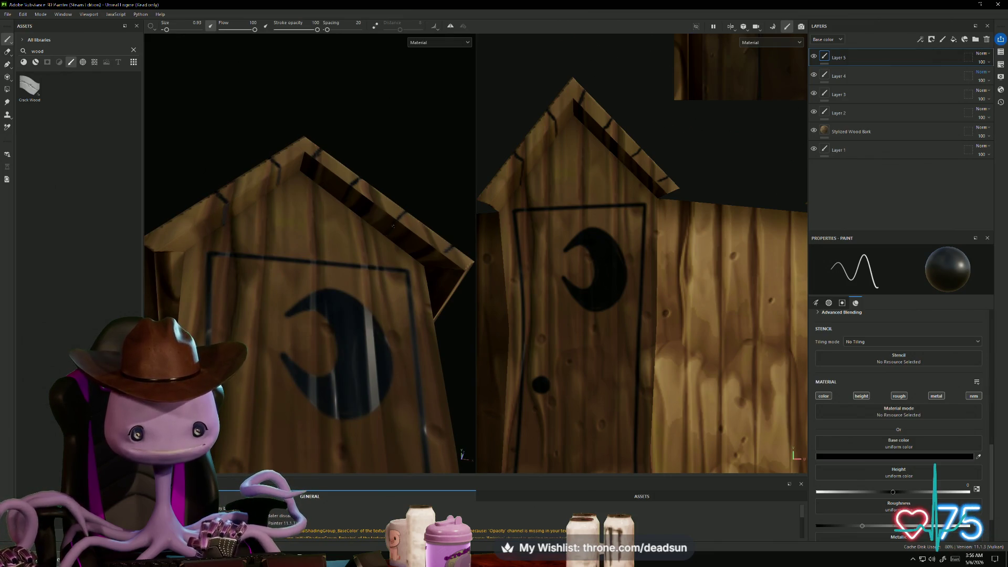
pyautogui.keyDown('alt'); pyautogui.moveTo(454, 198); pyautogui.dragTo(438, 202); pyautogui.keyUp('alt')
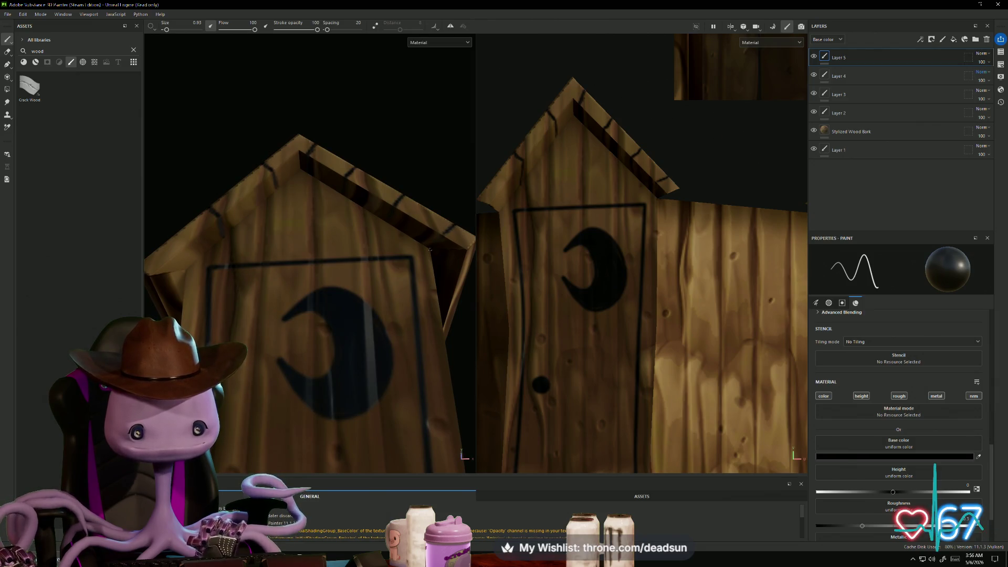
pyautogui.keyDown('alt'); pyautogui.moveTo(450, 227); pyautogui.dragTo(414, 215); pyautogui.keyUp('alt')
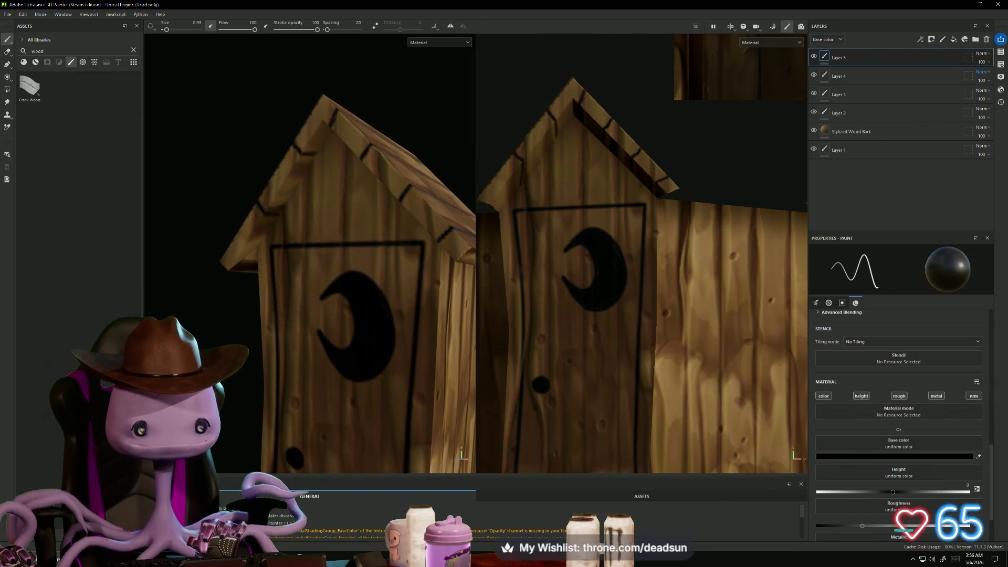
pyautogui.scroll(-5, 347, 284)
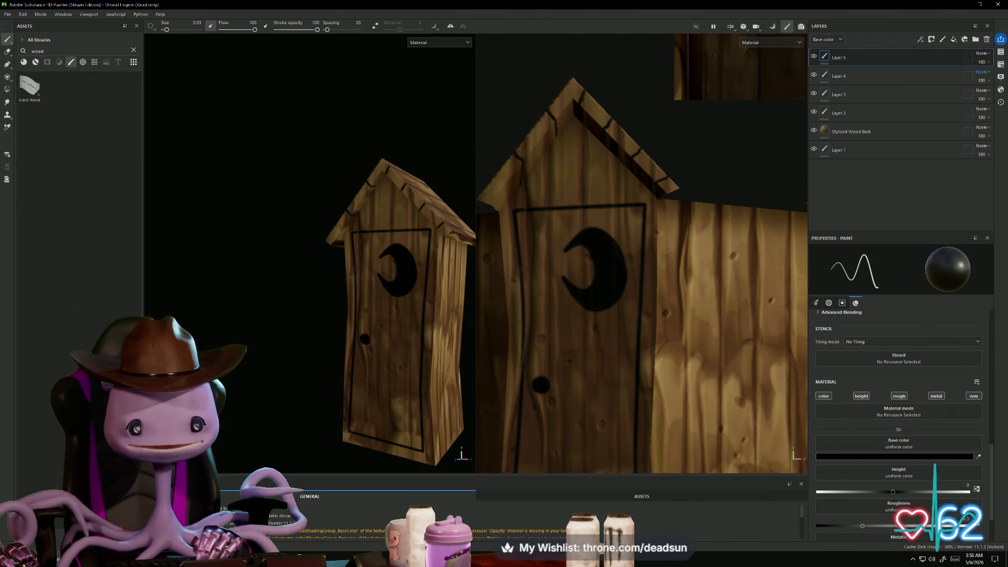
# Paint a dark vertical plank line on the outhouse front
pyautogui.scroll(5, 323, 237)
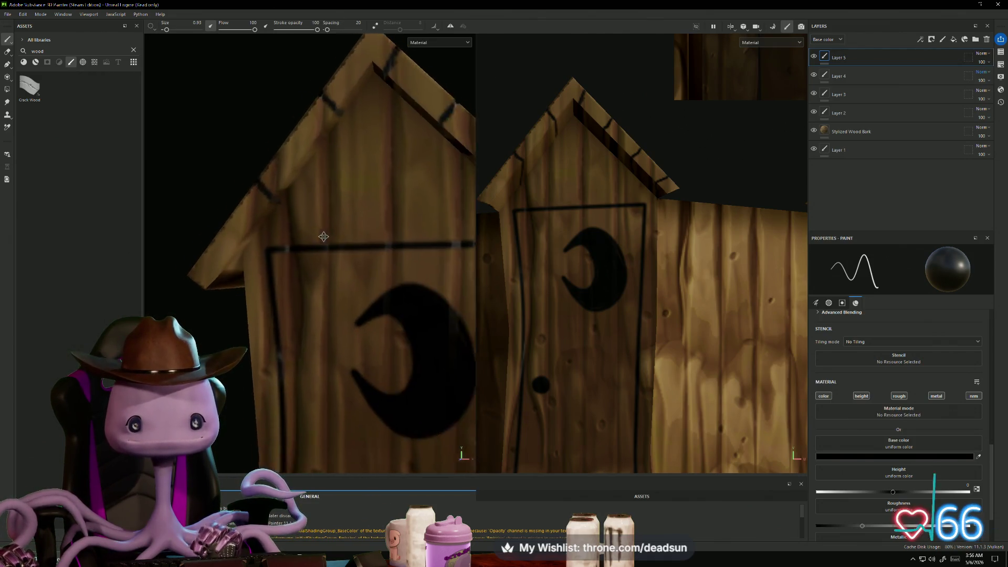
pyautogui.keyDown('alt'); pyautogui.moveTo(323, 237); pyautogui.dragTo(274, 214); pyautogui.keyUp('alt')
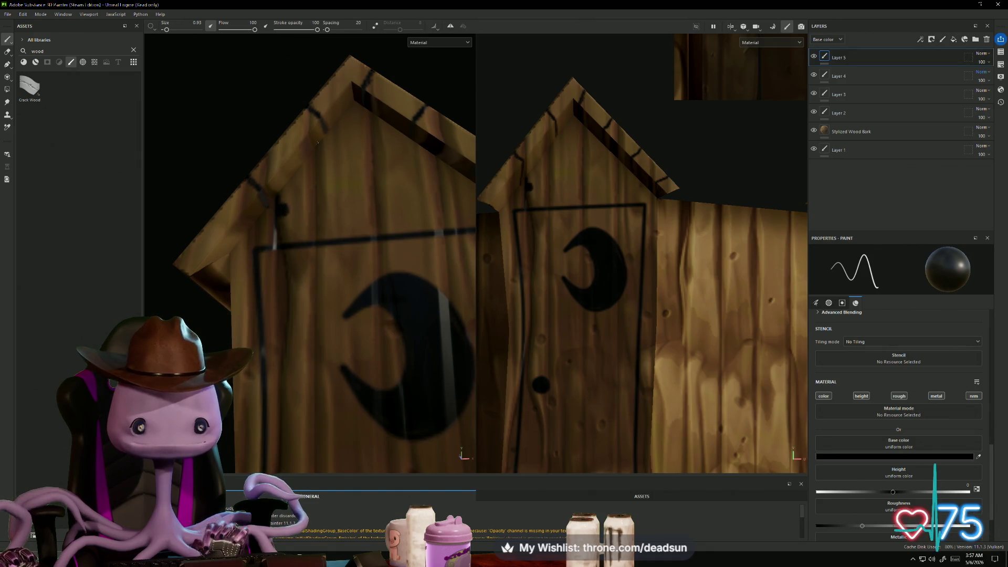
pyautogui.moveTo(316, 149); pyautogui.dragTo(319, 228)
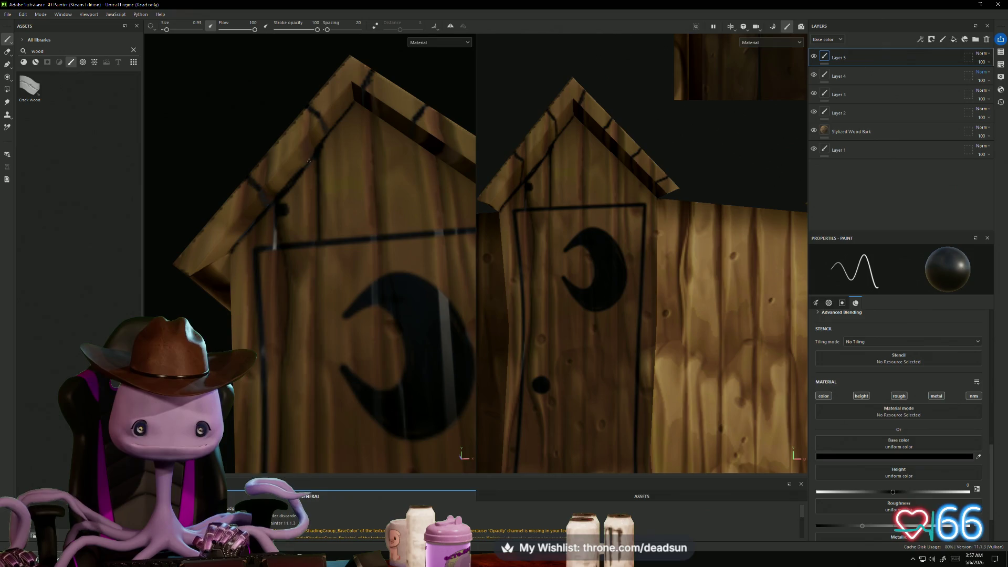
# Line up straight Shift-strokes along the roof edge and down the door
pyautogui.moveTo(330, 132); pyautogui.dragTo(256, 203, button='middle')
pyautogui.keyDown('alt'); pyautogui.moveTo(257, 202); pyautogui.dragTo(235, 177); pyautogui.keyUp('alt')
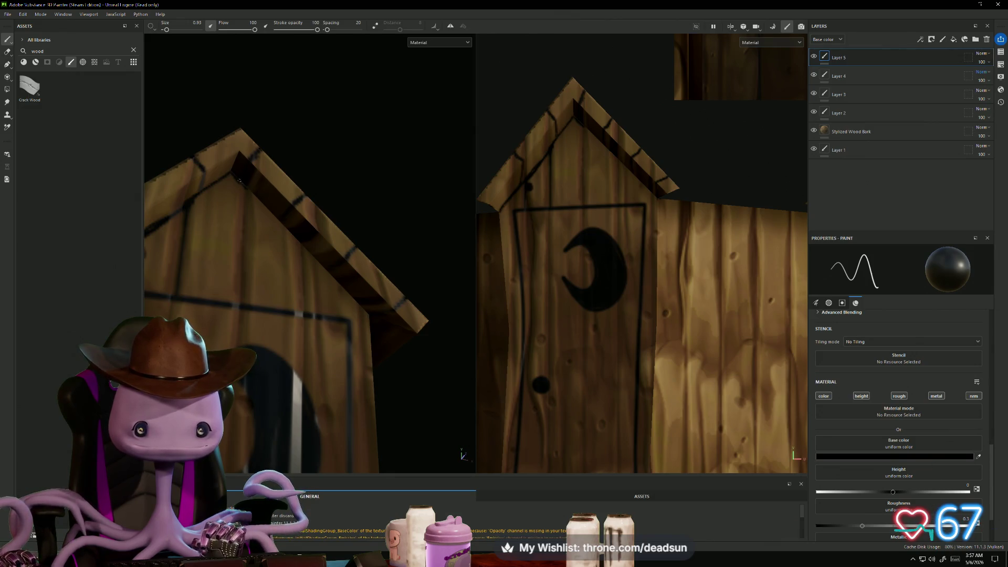
pyautogui.moveTo(244, 210)
pyautogui.keyDown('alt'); pyautogui.mouseDown()
pyautogui.moveTo(240, 245)
pyautogui.moveTo(246, 192)
pyautogui.mouseUp(); pyautogui.keyUp('alt')
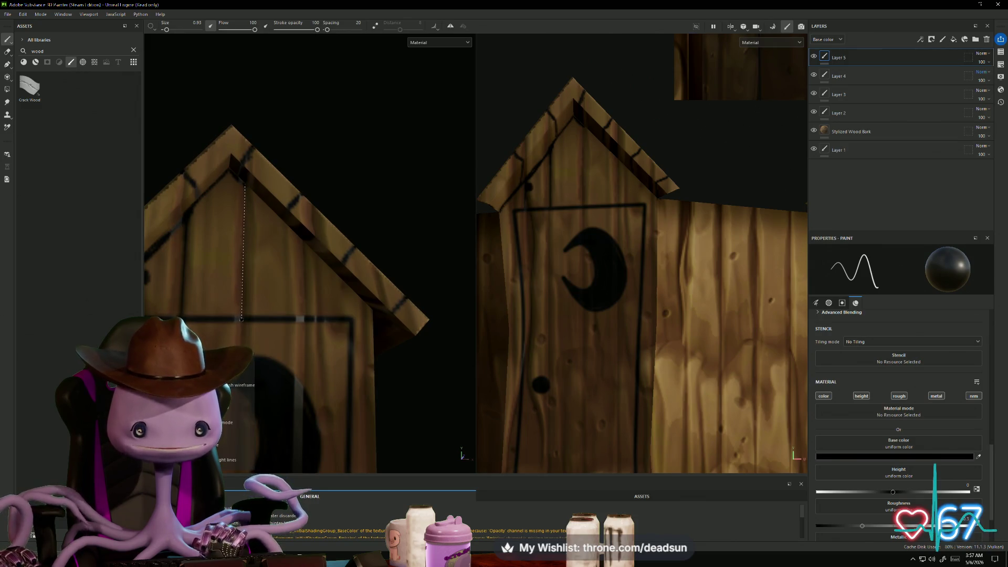
pyautogui.keyDown('alt'); pyautogui.moveTo(302, 275); pyautogui.dragTo(302, 250); pyautogui.keyUp('alt')
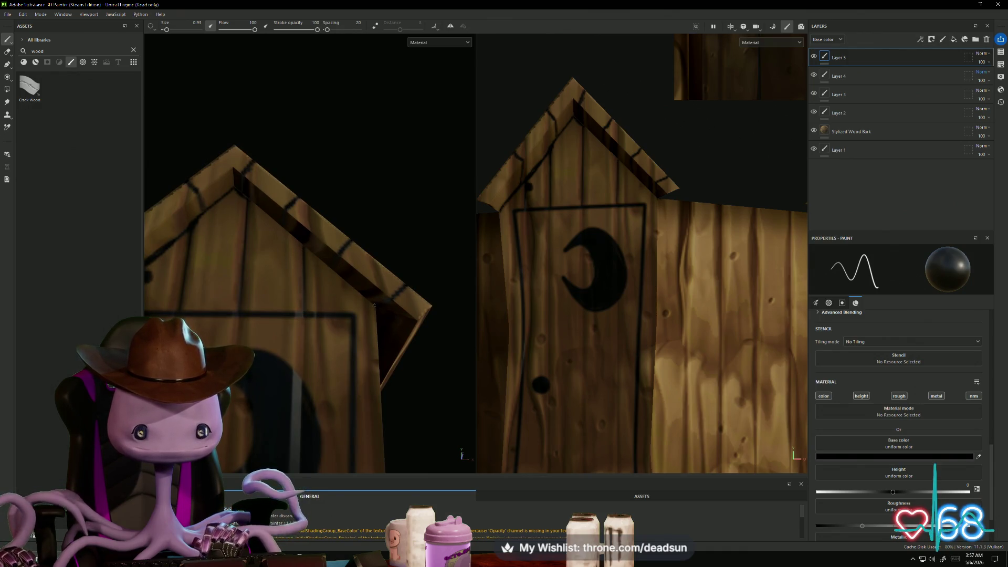
pyautogui.press('shift')
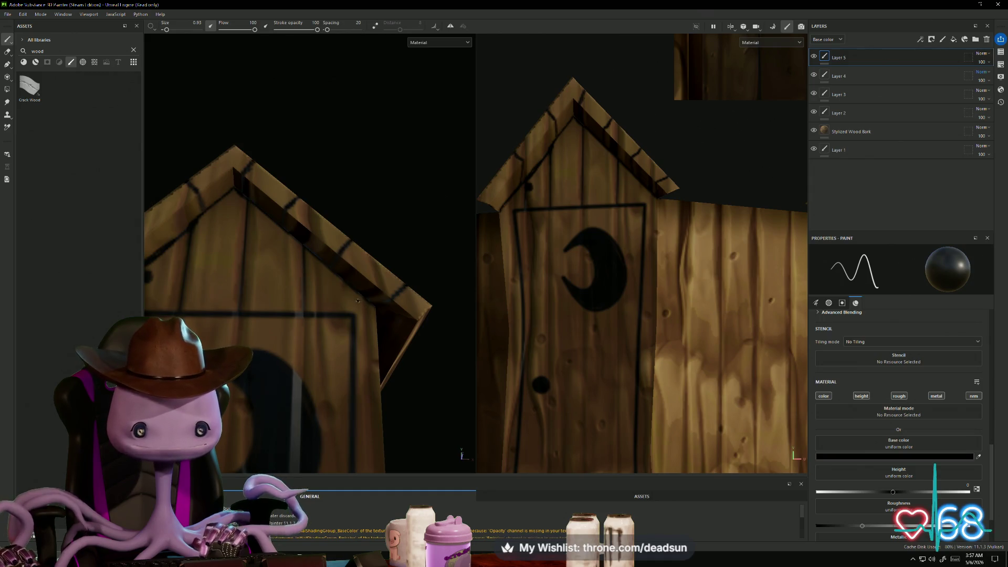
pyautogui.moveTo(351, 315)
pyautogui.keyDown('alt'); pyautogui.mouseDown()
pyautogui.moveTo(313, 295)
pyautogui.moveTo(351, 233)
pyautogui.mouseUp(); pyautogui.keyUp('alt')
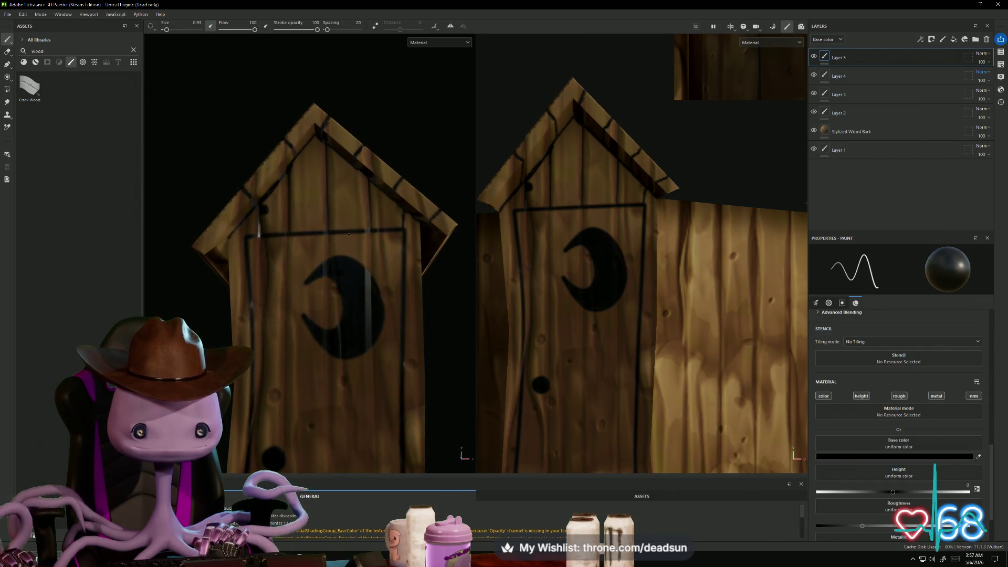
pyautogui.press('shift')
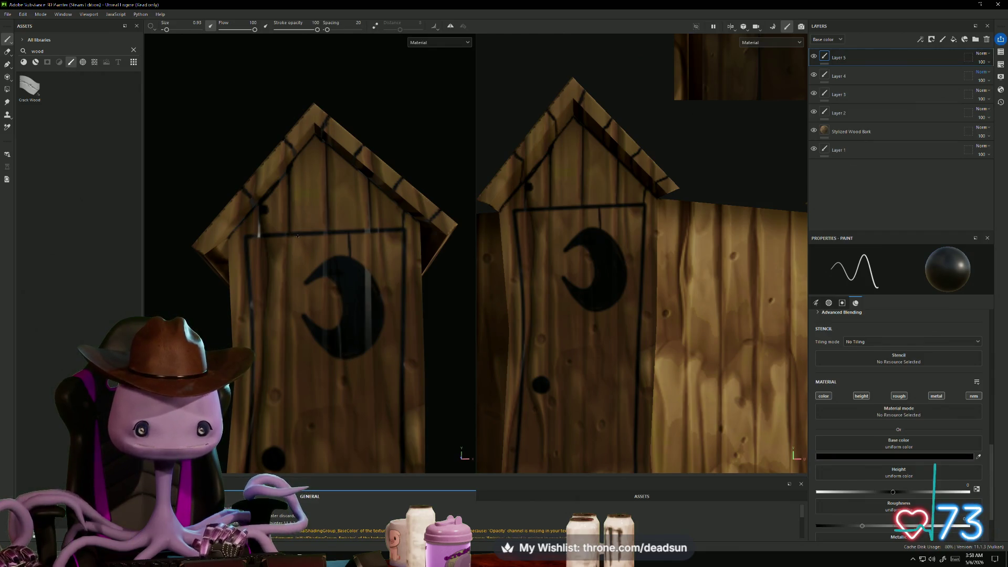
pyautogui.press('shift')
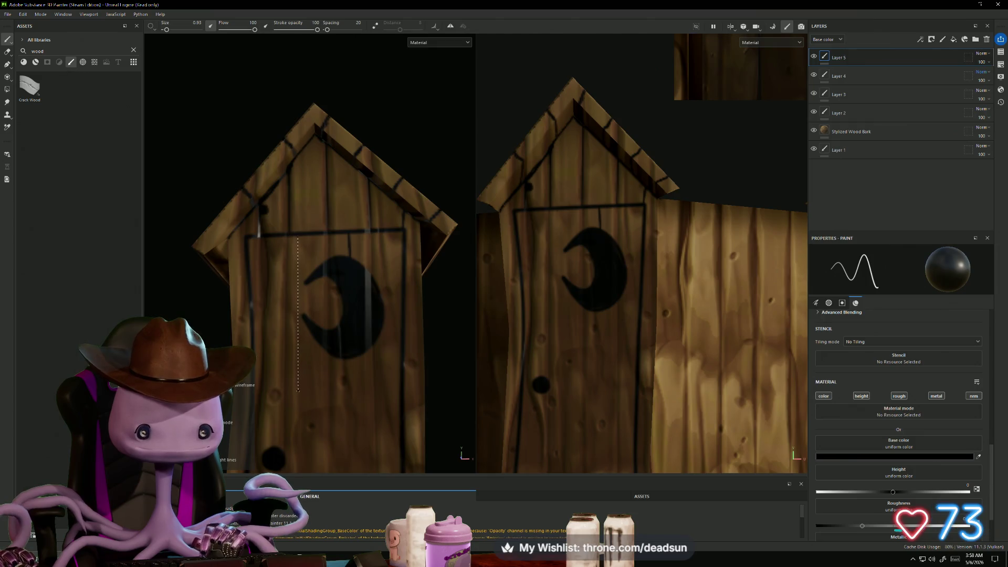
# Draw a straight black vertical plank line down the door, from its bottom to its top
pyautogui.keyDown('shift'); pyautogui.click(299, 405); pyautogui.keyUp('shift')
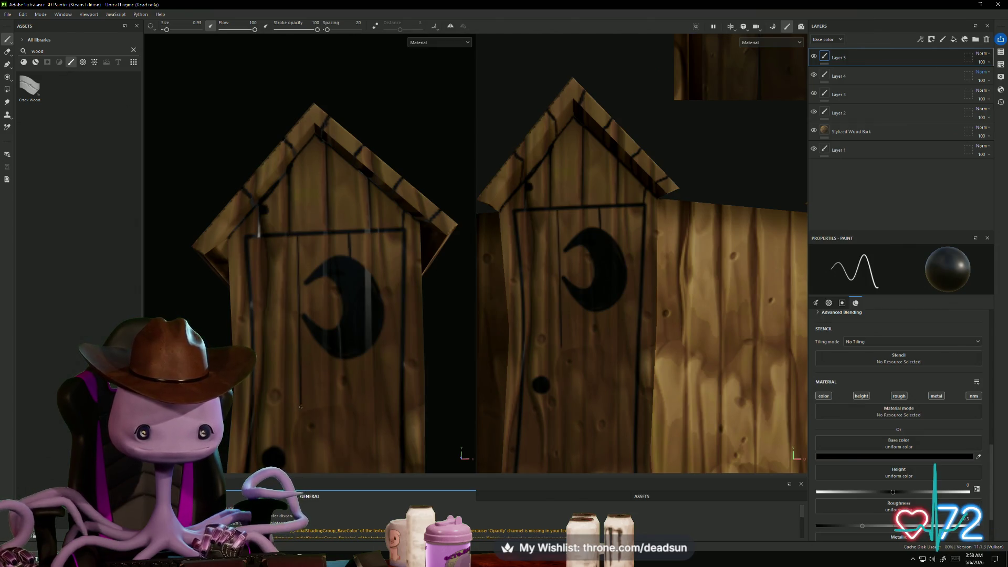
pyautogui.moveTo(299, 405)
pyautogui.keyDown('alt'); pyautogui.mouseDown()
pyautogui.moveTo(338, 236)
pyautogui.moveTo(329, 165)
pyautogui.mouseUp(); pyautogui.keyUp('alt')
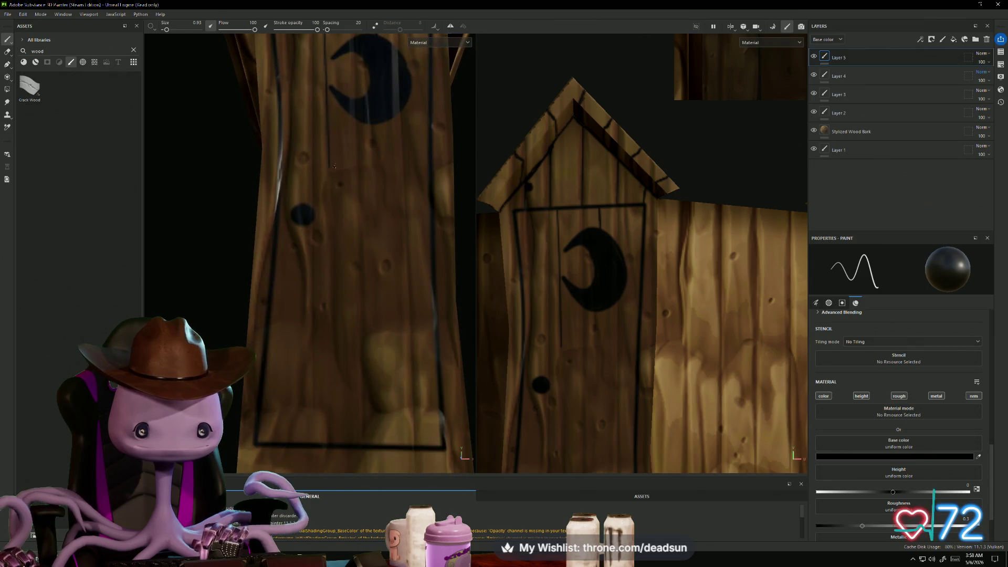
pyautogui.press('shift')
pyautogui.keyDown('shift'); pyautogui.click(328, 308); pyautogui.keyUp('shift')
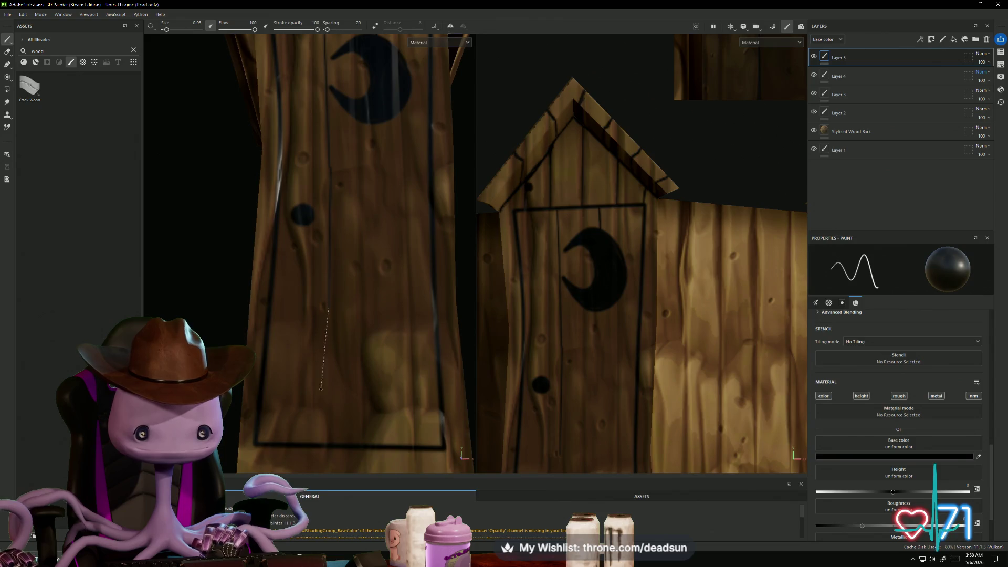
pyautogui.keyDown('shift'); pyautogui.click(324, 443); pyautogui.keyUp('shift')
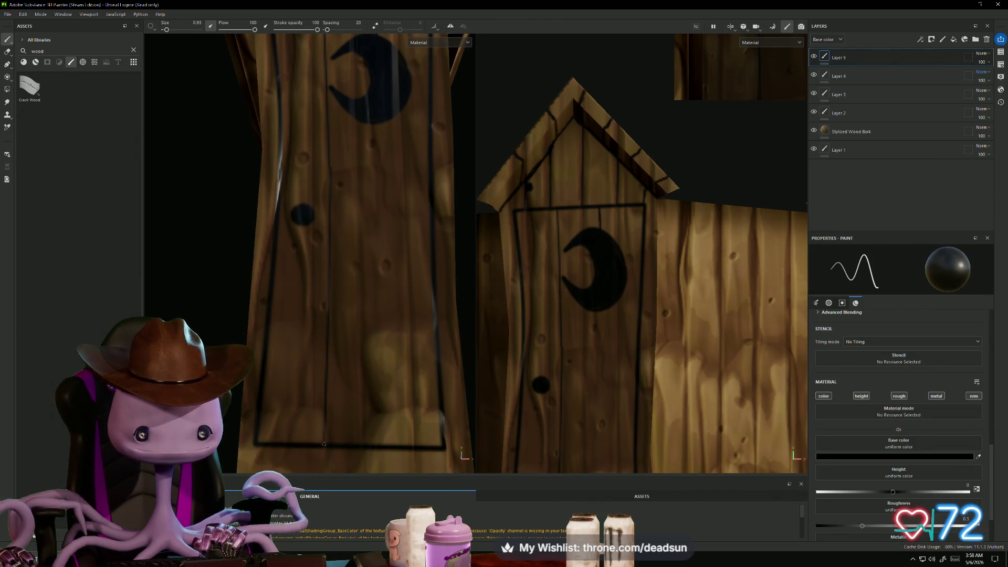
pyautogui.keyDown('shift'); pyautogui.click(330, 313); pyautogui.keyUp('shift')
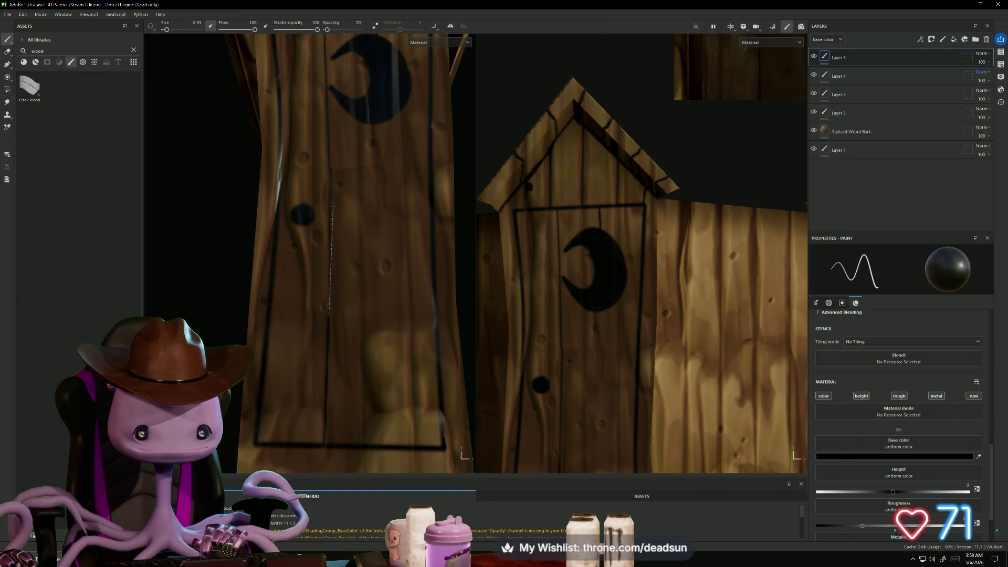
pyautogui.keyDown('shift'); pyautogui.click(328, 203); pyautogui.keyUp('shift')
pyautogui.keyDown('shift'); pyautogui.click(329, 127); pyautogui.keyUp('shift')
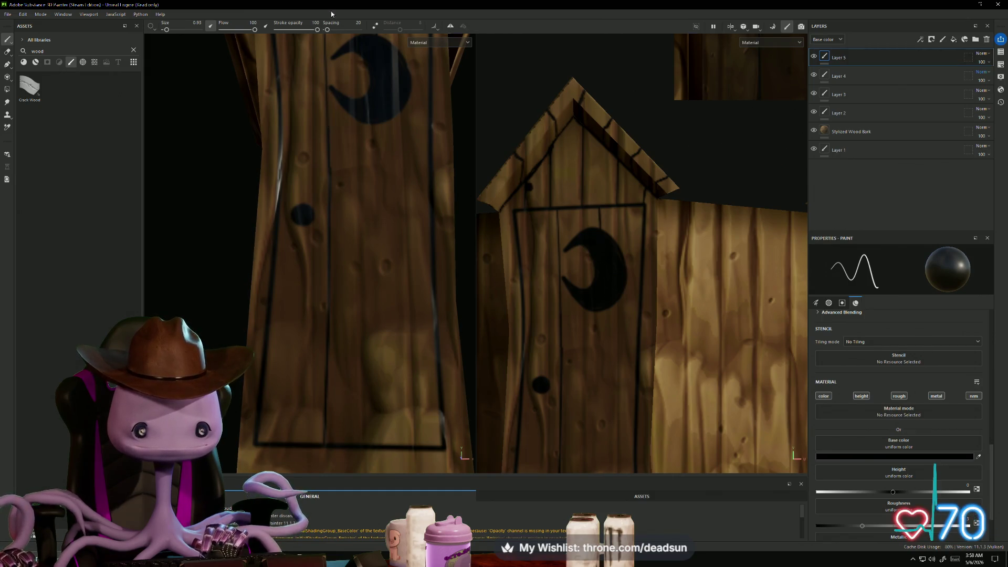
pyautogui.keyDown('shift'); pyautogui.click(326, 74); pyautogui.keyUp('shift')
pyautogui.keyDown('shift'); pyautogui.click(325, 54); pyautogui.keyUp('shift')
# Add one more straight segment along the door plank and review the whole outhouse
pyautogui.moveTo(324, 53); pyautogui.dragTo(321, 145, button='middle')
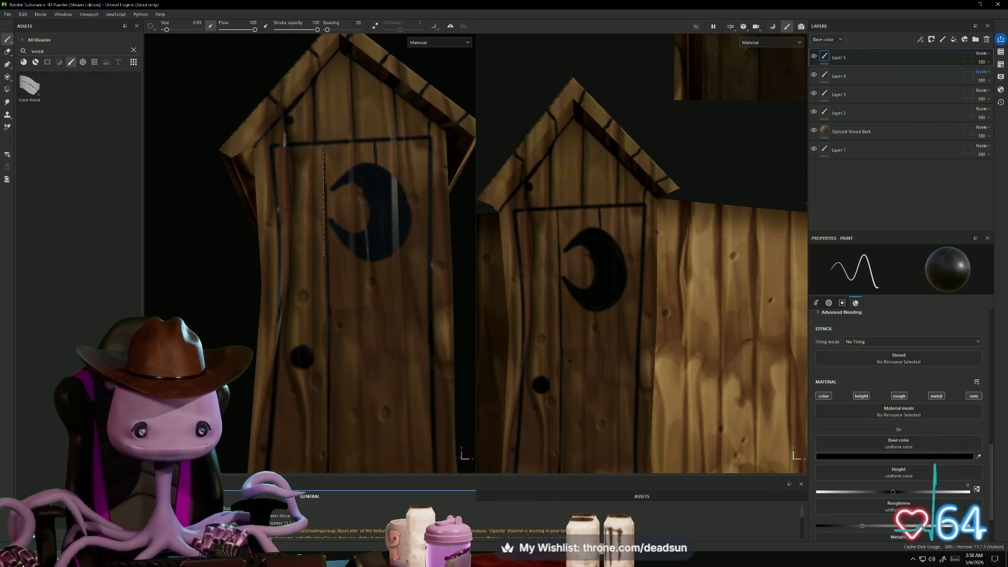
pyautogui.keyDown('shift'); pyautogui.click(326, 257); pyautogui.keyUp('shift')
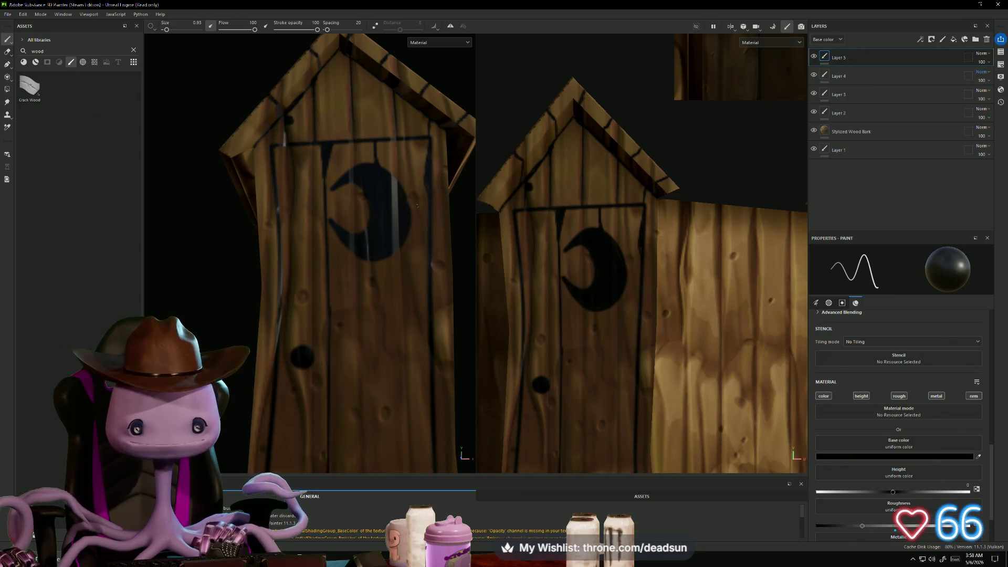
pyautogui.moveTo(427, 183); pyautogui.dragTo(356, 183, button='middle')
pyautogui.scroll(-5, 356, 182)
pyautogui.keyDown('alt'); pyautogui.moveTo(349, 231); pyautogui.dragTo(342, 259); pyautogui.keyUp('alt')
pyautogui.scroll(3, 342, 258)
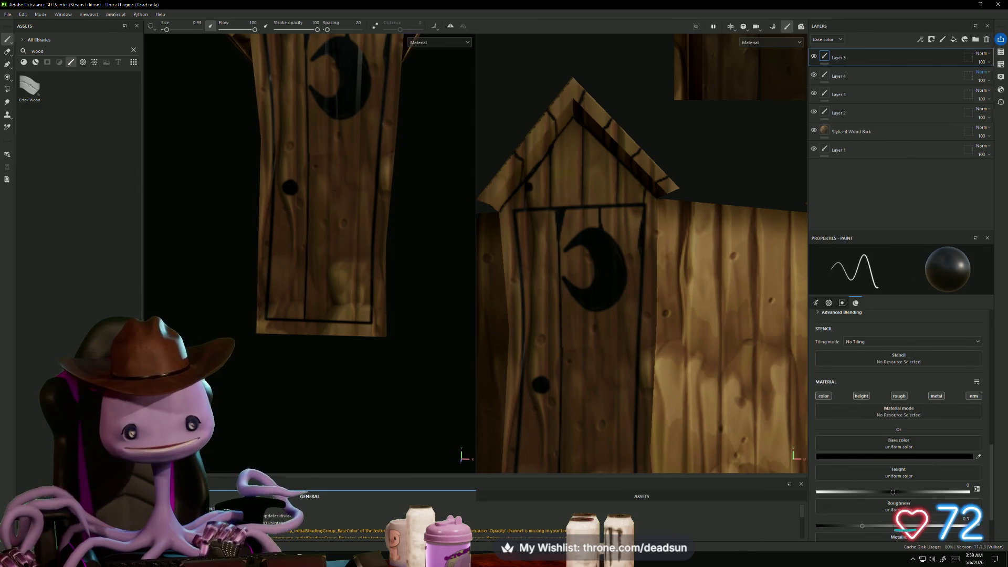
# Frame the outhouse front and paint a dark vertical plank line down the door
pyautogui.press('f')
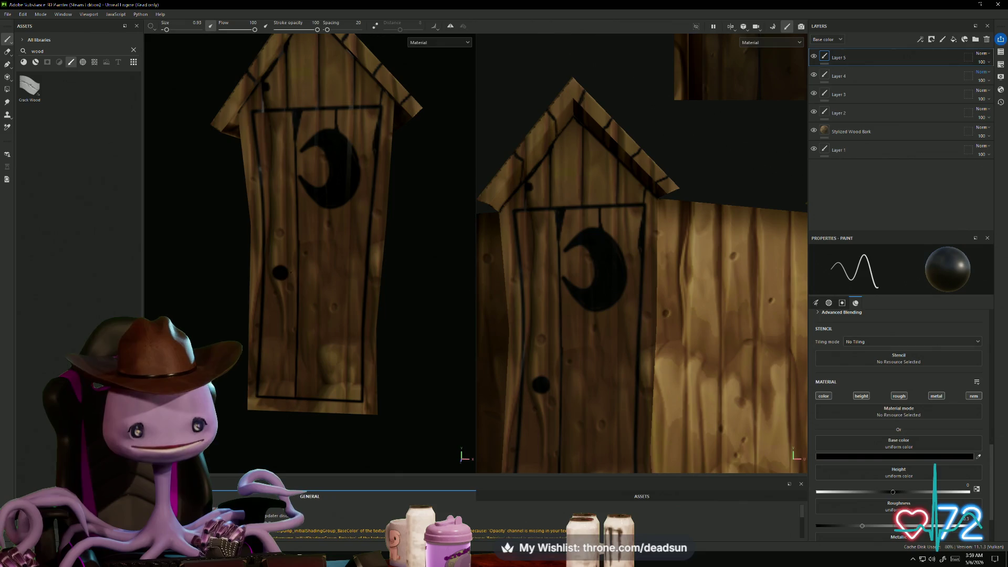
pyautogui.scroll(3, 242, 211)
pyautogui.scroll(2, 242, 212)
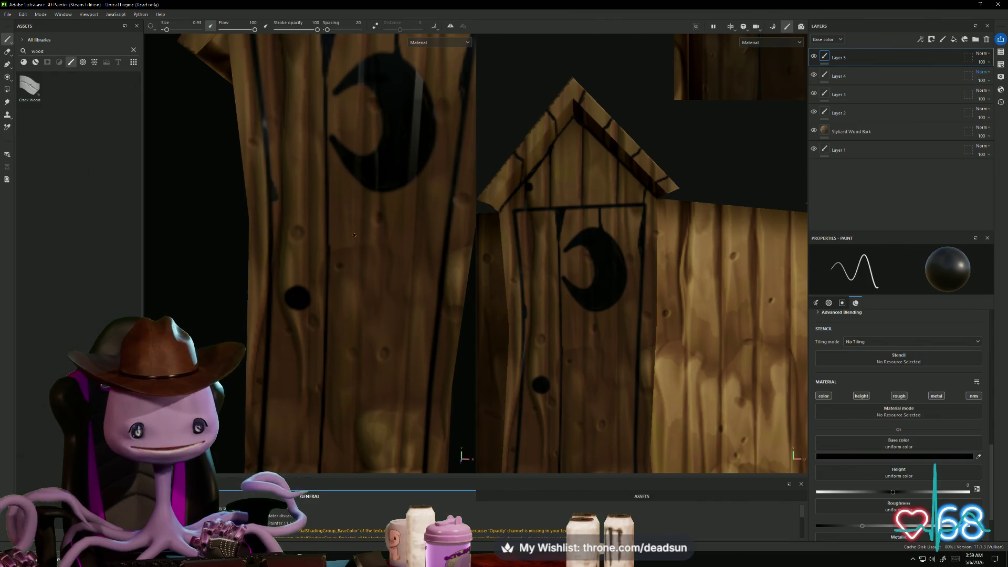
pyautogui.press('f')
pyautogui.keyDown('alt'); pyautogui.moveTo(354, 235); pyautogui.dragTo(315, 242); pyautogui.keyUp('alt')
pyautogui.scroll(5, 309, 243)
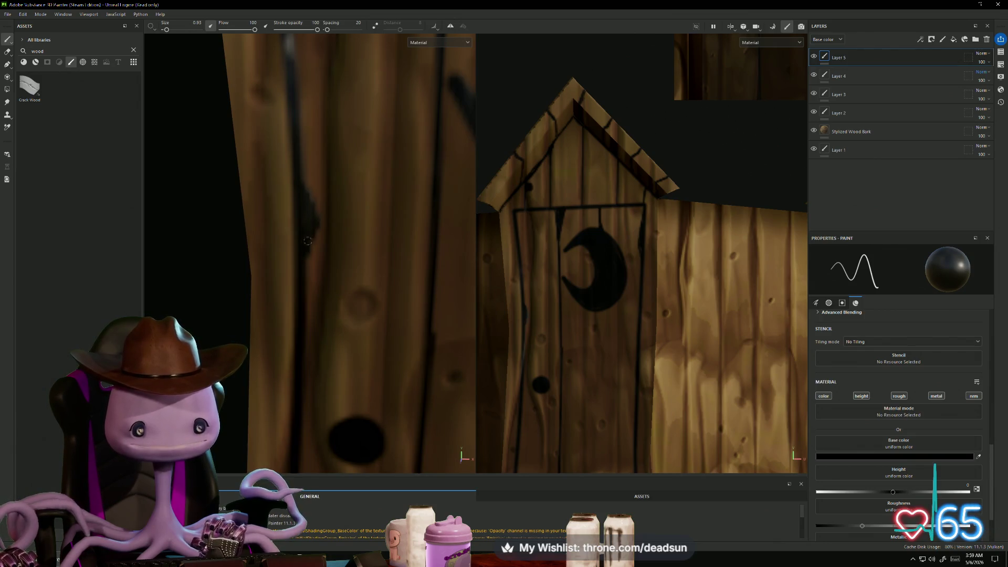
pyautogui.scroll(-5, 306, 245)
pyautogui.keyDown('alt'); pyautogui.moveTo(306, 245); pyautogui.dragTo(335, 245); pyautogui.keyUp('alt')
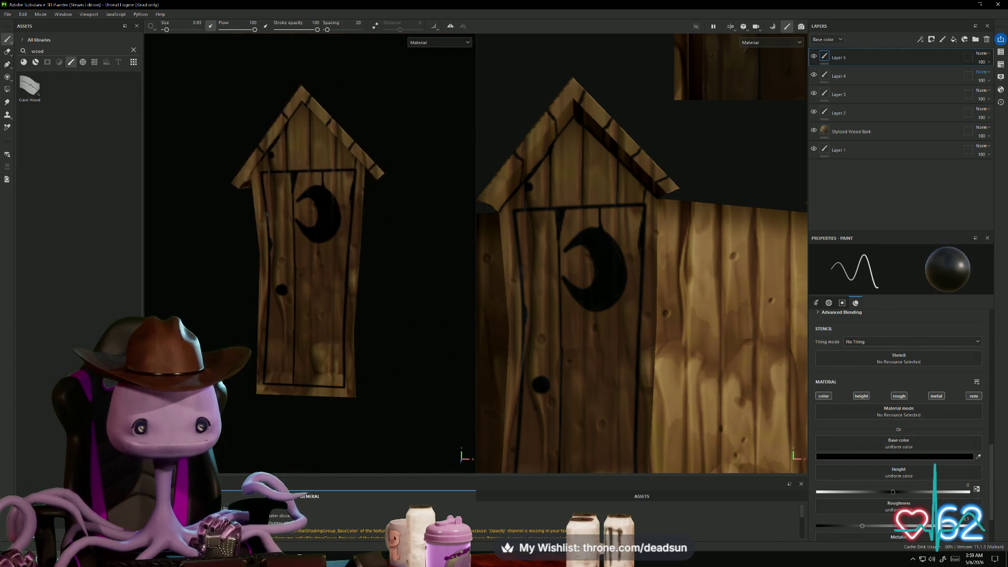
pyautogui.scroll(5, 366, 164)
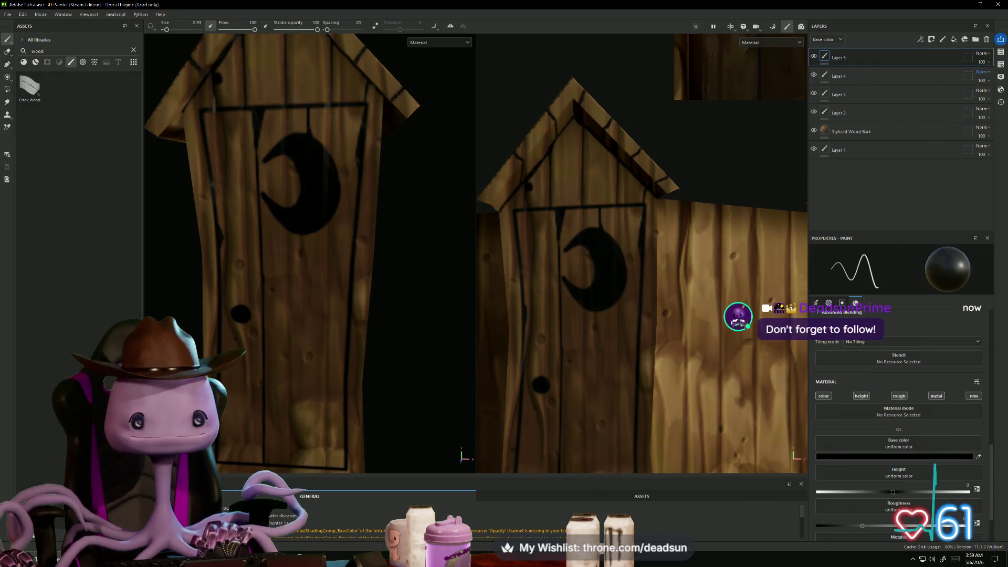
pyautogui.keyDown('alt'); pyautogui.moveTo(358, 166); pyautogui.dragTo(328, 125, button='middle'); pyautogui.keyUp('alt')
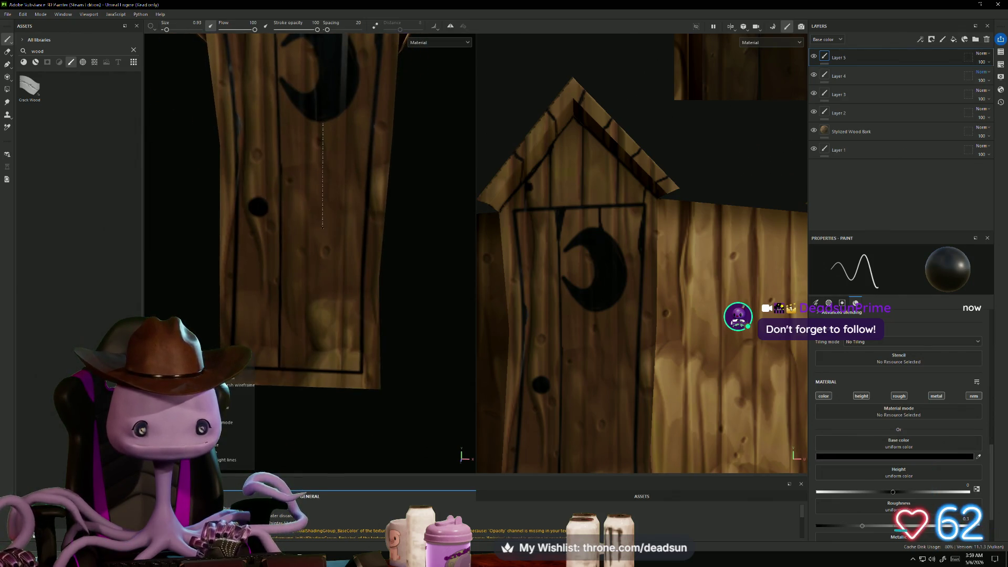
pyautogui.keyDown('shift'); pyautogui.click(322, 230); pyautogui.keyUp('shift')
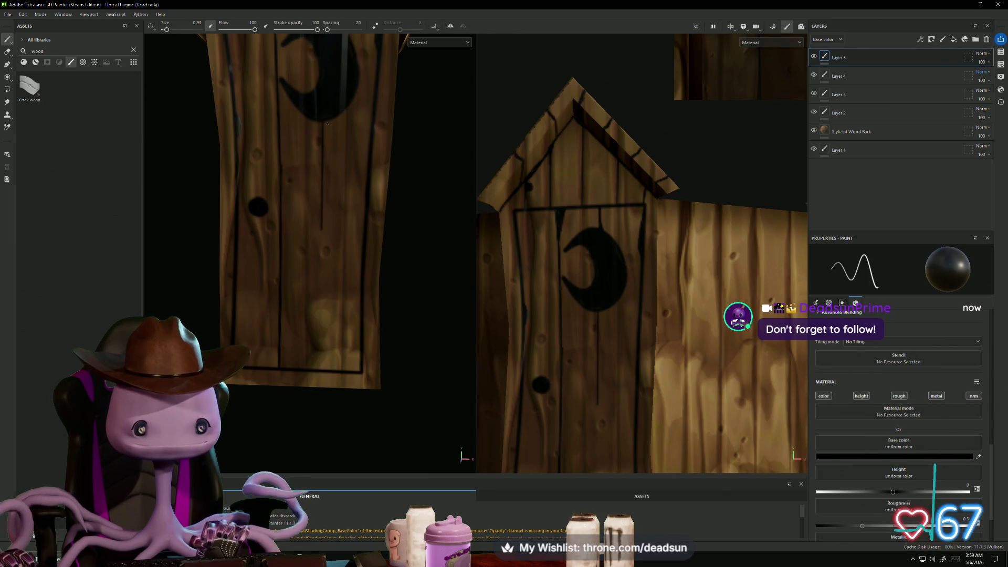
pyautogui.keyDown('shift'); pyautogui.click(321, 231); pyautogui.keyUp('shift')
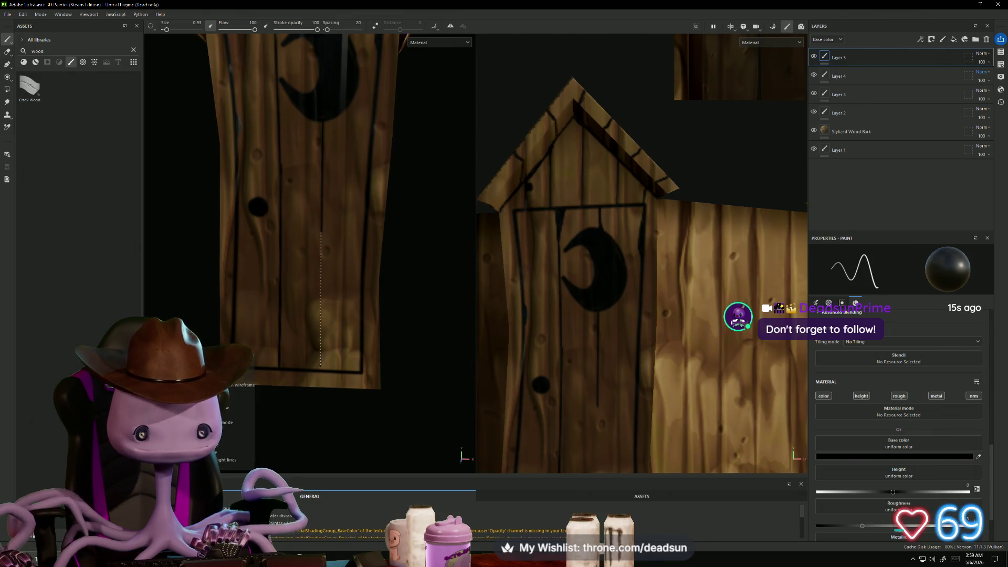
pyautogui.keyDown('shift'); pyautogui.click(321, 370); pyautogui.keyUp('shift')
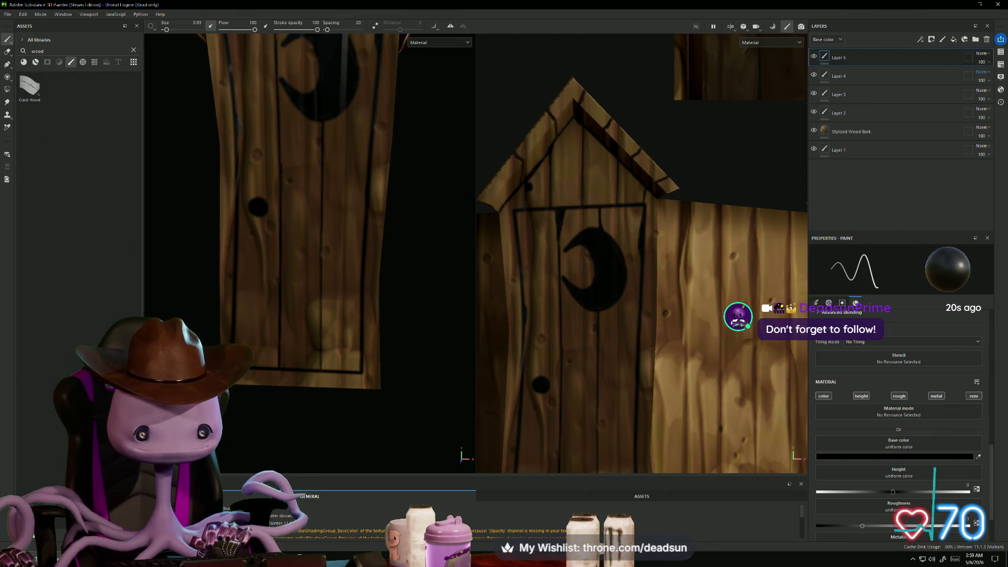
# Paint a line back up the plank, add a short door mark, and darken the moon's upper tip
pyautogui.keyDown('shift'); pyautogui.click(321, 218); pyautogui.keyUp('shift')
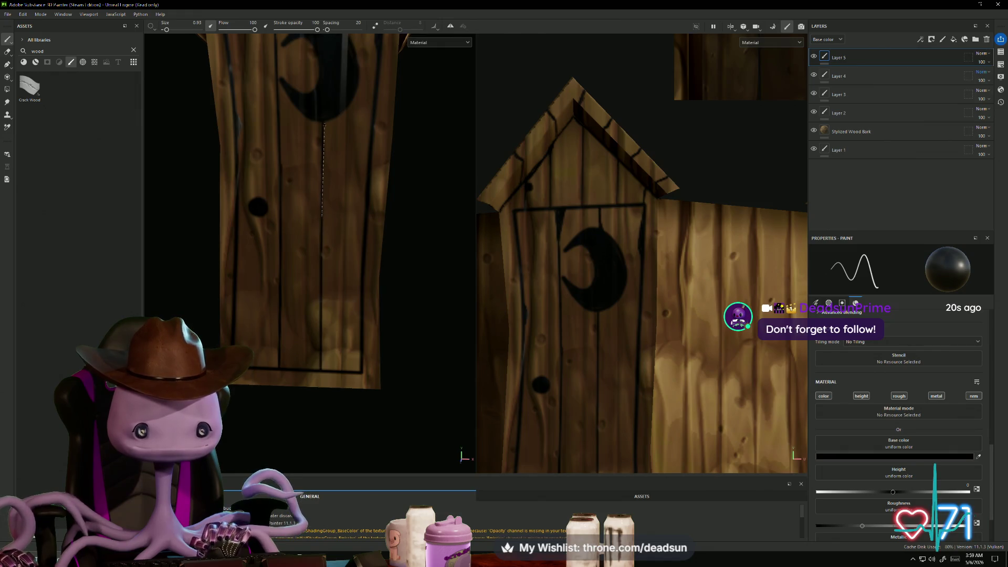
pyautogui.keyDown('shift'); pyautogui.click(324, 121); pyautogui.keyUp('shift')
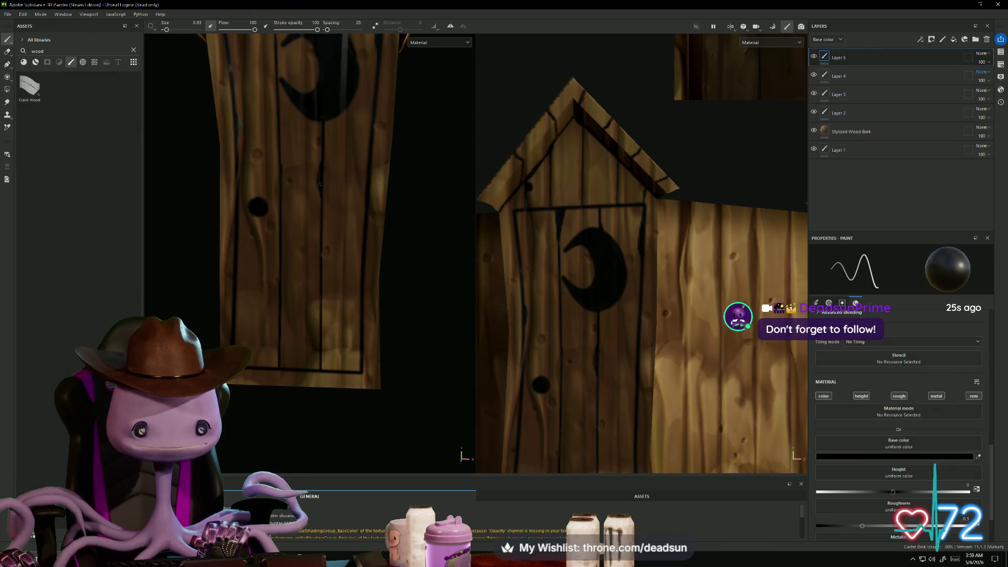
pyautogui.scroll(4, 320, 270)
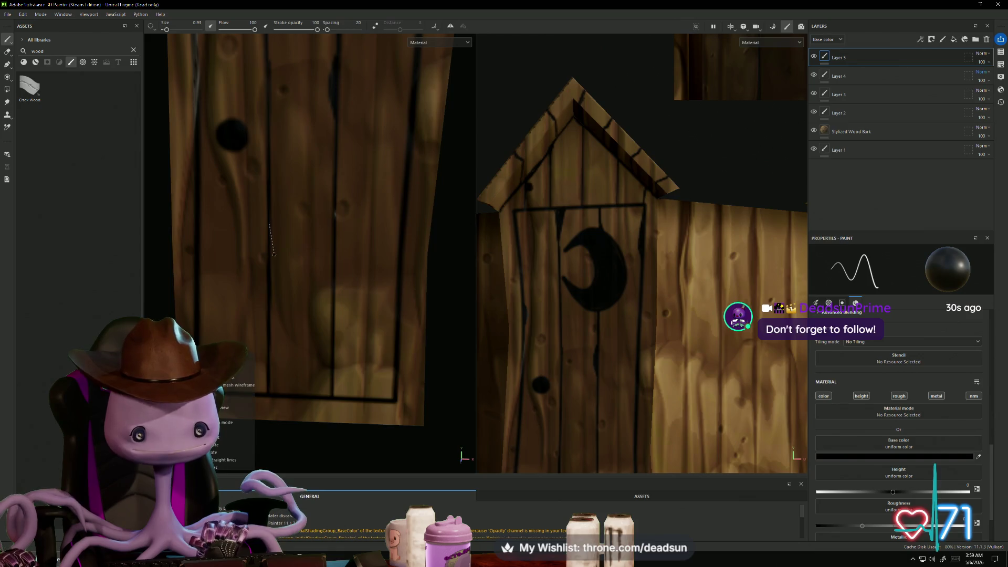
pyautogui.keyDown('shift'); pyautogui.click(276, 258); pyautogui.keyUp('shift')
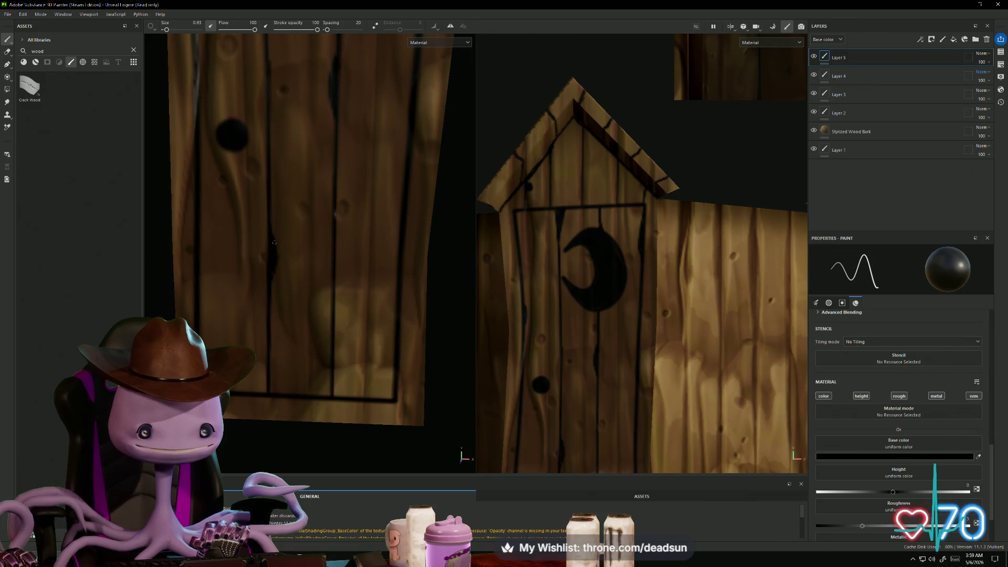
pyautogui.scroll(-5, 273, 268)
pyautogui.scroll(4, 281, 272)
pyautogui.scroll(5, 283, 274)
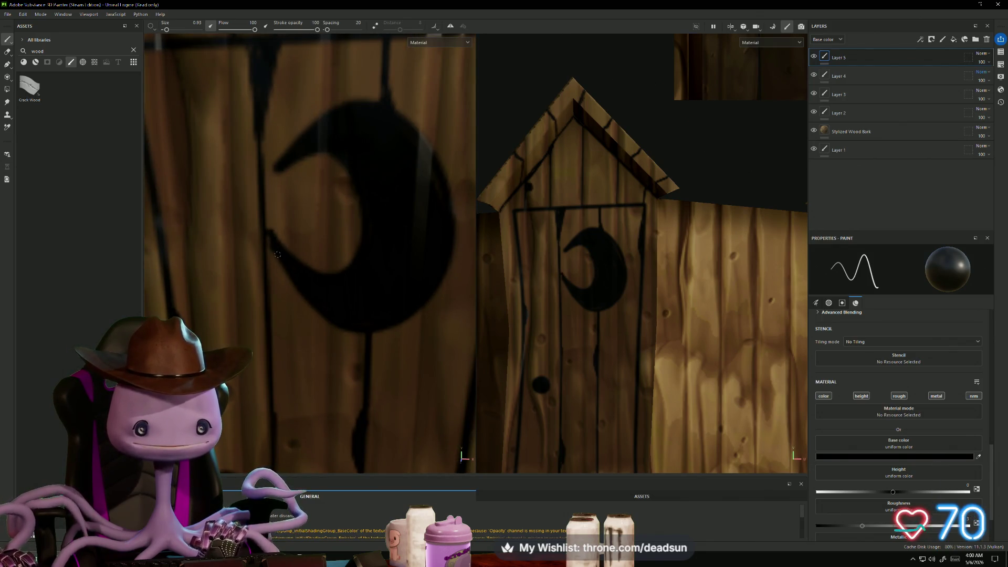
pyautogui.moveTo(285, 170); pyautogui.dragTo(274, 183)
# On the outhouse's right side, undo a stray stroke and start a straight dark line down the side plank
pyautogui.scroll(-5, 305, 144)
pyautogui.moveTo(341, 221)
pyautogui.keyDown('alt'); pyautogui.mouseDown()
pyautogui.moveTo(393, 271)
pyautogui.moveTo(335, 254)
pyautogui.moveTo(277, 187)
pyautogui.moveTo(282, 239)
pyautogui.mouseUp(); pyautogui.keyUp('alt')
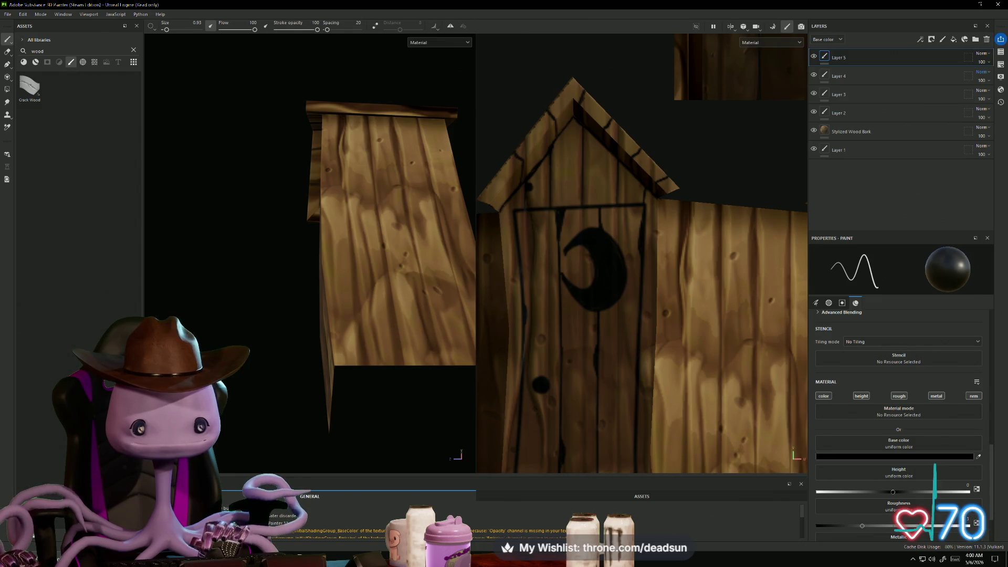
pyautogui.moveTo(342, 117); pyautogui.dragTo(343, 192)
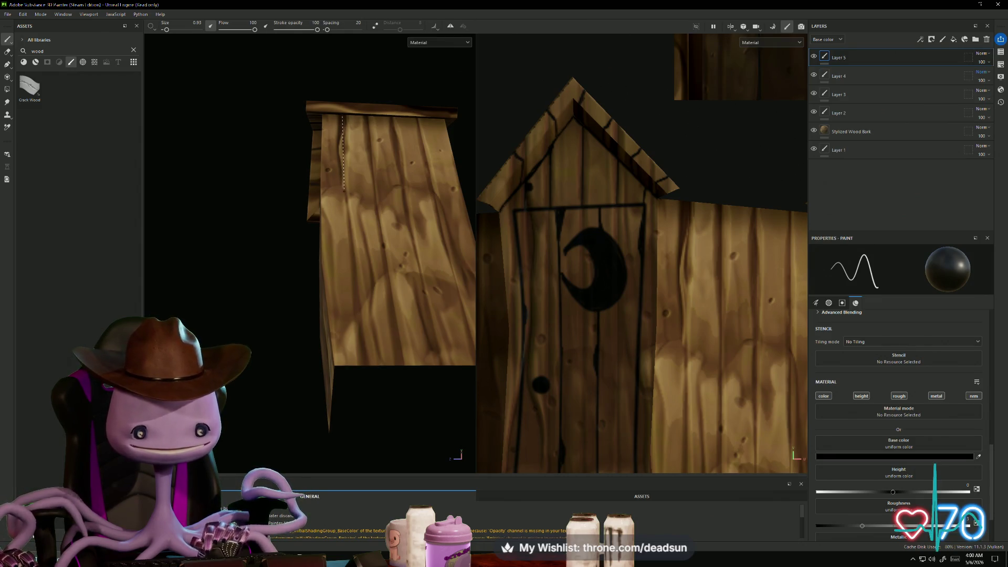
pyautogui.hotkey('ctrl', 'z')
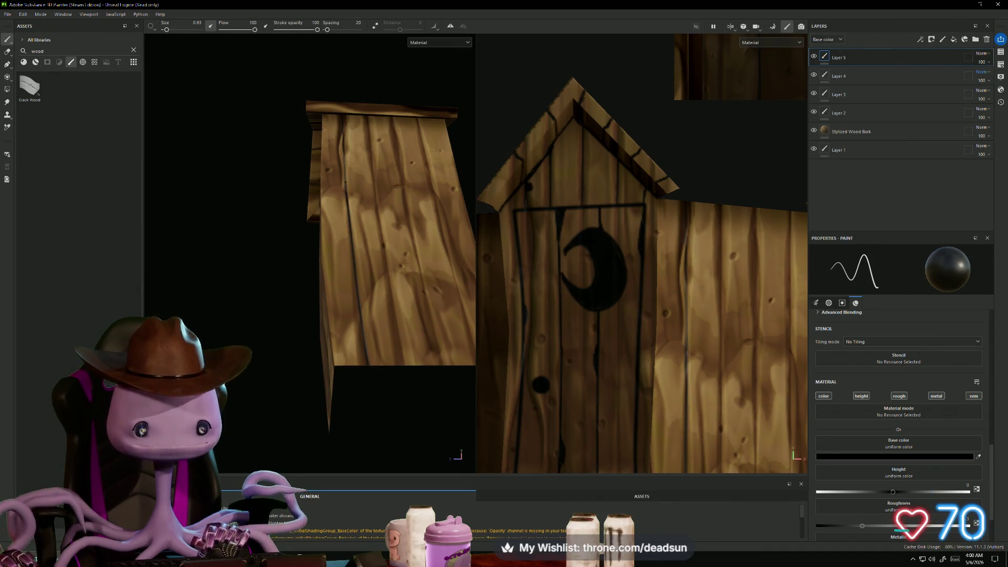
pyautogui.keyDown('shift'); pyautogui.click(344, 118); pyautogui.keyUp('shift')
pyautogui.moveTo(326, 251)
pyautogui.keyDown('alt'); pyautogui.mouseDown()
pyautogui.moveTo(334, 262)
pyautogui.moveTo(344, 142)
pyautogui.mouseUp(); pyautogui.keyUp('alt')
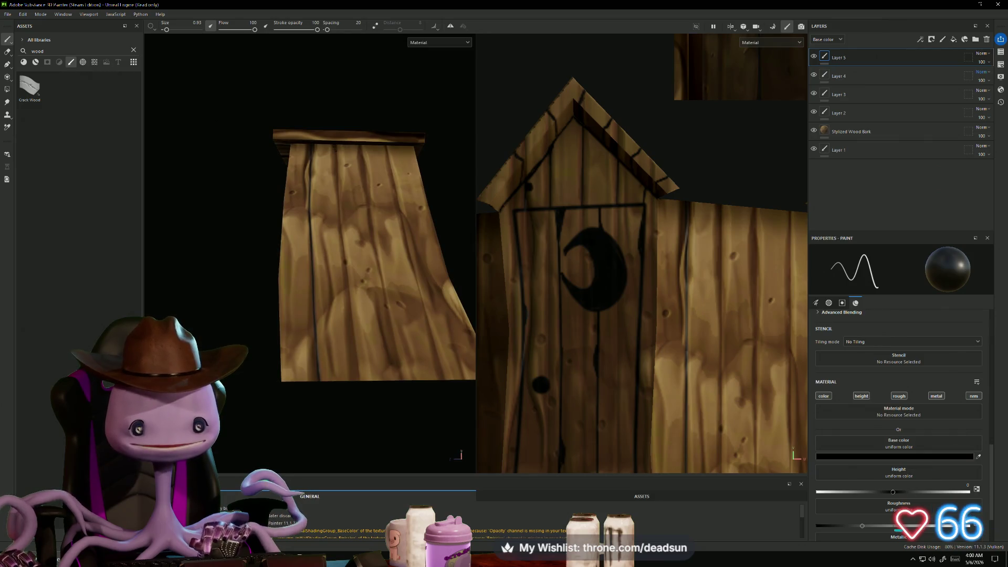
# Extend the straight side-panel plank line from the panel's bottom up to its top
pyautogui.keyDown('shift'); pyautogui.click(339, 226); pyautogui.keyUp('shift')
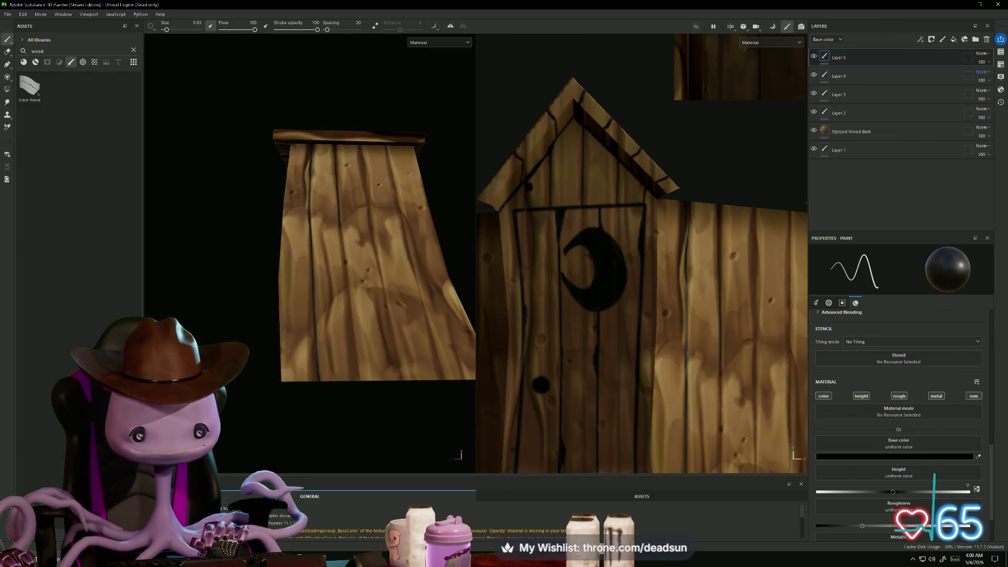
pyautogui.keyDown('shift'); pyautogui.click(360, 381); pyautogui.keyUp('shift')
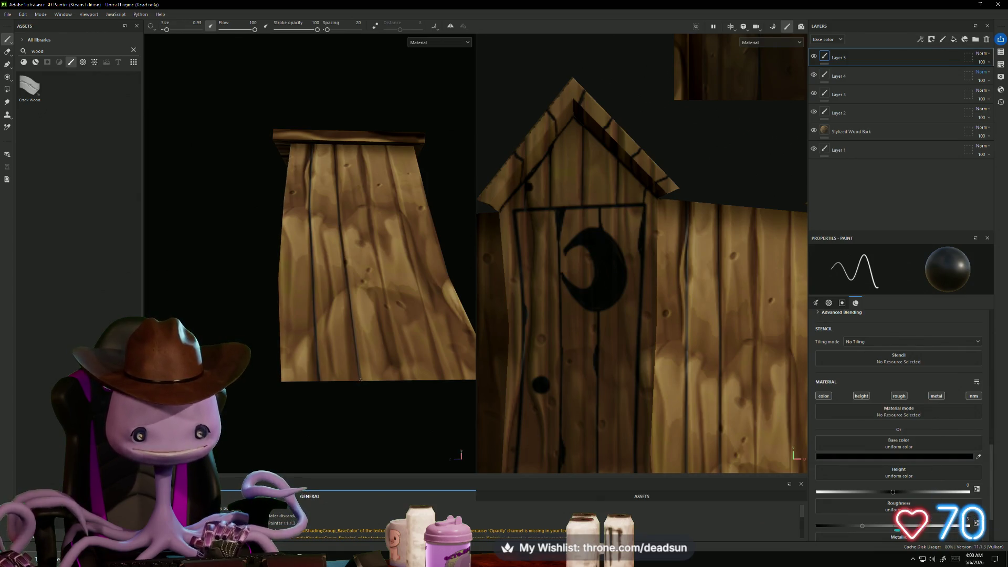
pyautogui.moveTo(355, 331); pyautogui.dragTo(344, 249)
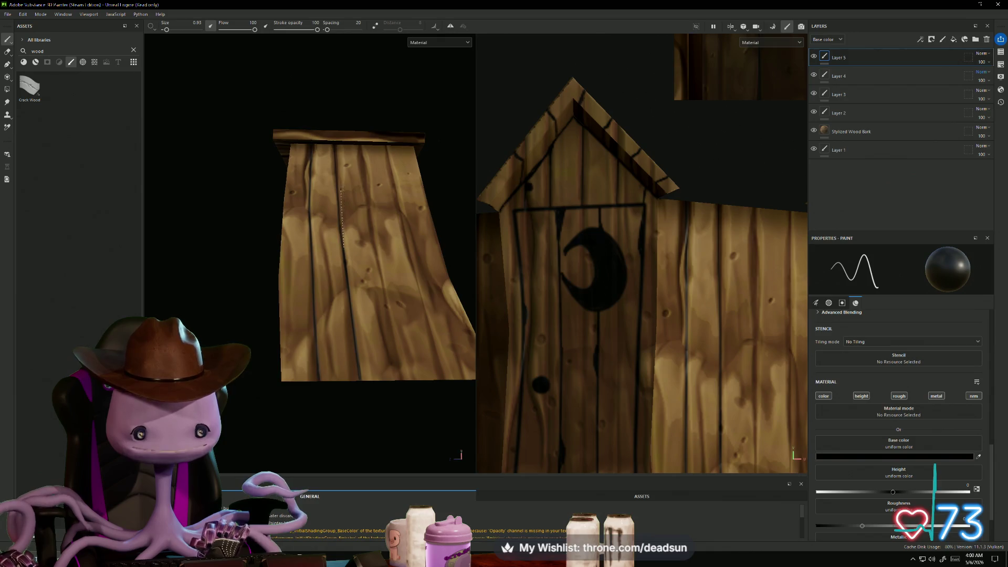
pyautogui.keyDown('shift'); pyautogui.click(338, 197); pyautogui.keyUp('shift')
pyautogui.keyDown('shift'); pyautogui.click(336, 143); pyautogui.keyUp('shift')
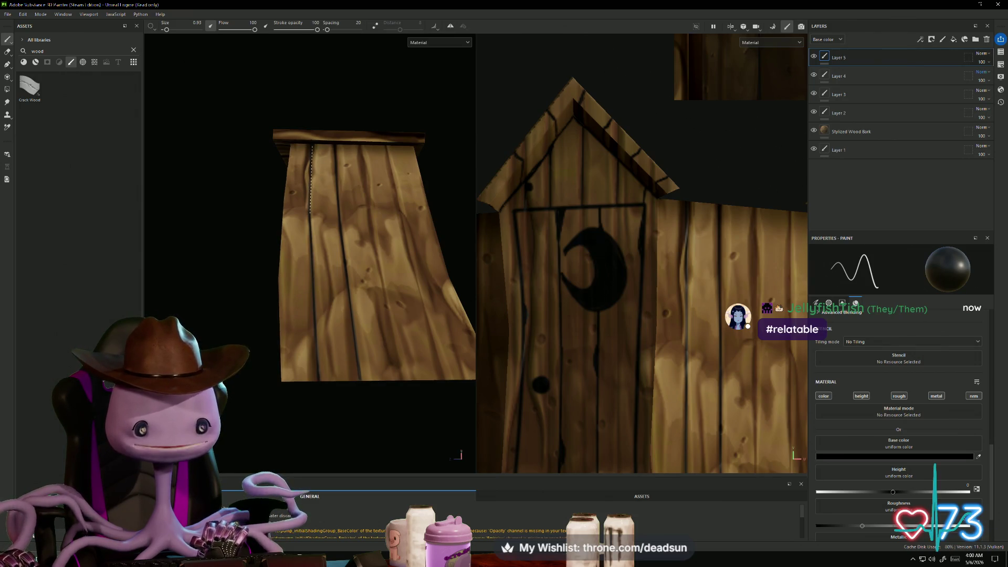
pyautogui.keyDown('shift'); pyautogui.click(312, 144); pyautogui.keyUp('shift')
pyautogui.press('f')
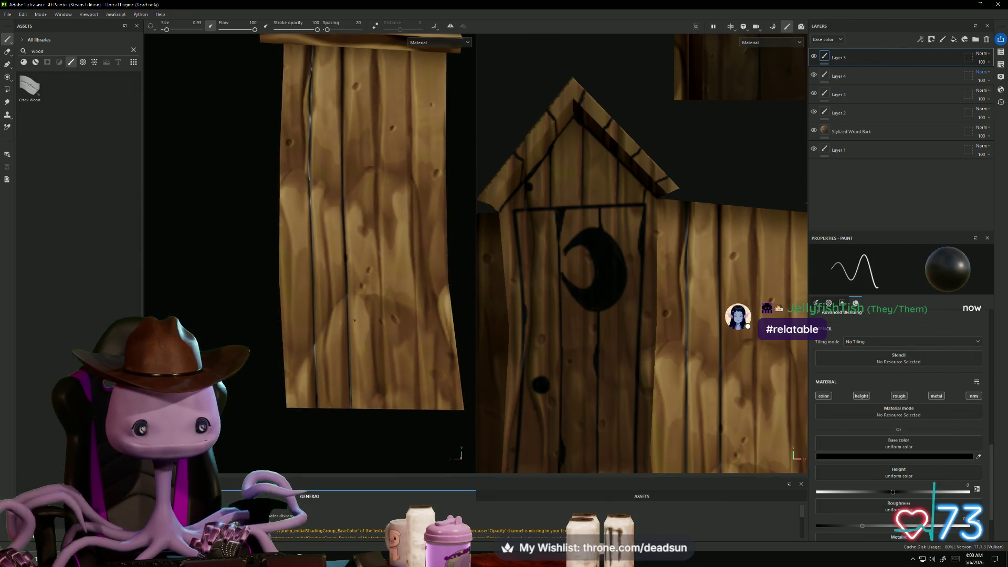
pyautogui.moveTo(294, 297)
pyautogui.keyDown('alt'); pyautogui.mouseDown()
pyautogui.moveTo(315, 291)
pyautogui.moveTo(306, 294)
pyautogui.moveTo(308, 275)
pyautogui.mouseUp(); pyautogui.keyUp('alt')
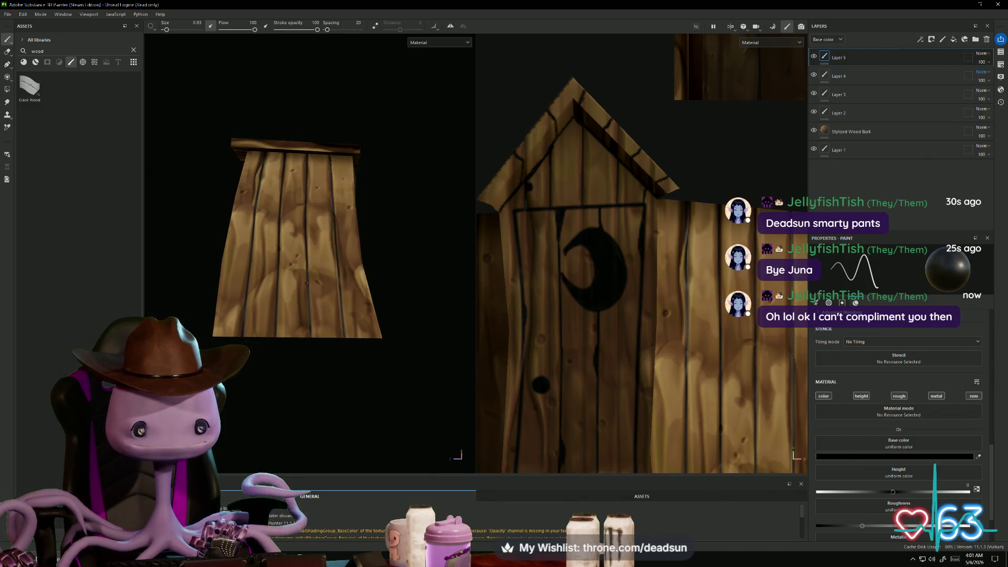
# Paint thin dark lines along the side wall planks and extend them up the wall
pyautogui.moveTo(342, 368)
pyautogui.keyDown('alt'); pyautogui.mouseDown()
pyautogui.moveTo(340, 406)
pyautogui.moveTo(357, 378)
pyautogui.mouseUp(); pyautogui.keyUp('alt')
pyautogui.scroll(-5, 357, 378)
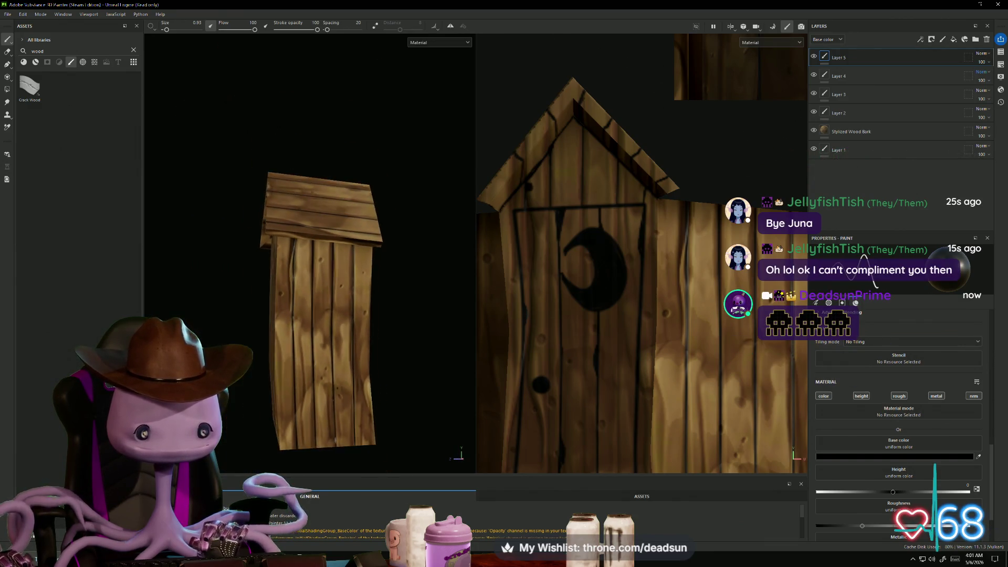
pyautogui.scroll(10, 311, 301)
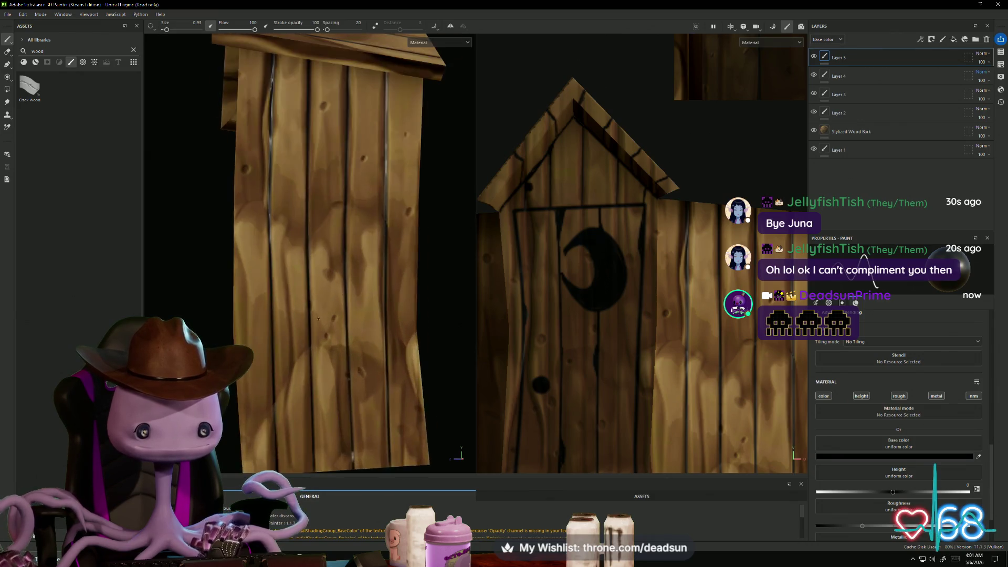
pyautogui.moveTo(306, 297)
pyautogui.mouseDown()
pyautogui.moveTo(308, 325)
pyautogui.moveTo(310, 314)
pyautogui.mouseUp()
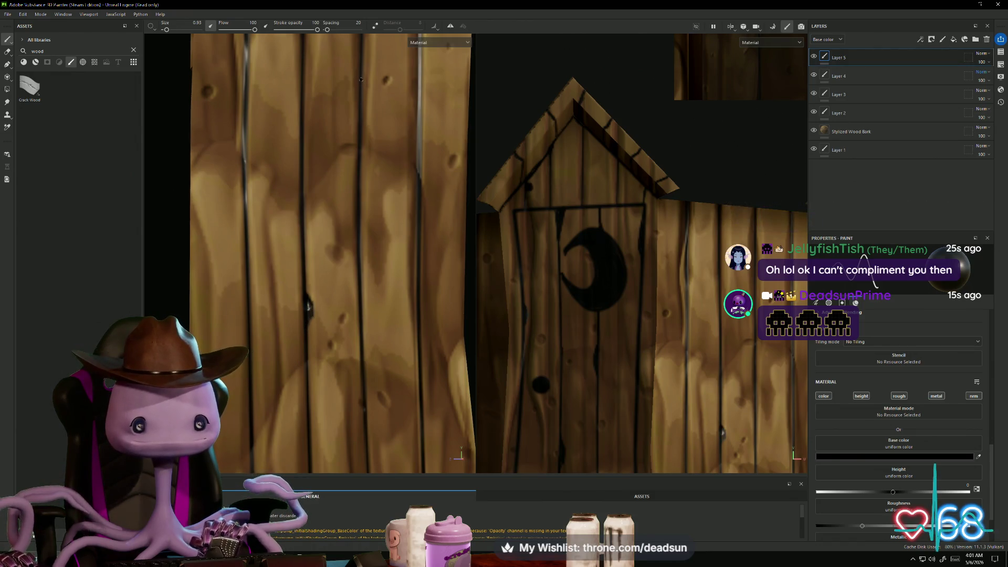
pyautogui.moveTo(360, 80)
pyautogui.mouseDown()
pyautogui.moveTo(357, 118)
pyautogui.moveTo(357, 88)
pyautogui.moveTo(356, 111)
pyautogui.moveTo(353, 101)
pyautogui.moveTo(294, 210)
pyautogui.moveTo(247, 261)
pyautogui.moveTo(381, 259)
pyautogui.mouseUp()
pyautogui.scroll(-5, 349, 99)
pyautogui.keyDown('alt'); pyautogui.moveTo(609, 270); pyautogui.dragTo(648, 270); pyautogui.keyUp('alt')
pyautogui.scroll(5, 649, 269)
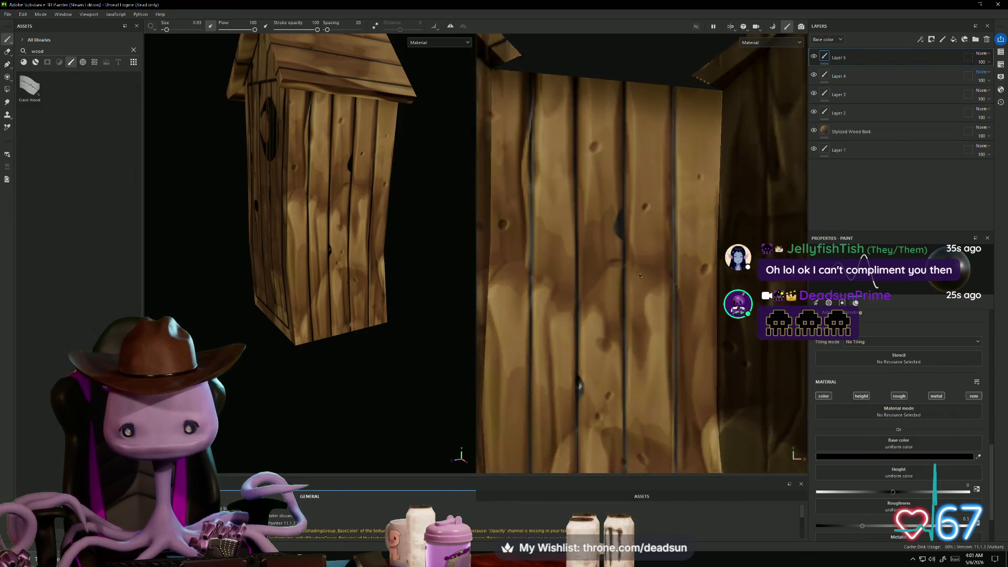
pyautogui.moveTo(609, 219); pyautogui.dragTo(613, 198)
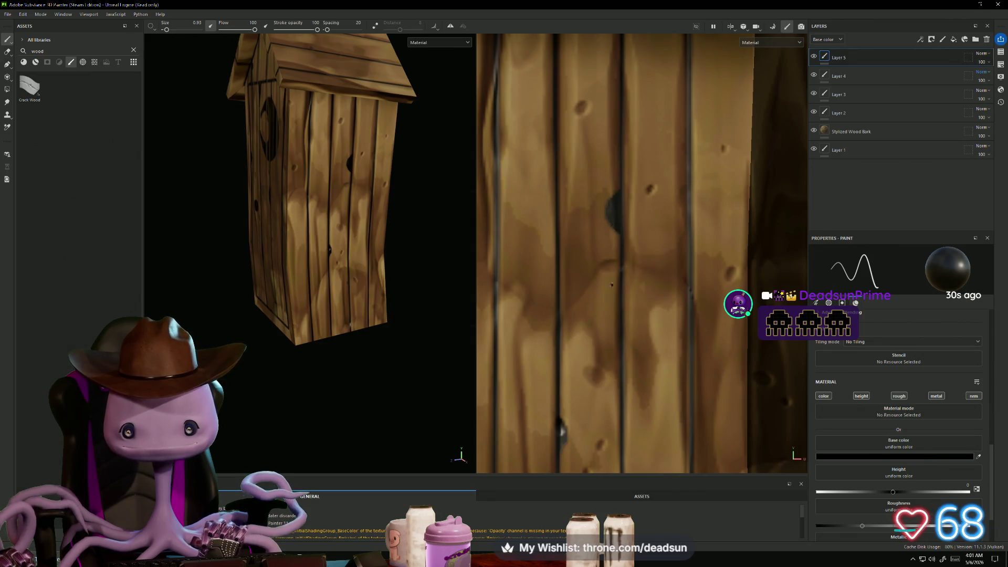
pyautogui.scroll(-5, 612, 207)
pyautogui.scroll(5, 620, 340)
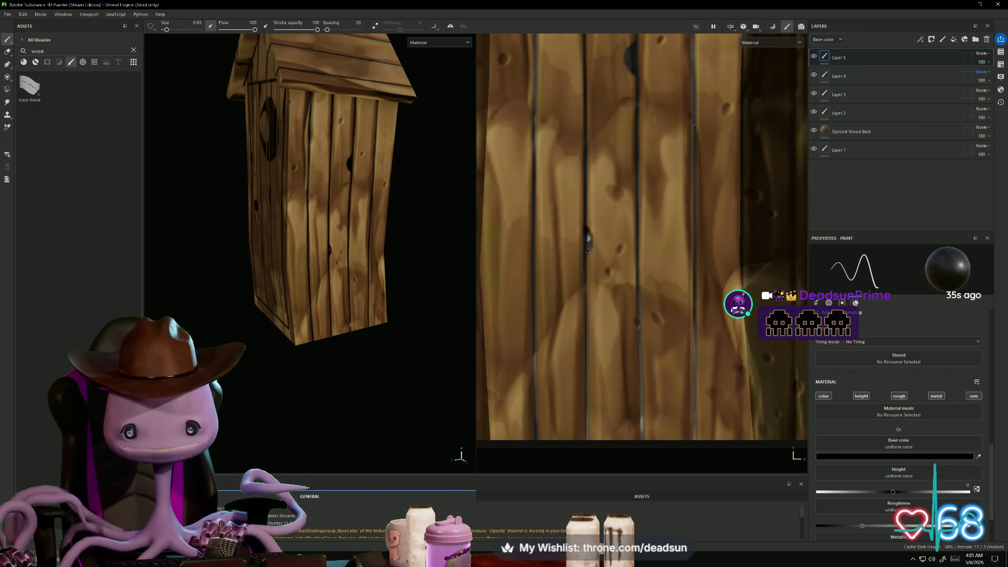
# Darken the bottom edge of the wall in the 2D texture view
pyautogui.keyDown('alt'); pyautogui.moveTo(668, 339); pyautogui.dragTo(571, 298, button='middle'); pyautogui.keyUp('alt')
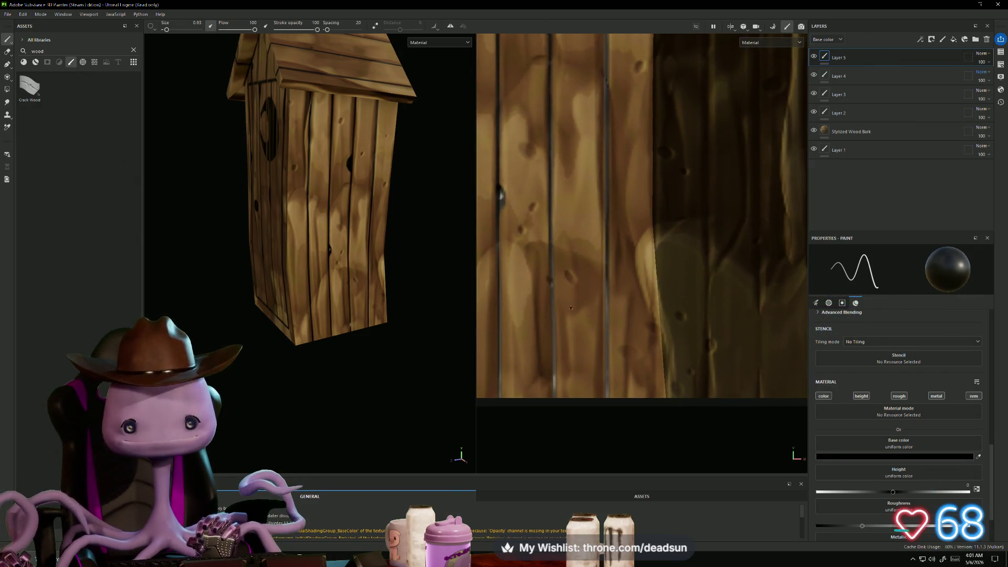
pyautogui.moveTo(567, 346)
pyautogui.keyDown('alt'); pyautogui.mouseDown()
pyautogui.moveTo(607, 319)
pyautogui.moveTo(530, 335)
pyautogui.mouseUp(); pyautogui.keyUp('alt')
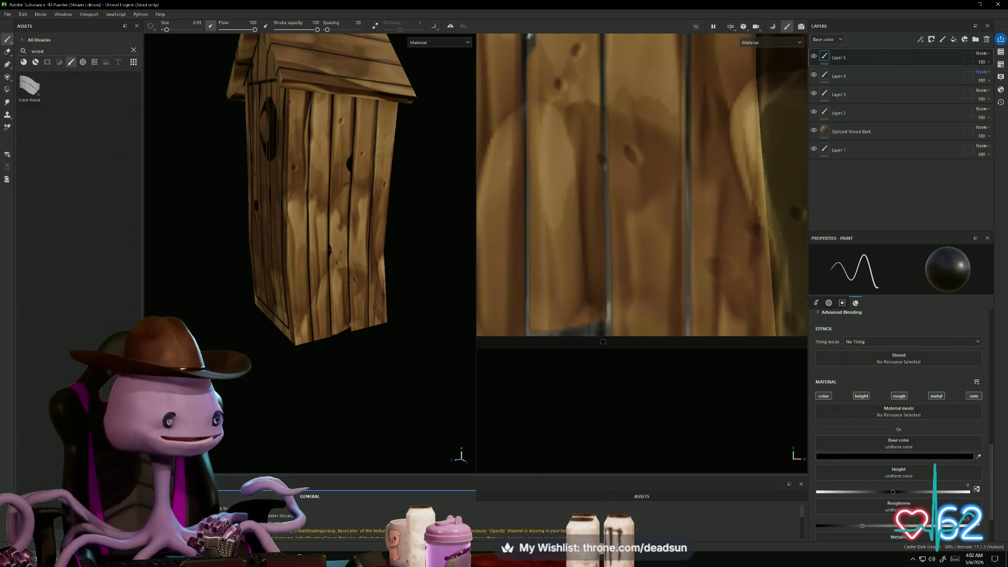
pyautogui.moveTo(597, 337)
pyautogui.mouseDown(button='middle')
pyautogui.moveTo(608, 346)
pyautogui.moveTo(541, 316)
pyautogui.mouseUp(button='middle')
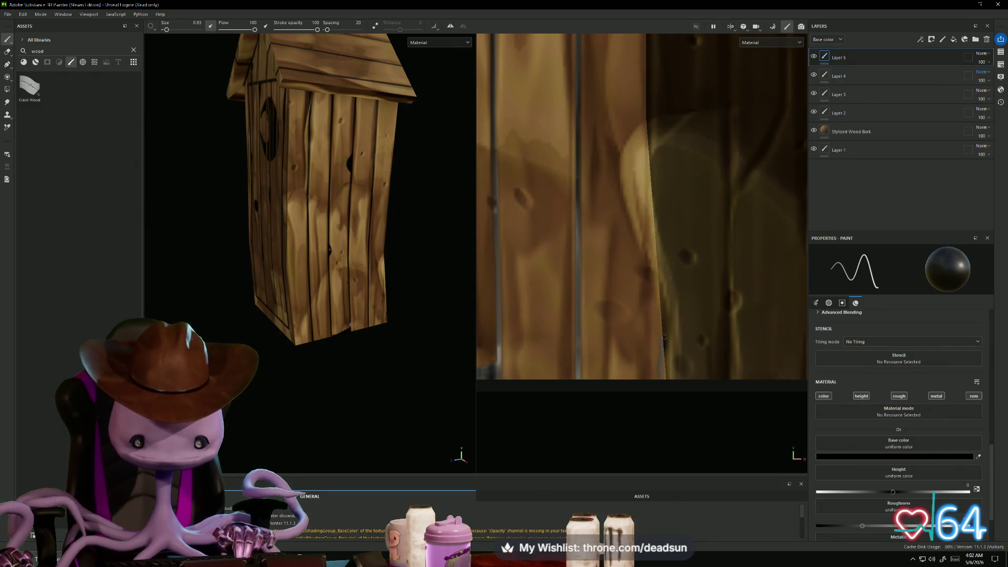
pyautogui.moveTo(663, 334); pyautogui.dragTo(683, 383)
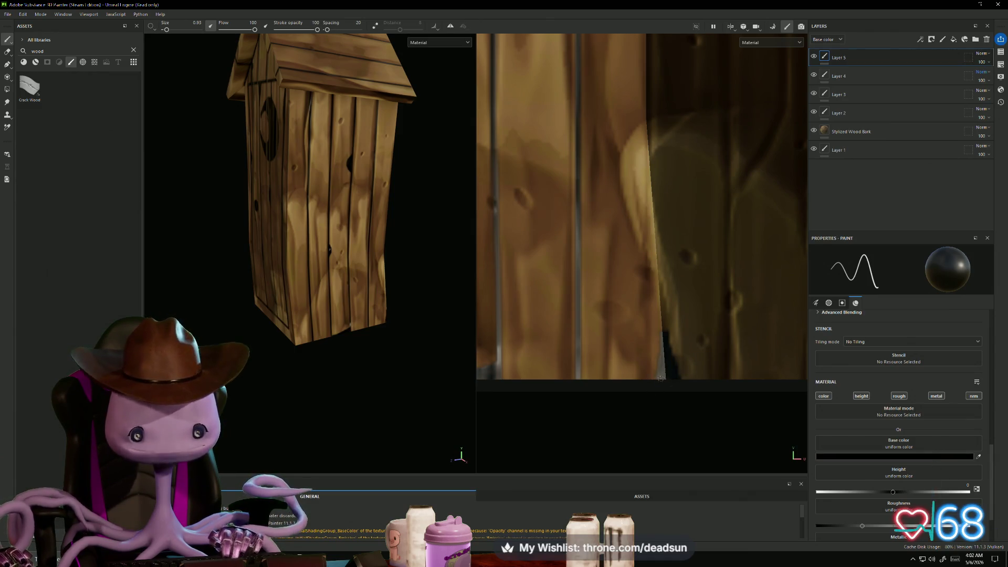
pyautogui.moveTo(620, 417); pyautogui.dragTo(602, 564, button='middle')
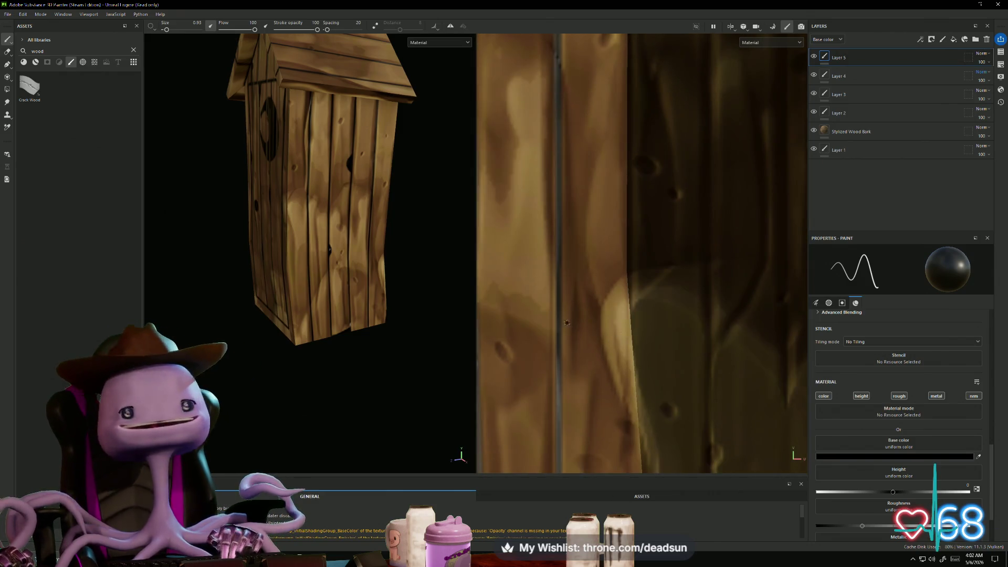
pyautogui.moveTo(341, 239)
pyautogui.keyDown('alt'); pyautogui.mouseDown()
pyautogui.moveTo(336, 389)
pyautogui.moveTo(318, 202)
pyautogui.moveTo(291, 218)
pyautogui.moveTo(317, 161)
pyautogui.mouseUp(); pyautogui.keyUp('alt')
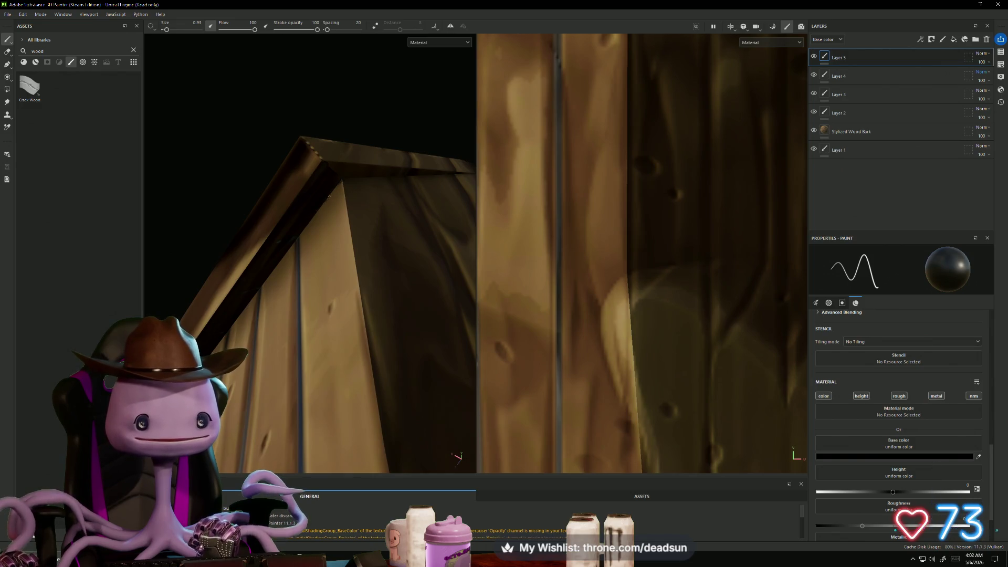
# Paint dark strokes along the roof eave edge, then orbit around the roof to check it
pyautogui.moveTo(317, 218); pyautogui.dragTo(335, 195)
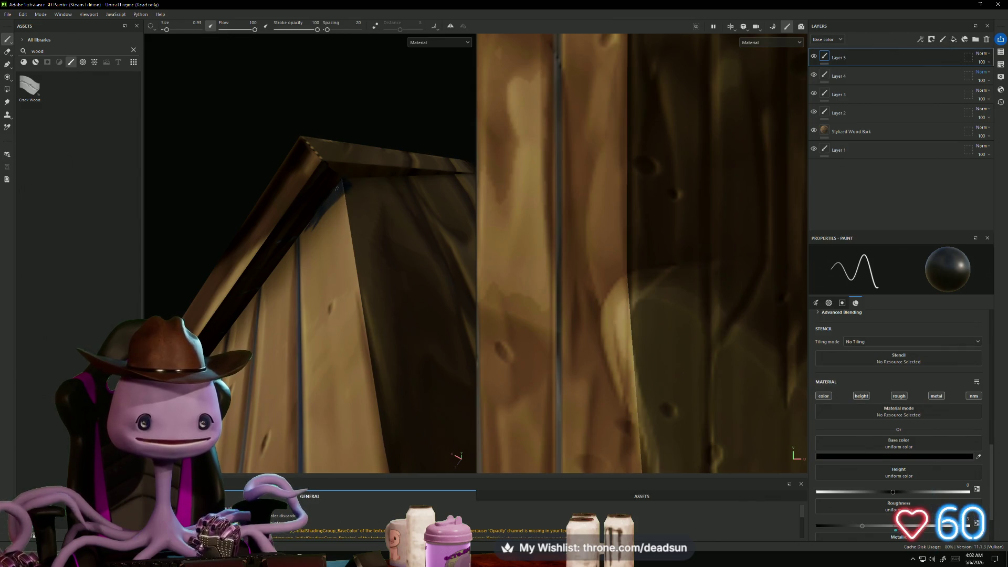
pyautogui.keyDown('alt'); pyautogui.moveTo(285, 254); pyautogui.dragTo(296, 283); pyautogui.keyUp('alt')
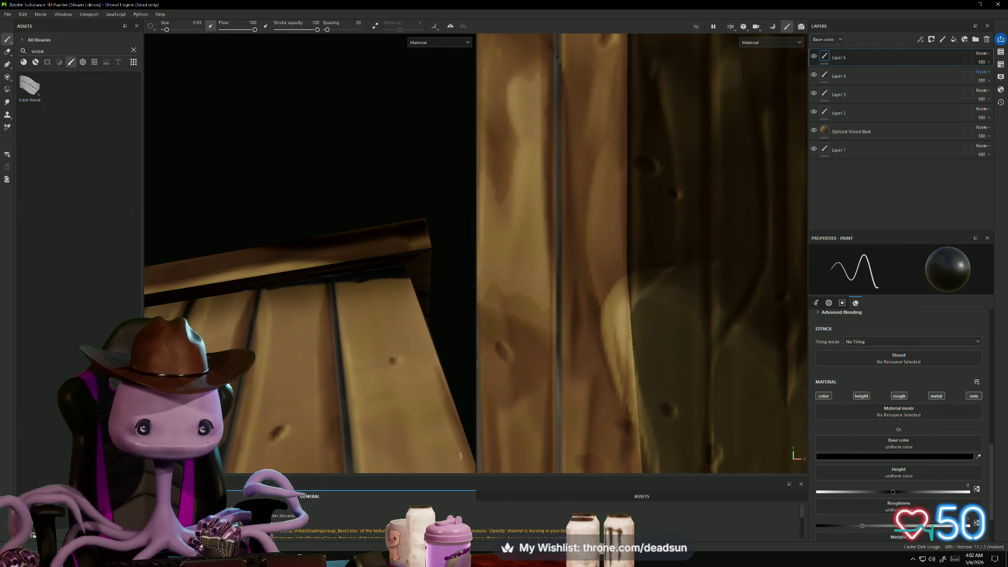
pyautogui.moveTo(365, 275)
pyautogui.keyDown('alt'); pyautogui.mouseDown()
pyautogui.moveTo(403, 342)
pyautogui.moveTo(340, 314)
pyautogui.mouseUp(); pyautogui.keyUp('alt')
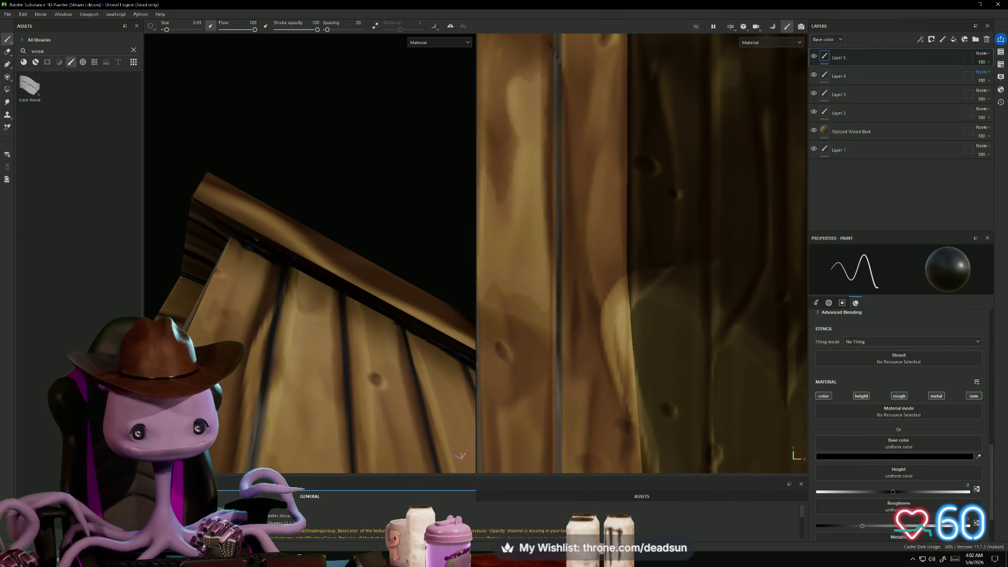
pyautogui.keyDown('alt'); pyautogui.moveTo(257, 243); pyautogui.dragTo(321, 326); pyautogui.keyUp('alt')
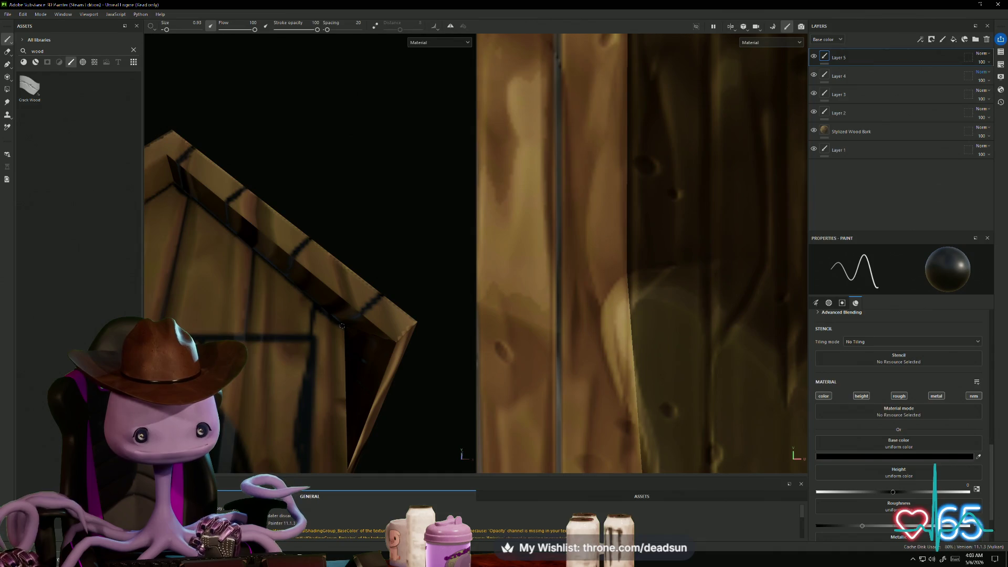
pyautogui.keyDown('alt'); pyautogui.moveTo(315, 323); pyautogui.dragTo(347, 299); pyautogui.keyUp('alt')
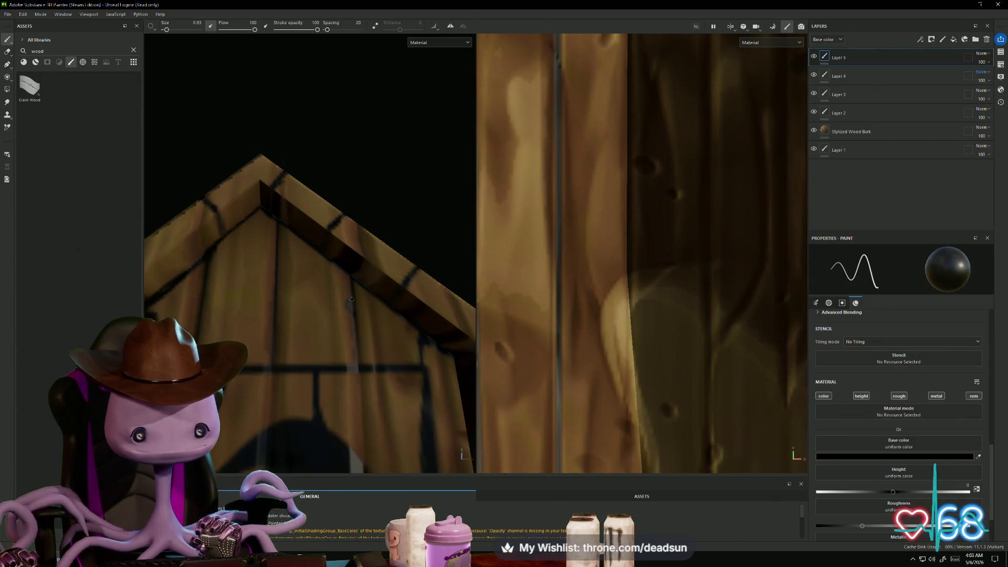
pyautogui.keyDown('alt'); pyautogui.moveTo(343, 309); pyautogui.dragTo(350, 193); pyautogui.keyUp('alt')
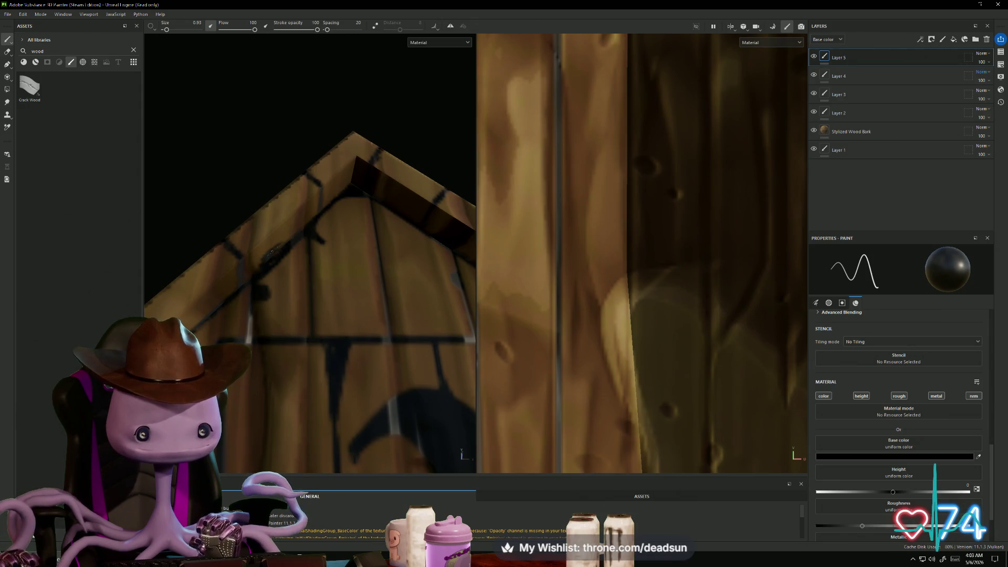
pyautogui.scroll(-5, 295, 248)
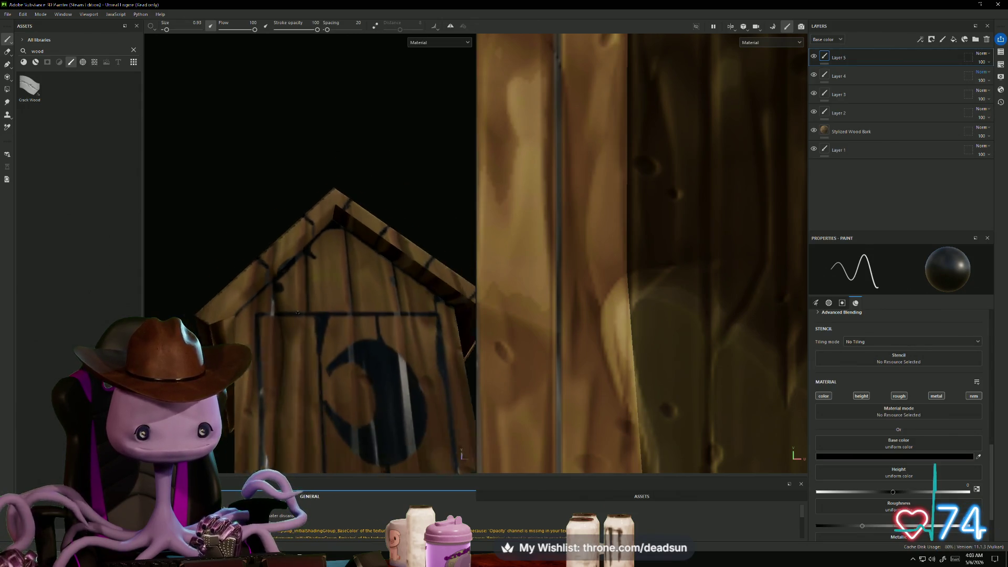
pyautogui.moveTo(294, 248)
pyautogui.keyDown('alt'); pyautogui.mouseDown()
pyautogui.moveTo(272, 319)
pyautogui.moveTo(384, 353)
pyautogui.moveTo(257, 336)
pyautogui.mouseUp(); pyautogui.keyUp('alt')
pyautogui.scroll(5, 271, 319)
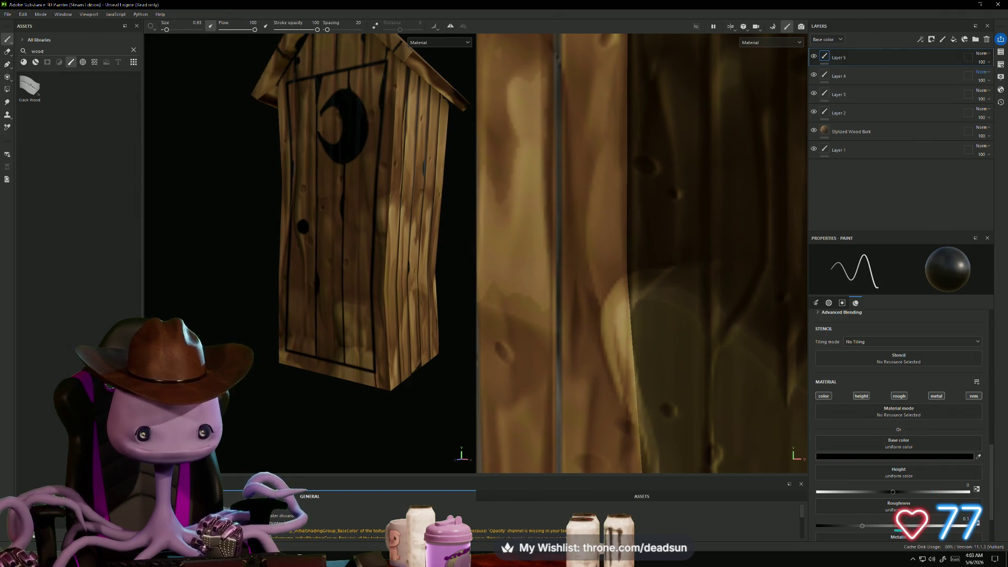
pyautogui.keyDown('alt'); pyautogui.moveTo(257, 336); pyautogui.dragTo(234, 328); pyautogui.keyUp('alt')
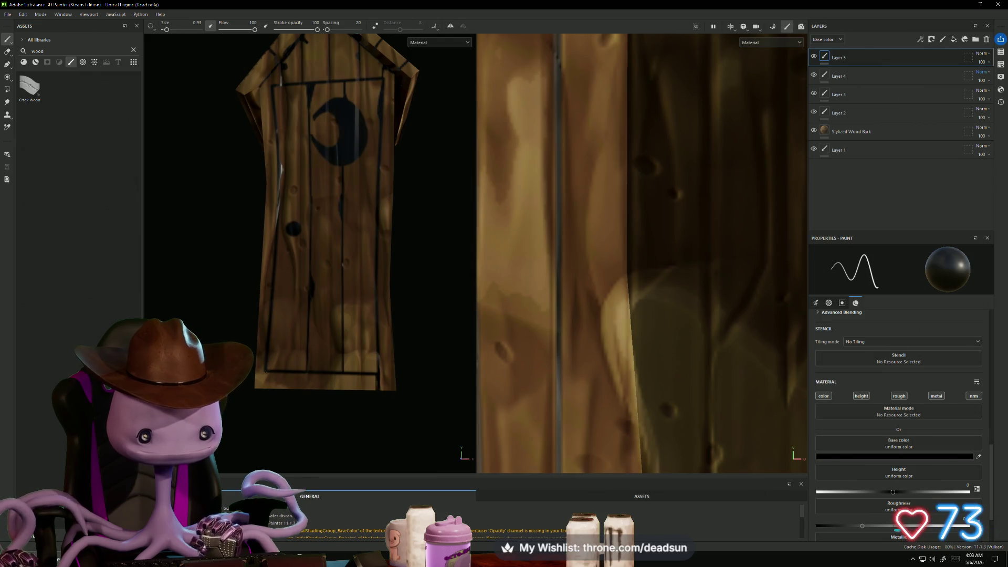
pyautogui.scroll(-5, 233, 328)
pyautogui.keyDown('alt'); pyautogui.moveTo(233, 327); pyautogui.dragTo(300, 332); pyautogui.keyUp('alt')
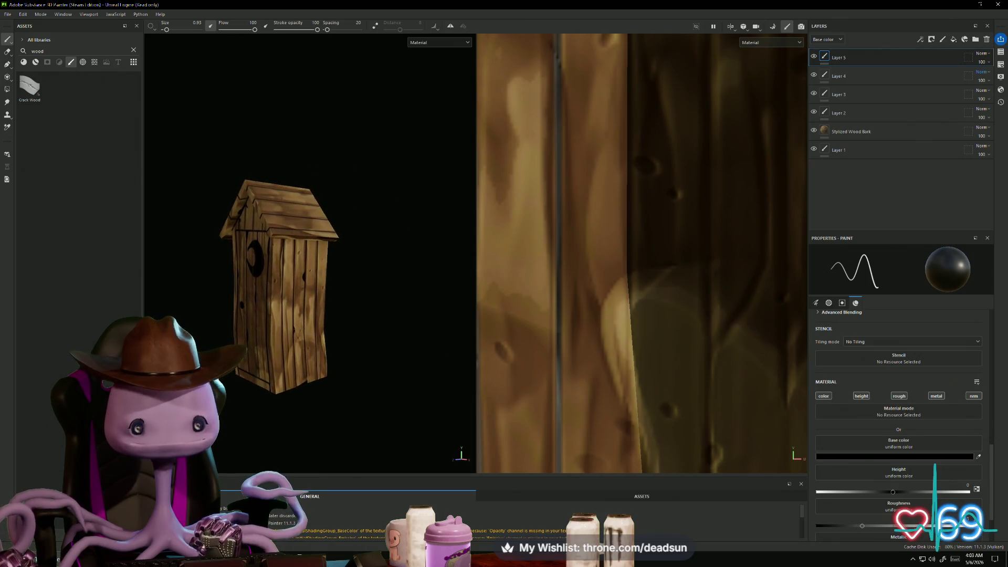
pyautogui.scroll(3, 300, 333)
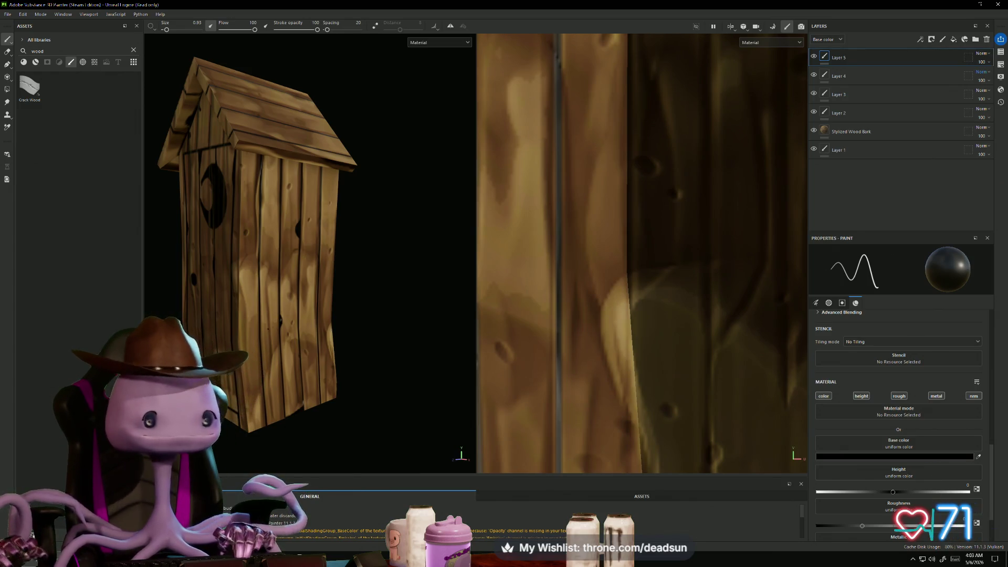
pyautogui.keyDown('alt'); pyautogui.moveTo(338, 310); pyautogui.dragTo(315, 309); pyautogui.keyUp('alt')
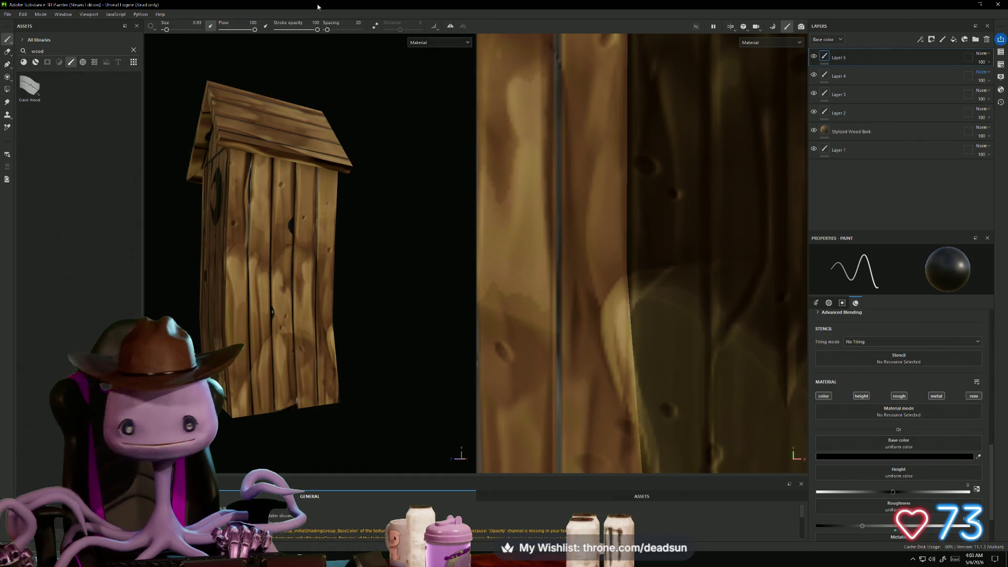
pyautogui.click(826, 132)
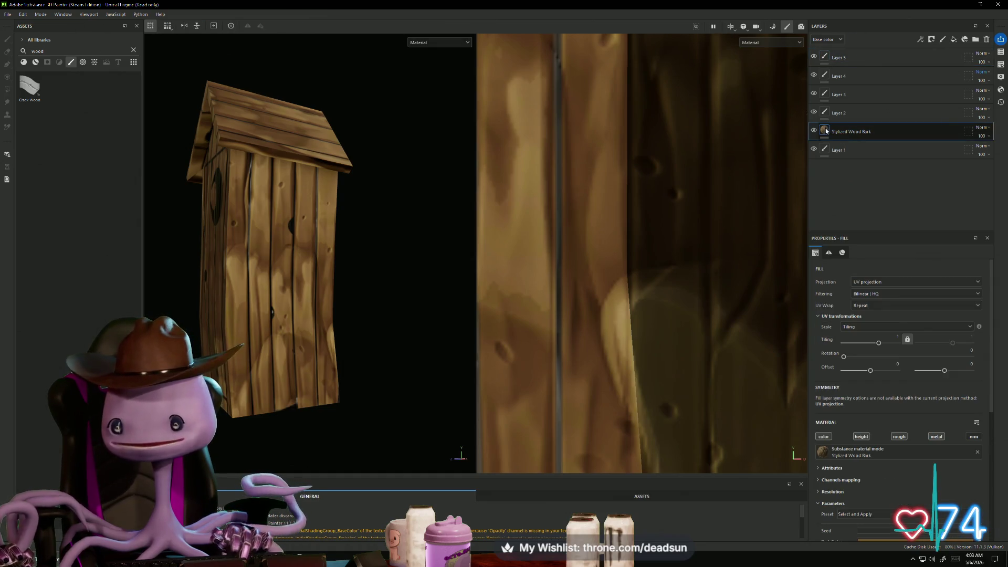
# Change the Stylized Wood Bark colour to a darker, desaturated grey-blue (717881)
pyautogui.scroll(-3, 944, 480)
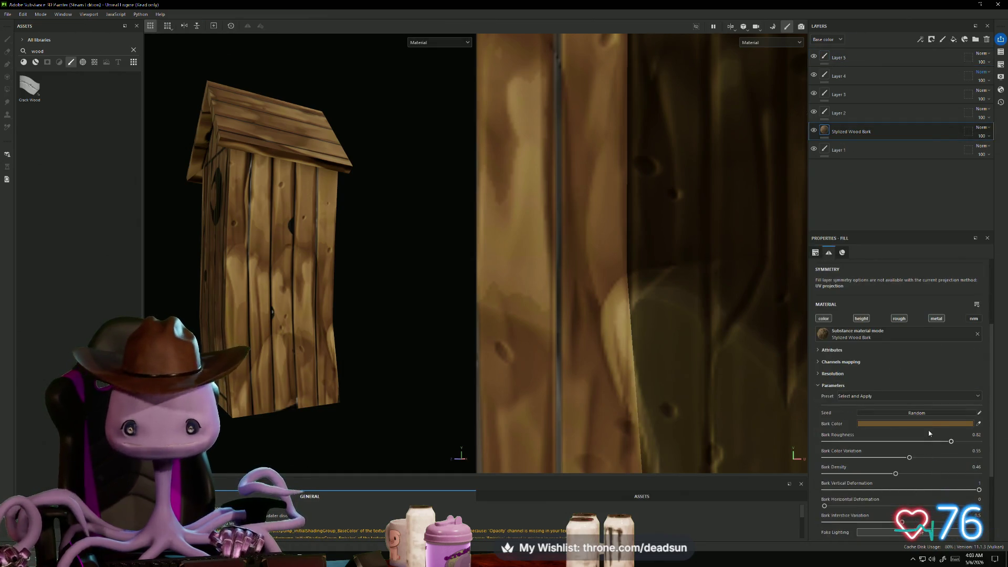
pyautogui.click(915, 423)
pyautogui.moveTo(904, 402)
pyautogui.mouseDown()
pyautogui.moveTo(907, 419)
pyautogui.moveTo(911, 376)
pyautogui.moveTo(909, 418)
pyautogui.moveTo(876, 403)
pyautogui.moveTo(886, 369)
pyautogui.moveTo(879, 385)
pyautogui.moveTo(909, 369)
pyautogui.mouseUp()
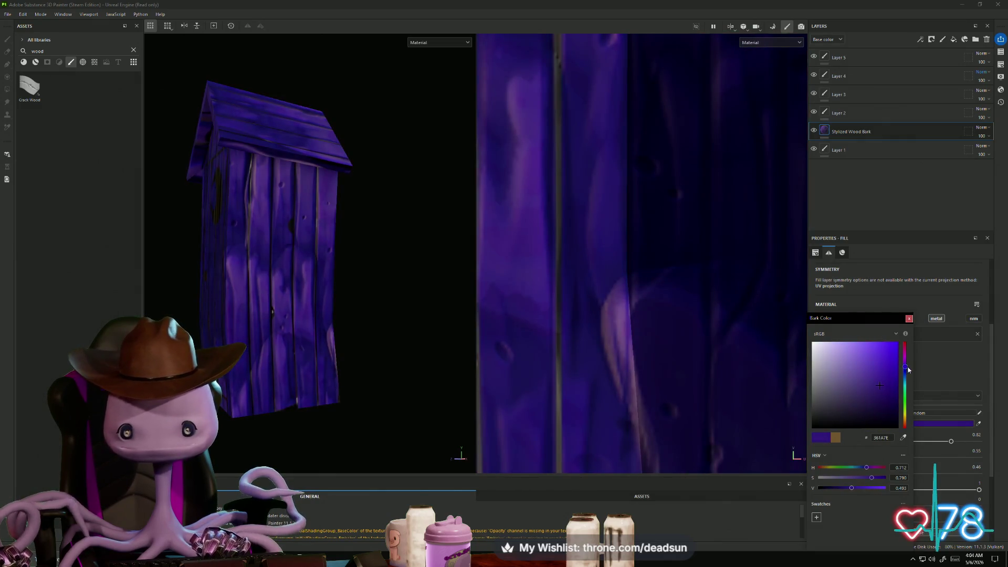
pyautogui.moveTo(832, 381); pyautogui.dragTo(836, 374)
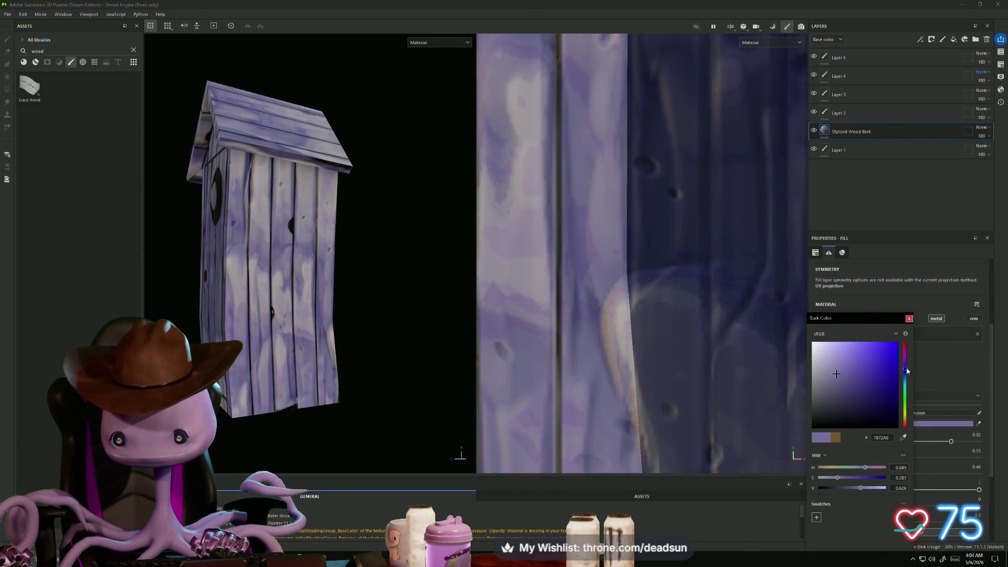
pyautogui.moveTo(906, 370); pyautogui.dragTo(906, 377)
pyautogui.moveTo(308, 359)
pyautogui.keyDown('alt'); pyautogui.mouseDown()
pyautogui.moveTo(406, 370)
pyautogui.moveTo(388, 383)
pyautogui.moveTo(428, 386)
pyautogui.moveTo(338, 389)
pyautogui.mouseUp(); pyautogui.keyUp('alt')
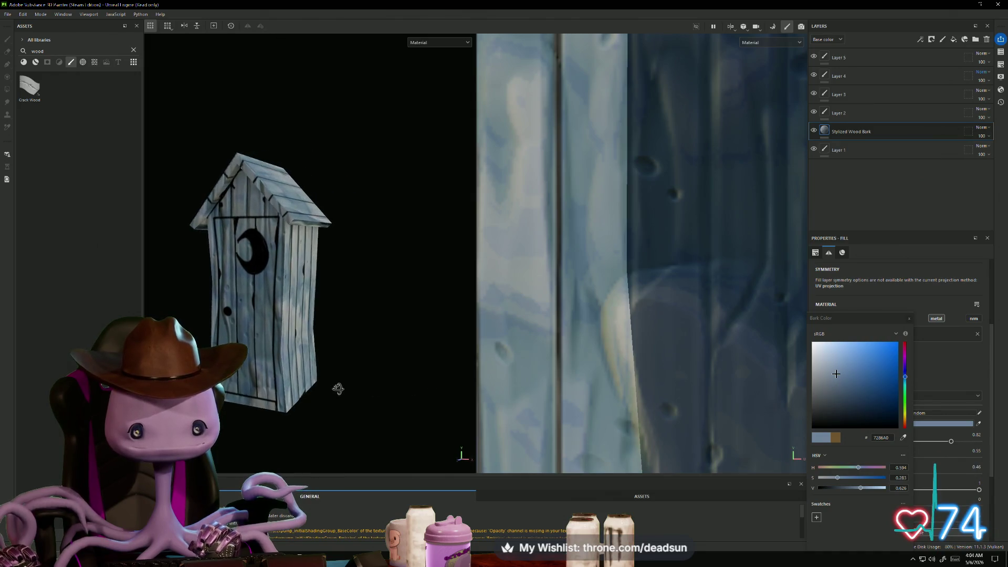
pyautogui.moveTo(835, 376); pyautogui.dragTo(823, 386)
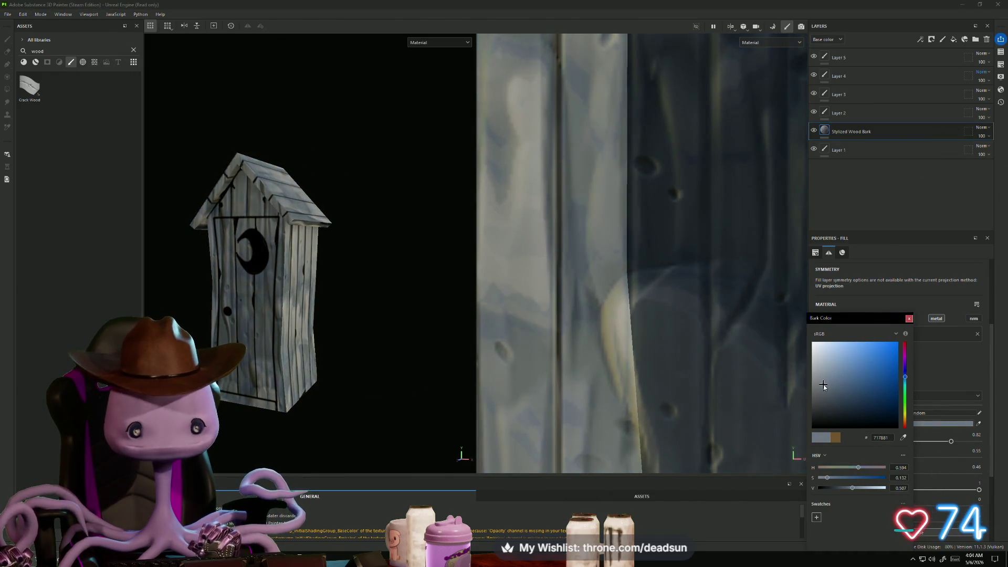
# Inspect the recoloured outhouse in the 3D and 2D views, then close the picker and select Layer 5
pyautogui.moveTo(387, 387)
pyautogui.keyDown('alt'); pyautogui.mouseDown()
pyautogui.moveTo(436, 373)
pyautogui.moveTo(538, 377)
pyautogui.moveTo(367, 378)
pyautogui.moveTo(455, 364)
pyautogui.moveTo(348, 366)
pyautogui.moveTo(362, 383)
pyautogui.mouseUp(); pyautogui.keyUp('alt')
pyautogui.moveTo(363, 383)
pyautogui.keyDown('alt'); pyautogui.mouseDown(button='right')
pyautogui.moveTo(360, 399)
pyautogui.moveTo(424, 397)
pyautogui.moveTo(427, 367)
pyautogui.mouseUp(button='right'); pyautogui.keyUp('alt')
pyautogui.keyDown('alt'); pyautogui.moveTo(427, 367); pyautogui.dragTo(462, 365); pyautogui.keyUp('alt')
pyautogui.scroll(-5, 613, 323)
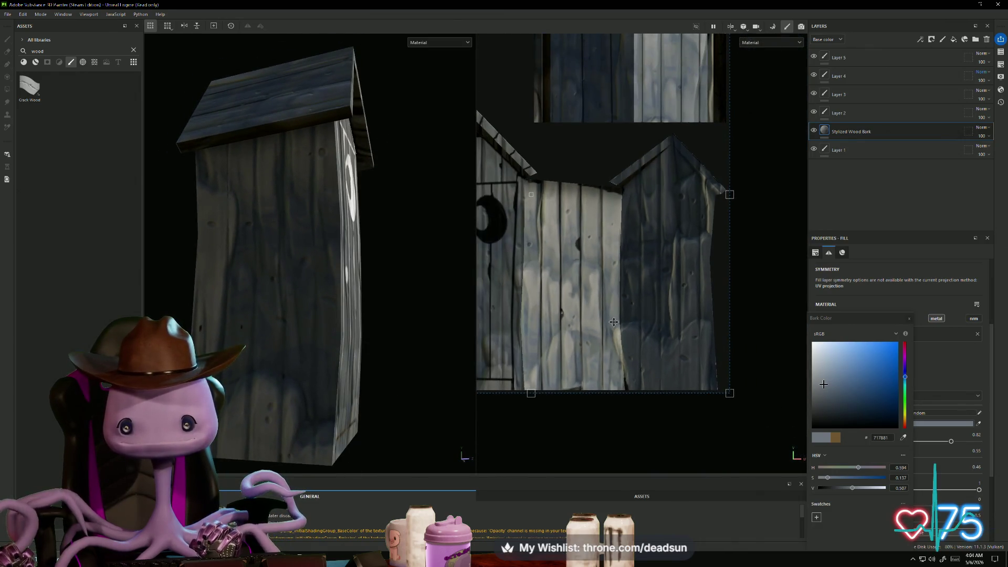
pyautogui.scroll(2, 613, 323)
pyautogui.moveTo(613, 323)
pyautogui.mouseDown(button='middle')
pyautogui.moveTo(661, 409)
pyautogui.moveTo(627, 349)
pyautogui.mouseUp(button='middle')
pyautogui.moveTo(655, 345); pyautogui.dragTo(589, 259, button='middle')
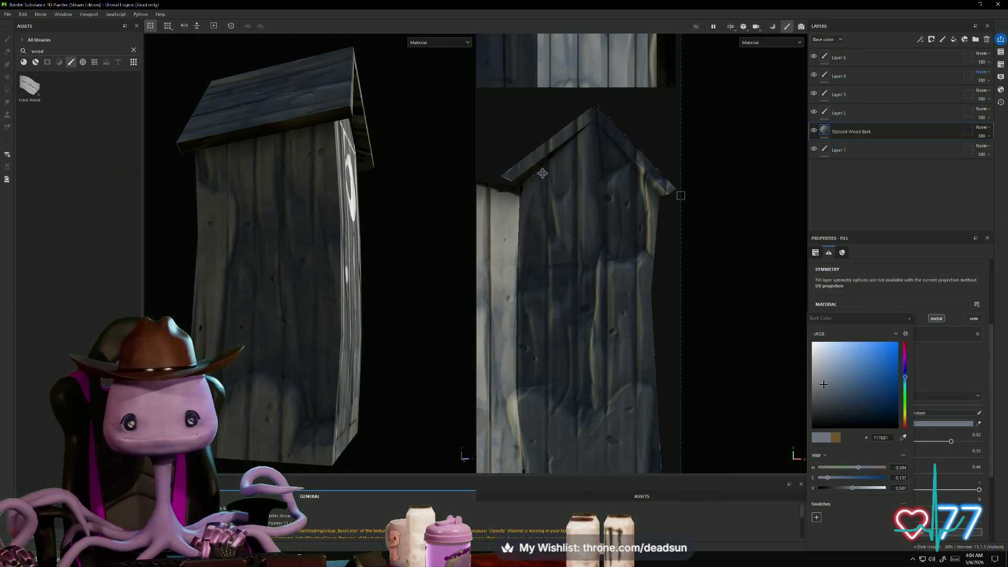
pyautogui.click(845, 58)
pyautogui.click(845, 59)
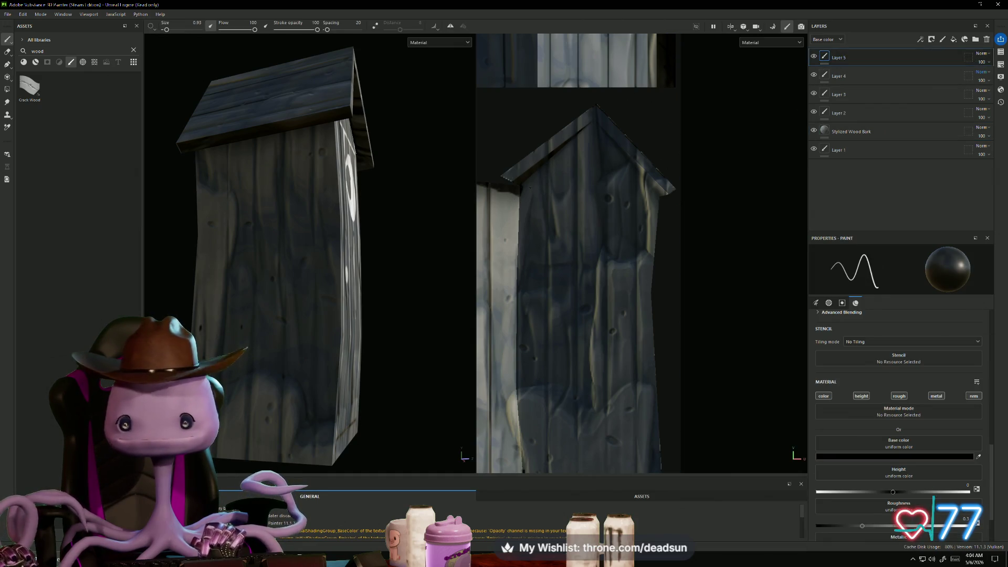
# Paint a straight black line down the first plank seam to the bottom of the planks
pyautogui.scroll(3, 578, 252)
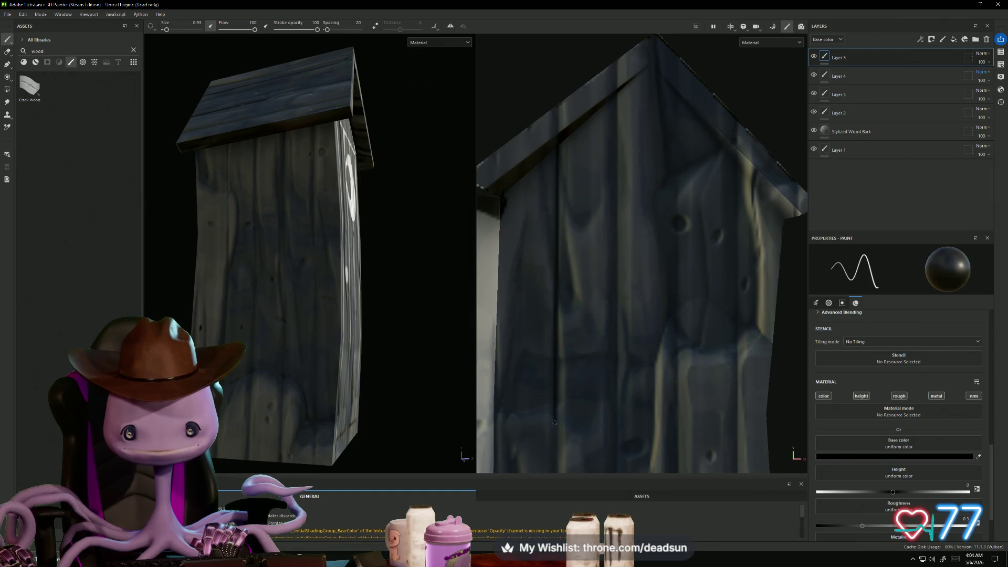
pyautogui.scroll(3, 555, 423)
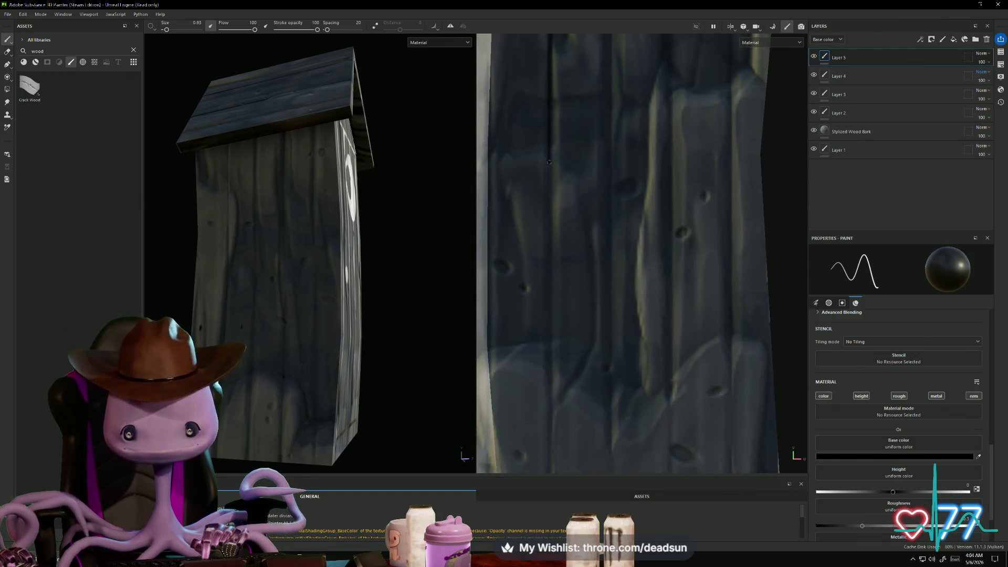
pyautogui.moveTo(550, 341); pyautogui.dragTo(555, 264, button='middle')
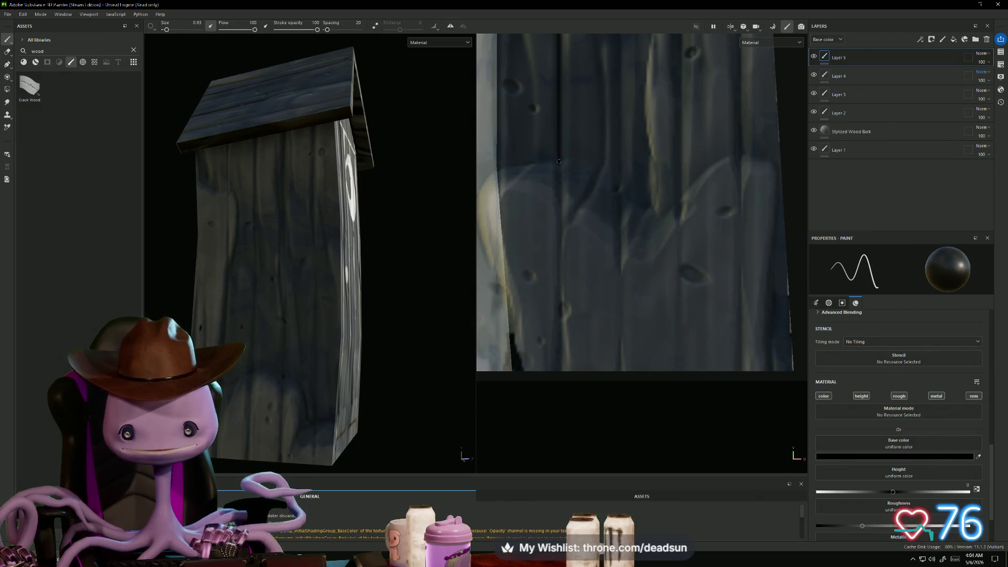
pyautogui.keyDown('shift'); pyautogui.click(560, 300); pyautogui.keyUp('shift')
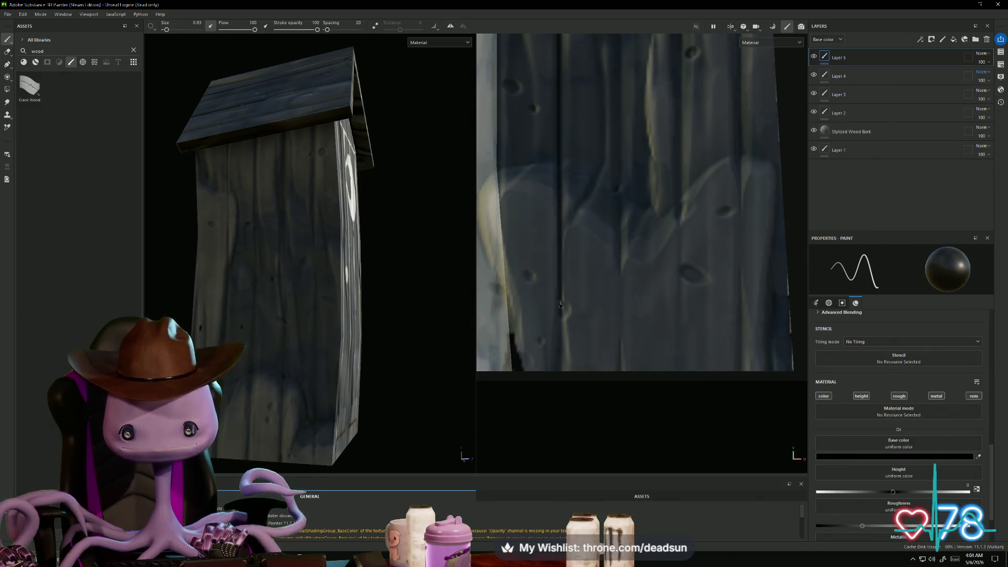
pyautogui.keyDown('shift'); pyautogui.click(564, 374); pyautogui.keyUp('shift')
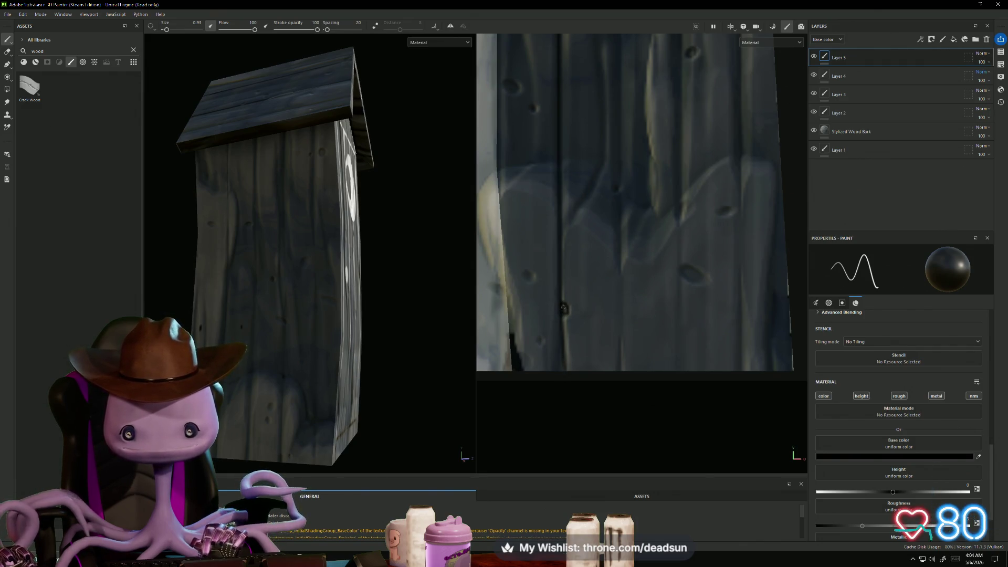
pyautogui.scroll(2, 562, 311)
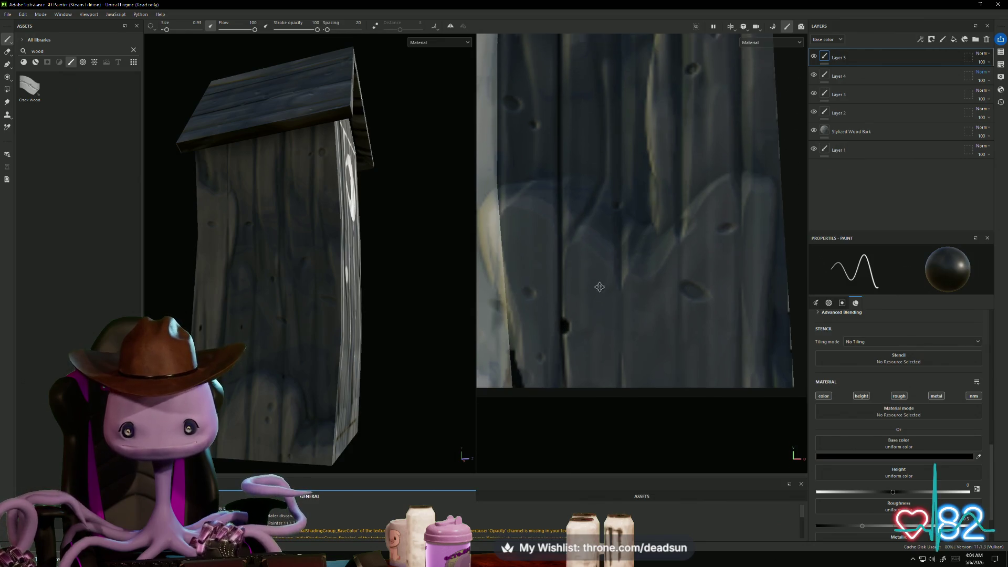
pyautogui.scroll(-2, 597, 276)
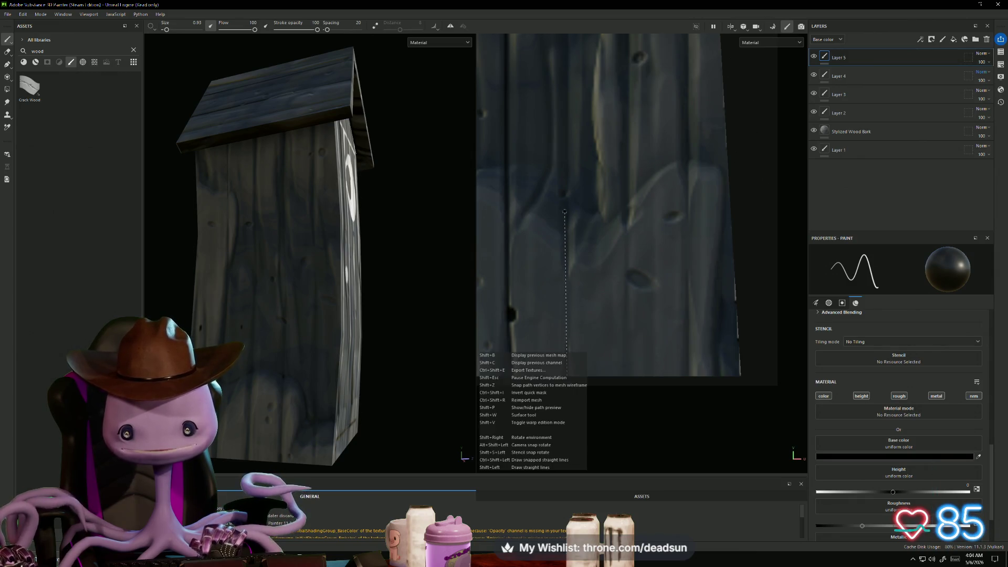
pyautogui.scroll(2, 566, 341)
pyautogui.moveTo(574, 338); pyautogui.dragTo(574, 408, button='middle')
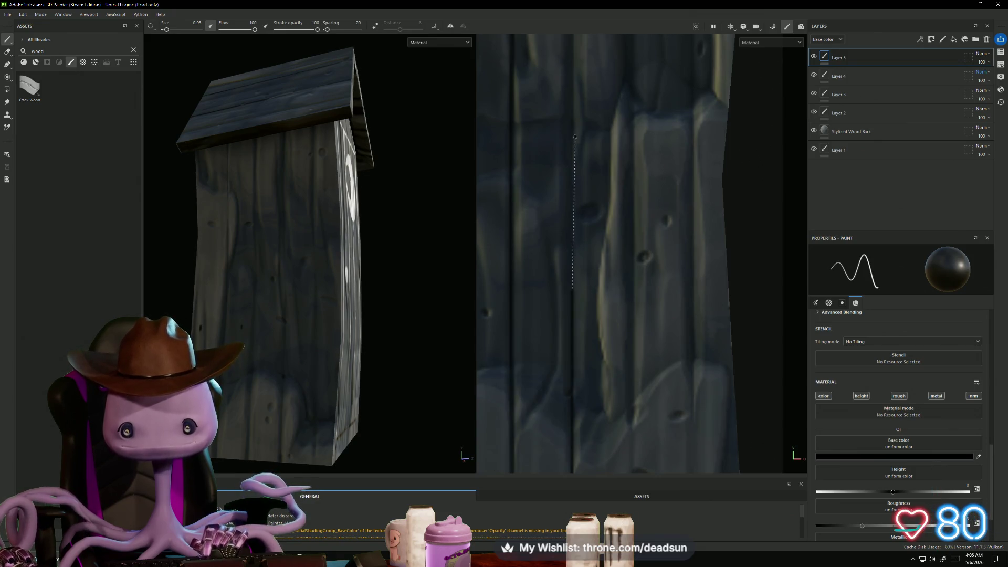
pyautogui.scroll(-3, 573, 134)
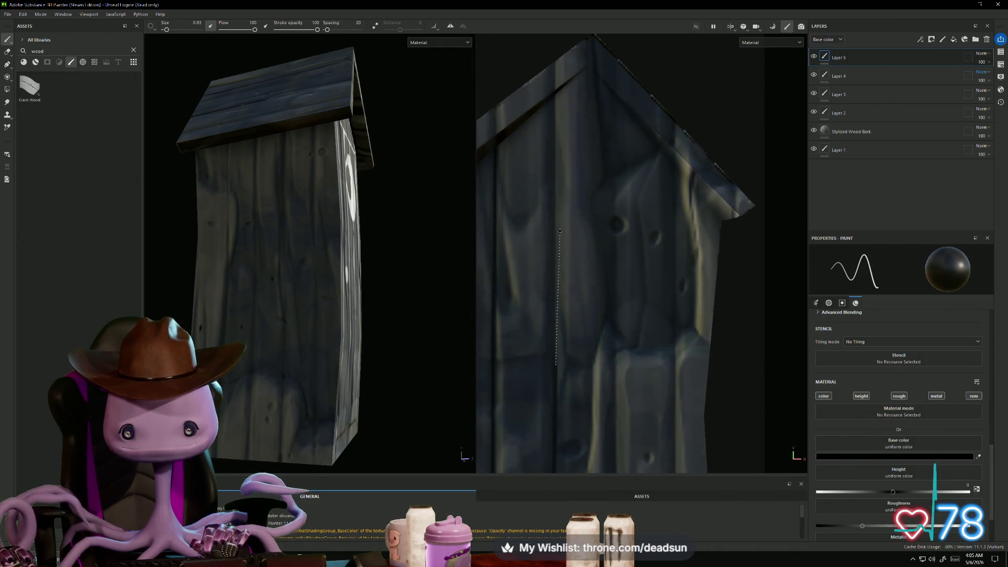
# Add more straight black seam lines, running one down to the texture's bottom edge
pyautogui.keyDown('shift'); pyautogui.click(554, 96); pyautogui.keyUp('shift')
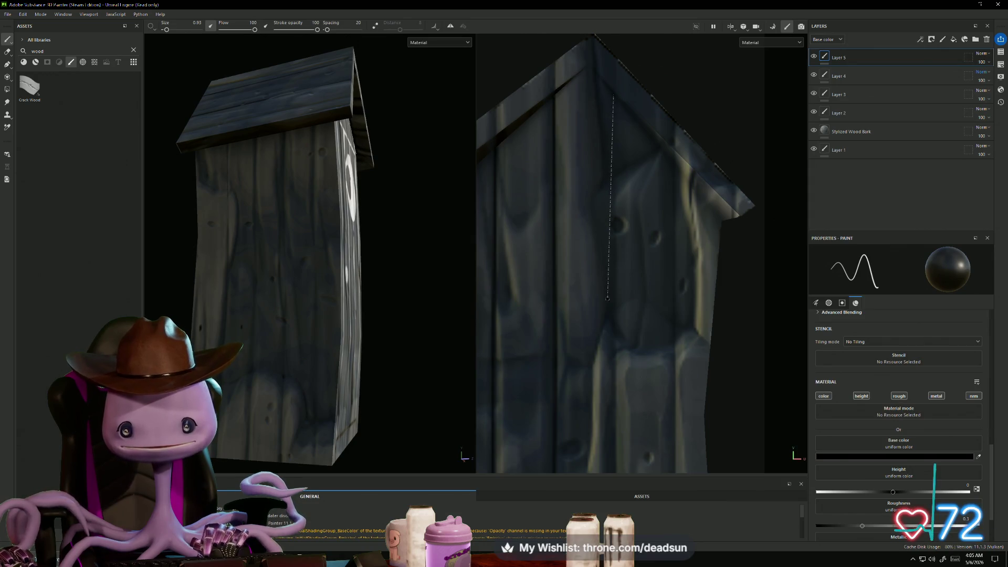
pyautogui.keyDown('shift'); pyautogui.click(611, 357); pyautogui.keyUp('shift')
pyautogui.scroll(4, 589, 212)
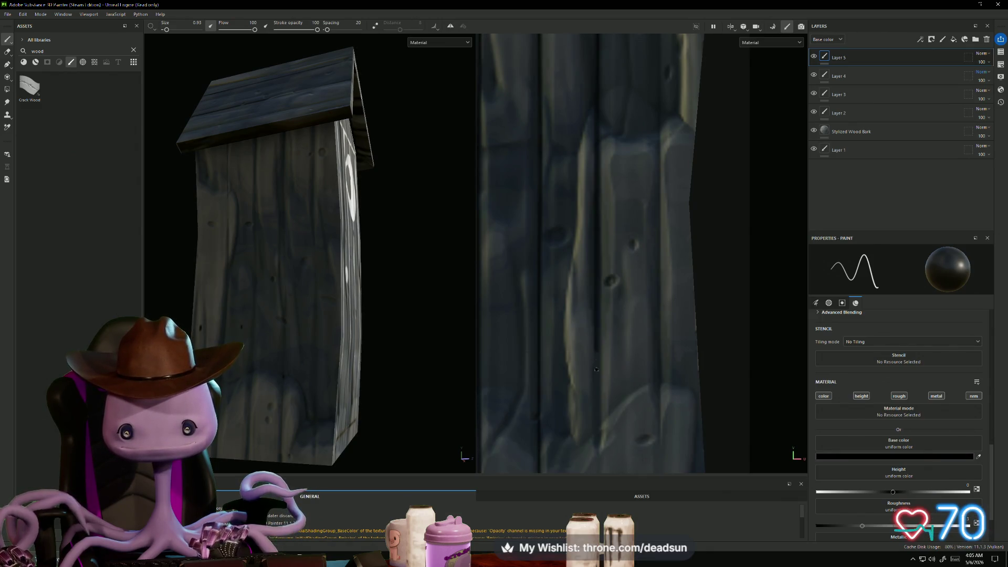
pyautogui.moveTo(583, 252); pyautogui.dragTo(581, 166, button='middle')
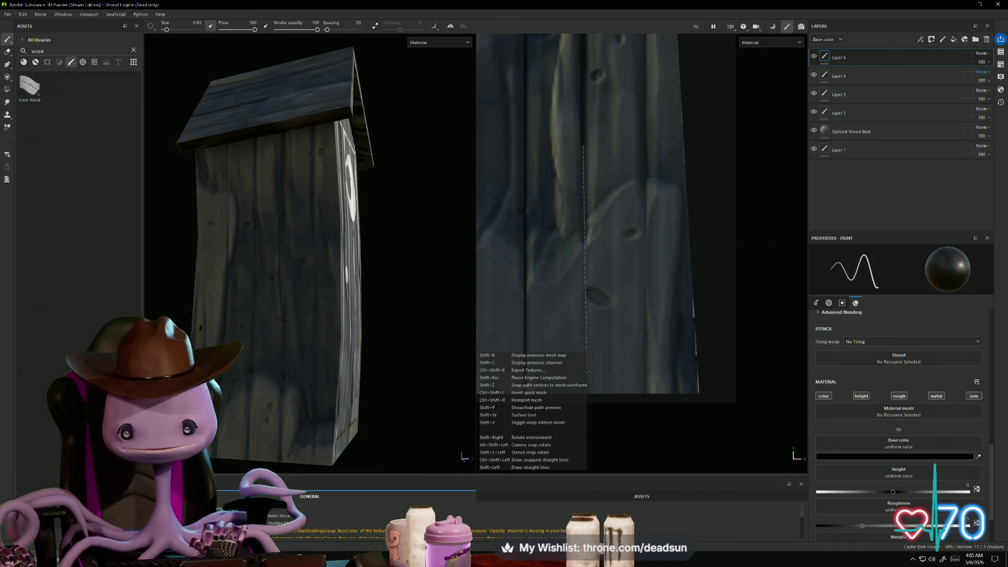
pyautogui.keyDown('shift'); pyautogui.click(586, 394); pyautogui.keyUp('shift')
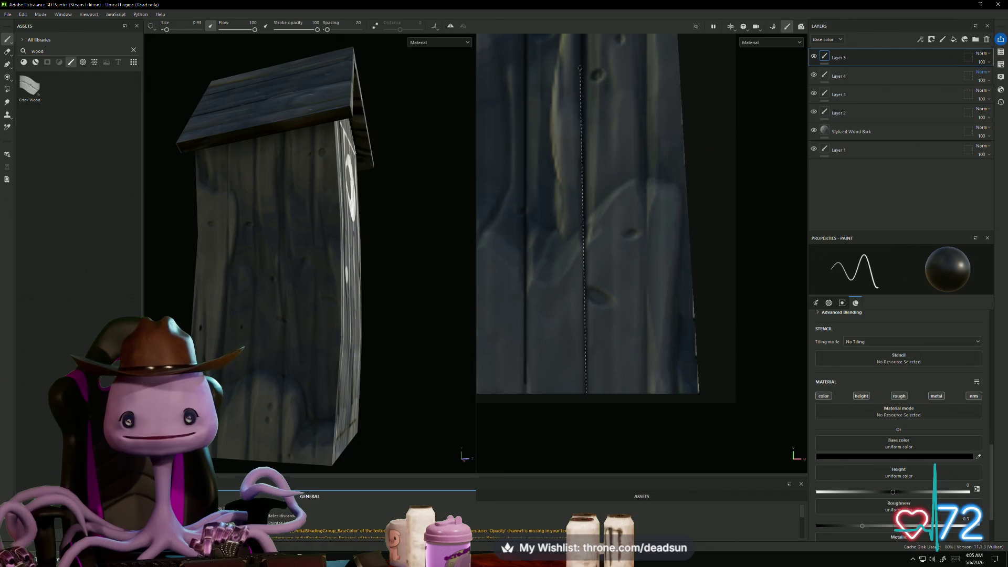
pyautogui.moveTo(583, 246); pyautogui.dragTo(601, 279, button='middle')
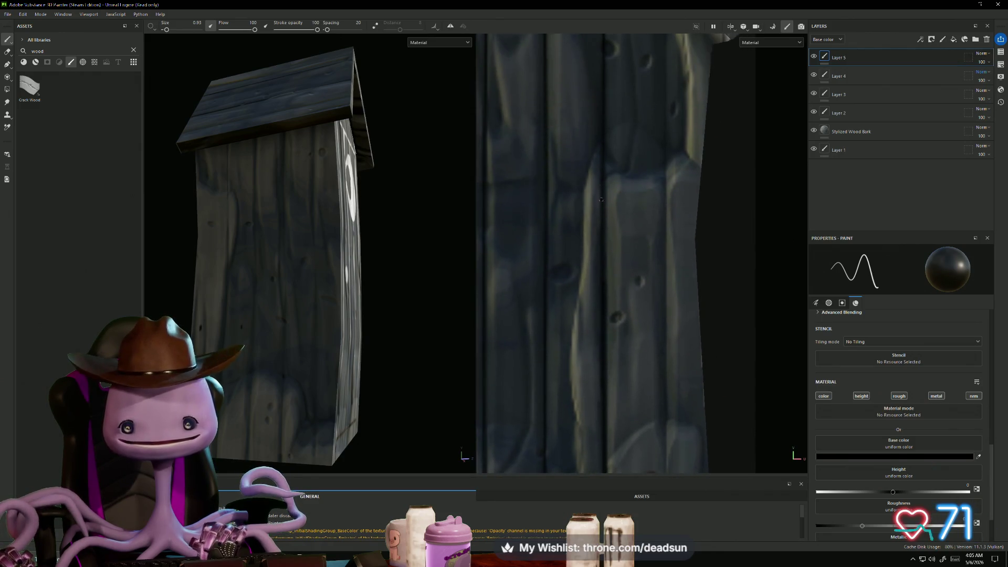
pyautogui.moveTo(595, 74); pyautogui.dragTo(599, 227, button='middle')
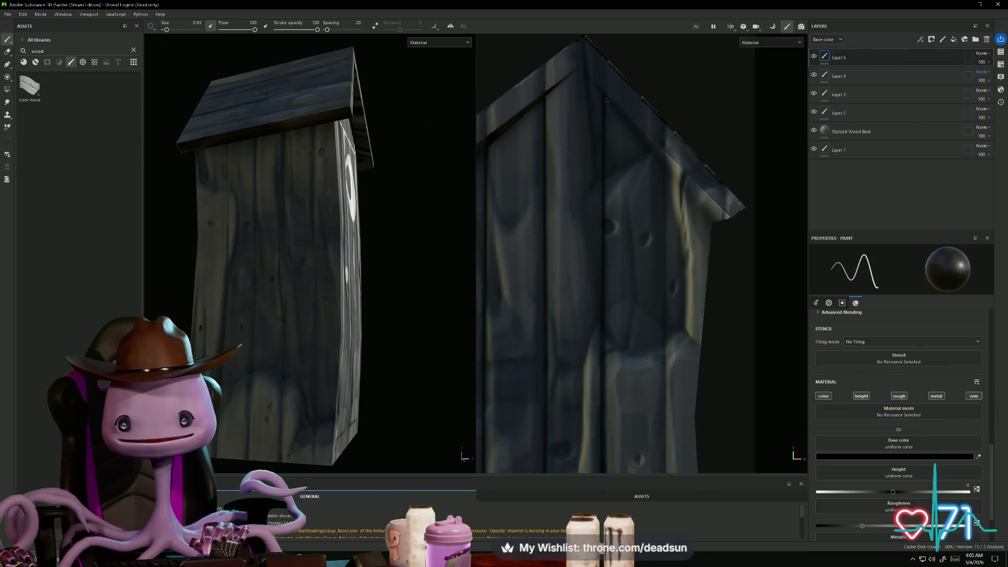
pyautogui.scroll(-5, 603, 267)
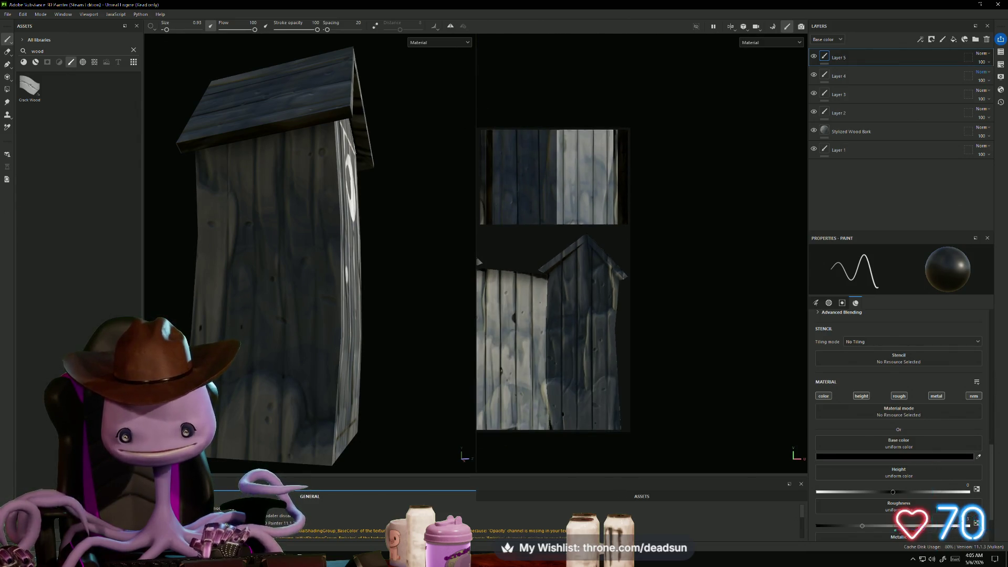
# Paint two more thin dark vertical plank lines running up toward the roof
pyautogui.scroll(3, 608, 342)
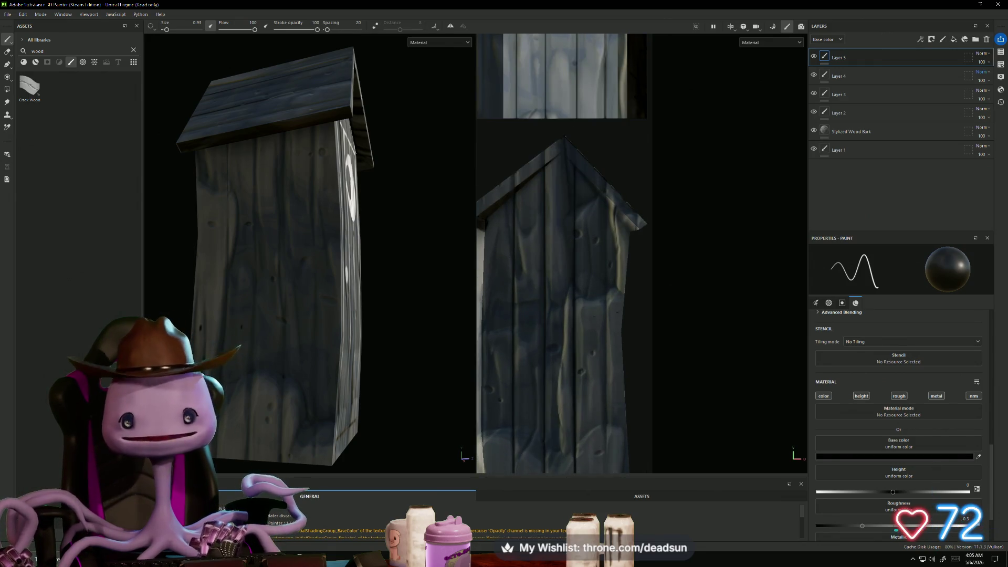
pyautogui.scroll(2, 590, 266)
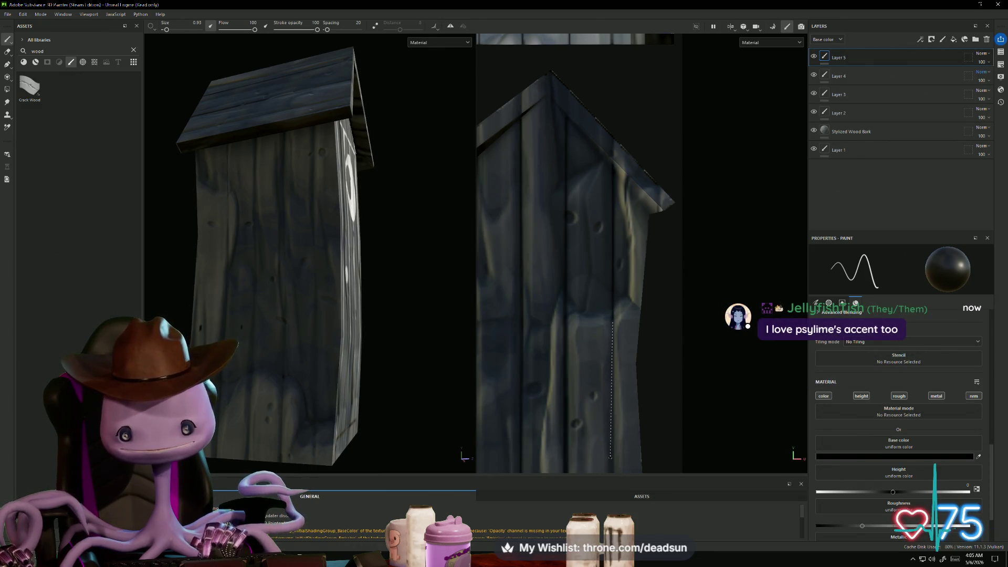
pyautogui.keyDown('shift'); pyautogui.click(612, 460); pyautogui.keyUp('shift')
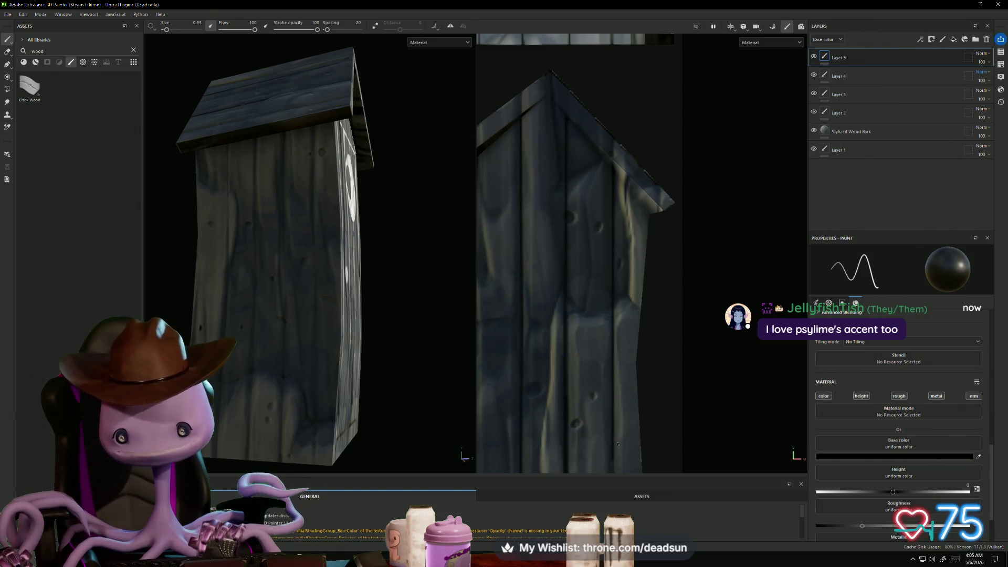
pyautogui.scroll(3, 618, 444)
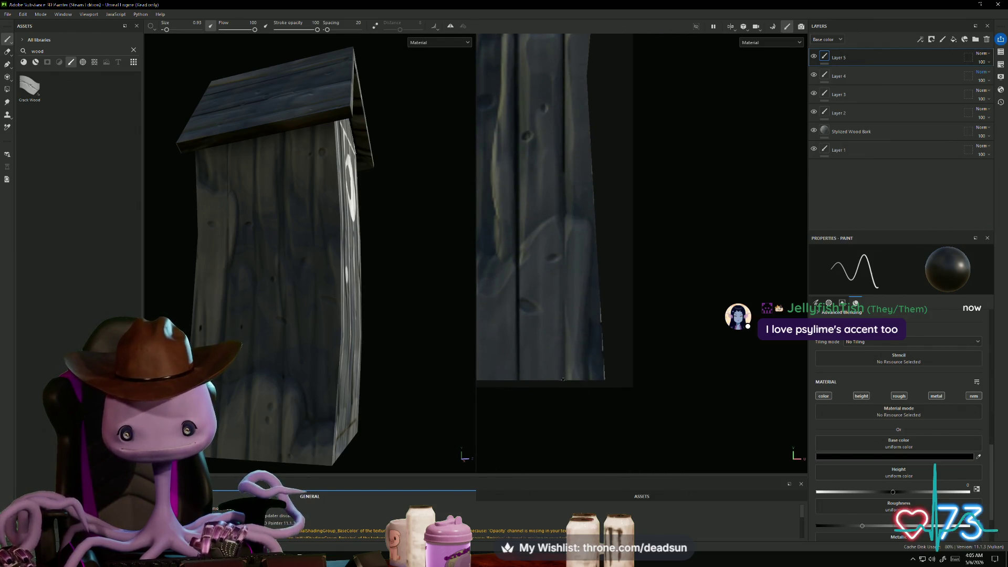
pyautogui.keyDown('shift'); pyautogui.click(564, 170); pyautogui.keyUp('shift')
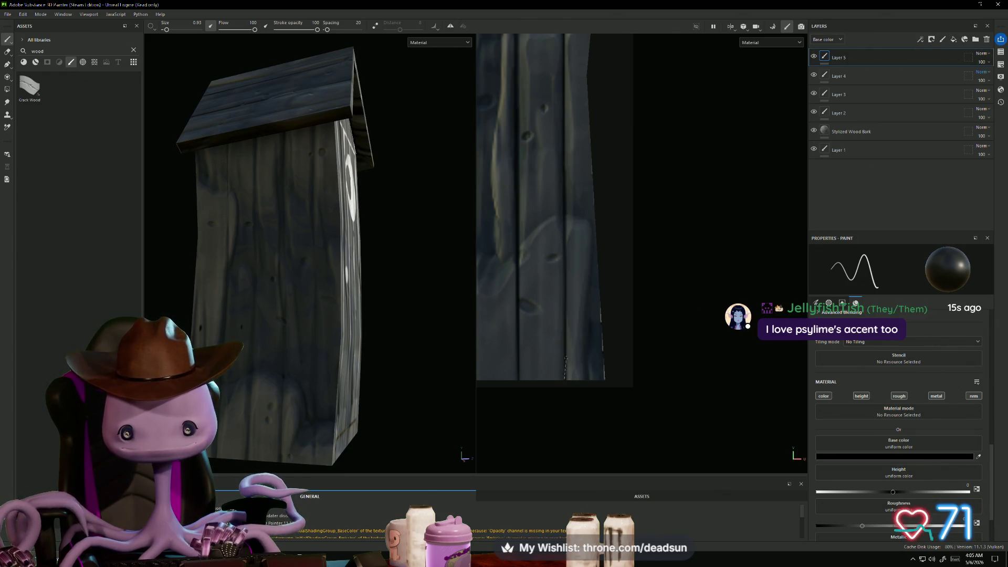
pyautogui.moveTo(564, 189); pyautogui.dragTo(570, 376, button='middle')
pyautogui.keyDown('shift'); pyautogui.click(569, 207); pyautogui.keyUp('shift')
pyautogui.keyDown('shift'); pyautogui.click(569, 67); pyautogui.keyUp('shift')
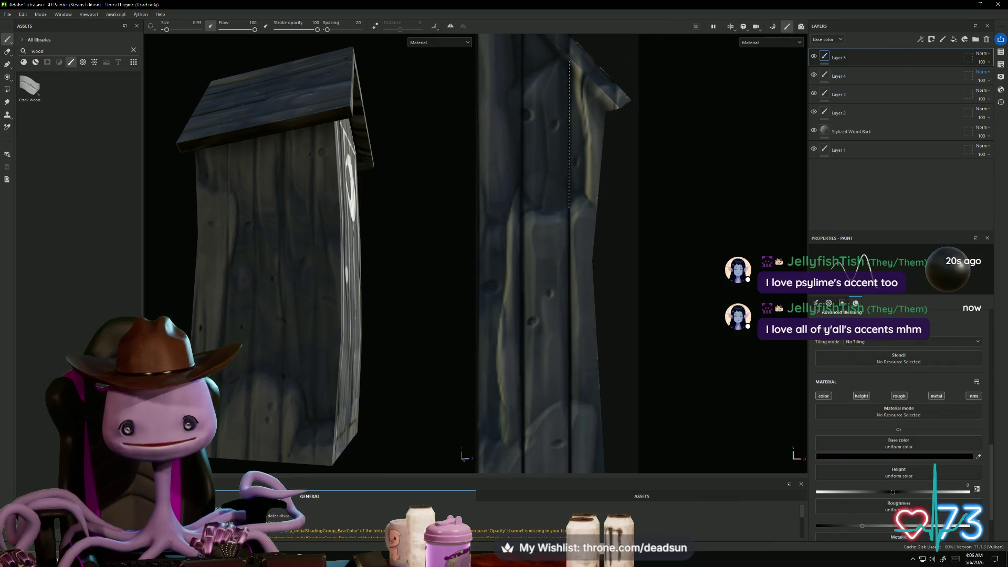
# Draw straight black lines along both sloping roof edges, darkening the line at the peak
pyautogui.moveTo(603, 246); pyautogui.dragTo(601, 406, button='middle')
pyautogui.scroll(2, 557, 231)
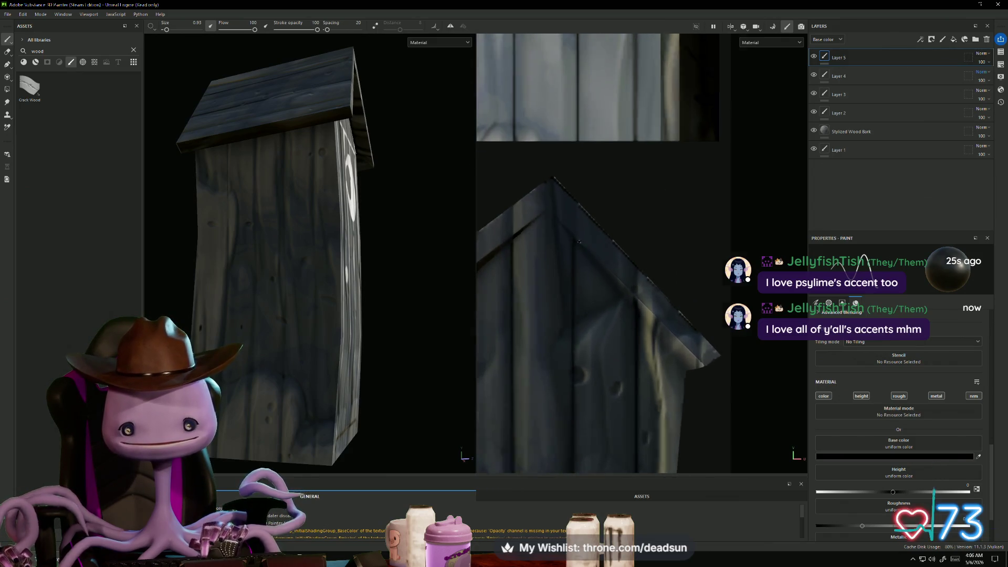
pyautogui.click(551, 212)
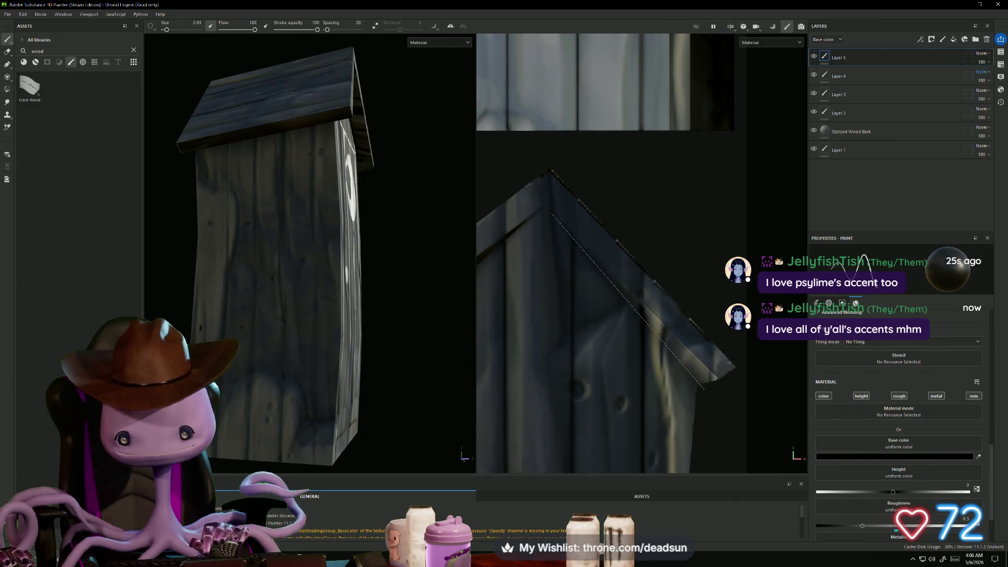
pyautogui.keyDown('shift'); pyautogui.click(698, 384); pyautogui.keyUp('shift')
pyautogui.moveTo(666, 353); pyautogui.dragTo(720, 188, button='middle')
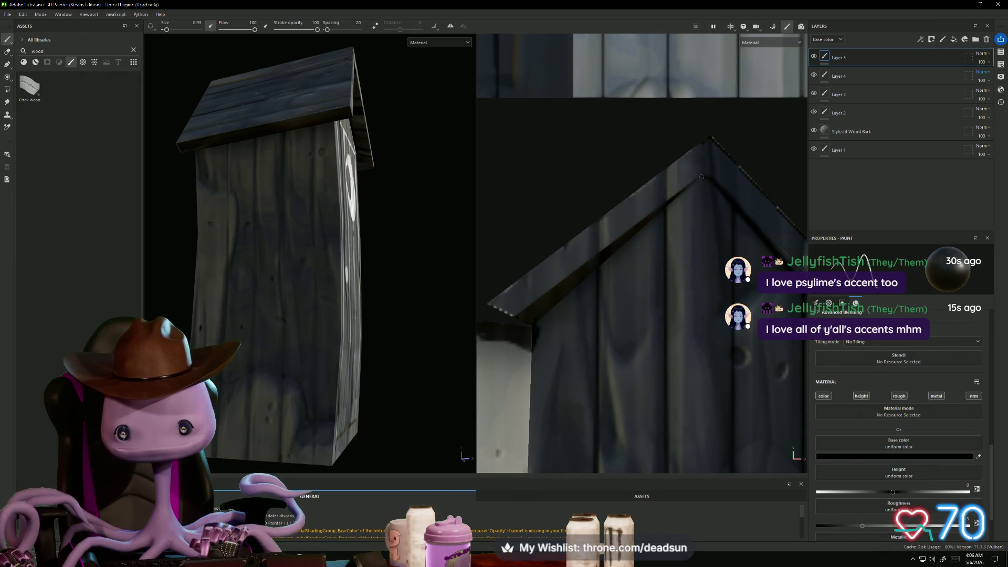
pyautogui.click(702, 177)
pyautogui.keyDown('shift'); pyautogui.click(533, 326); pyautogui.keyUp('shift')
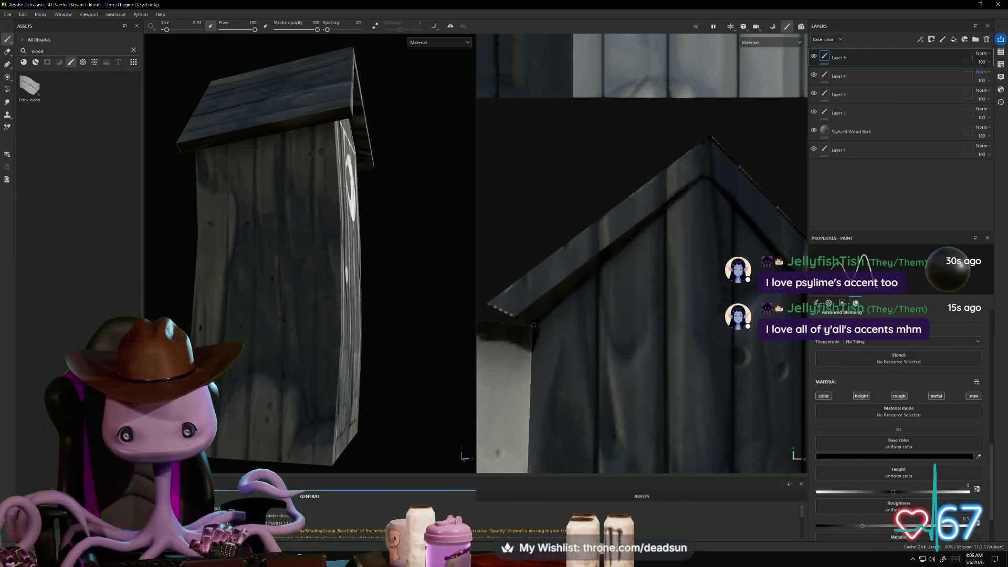
pyautogui.keyDown('shift'); pyautogui.click(700, 181); pyautogui.keyUp('shift')
pyautogui.moveTo(614, 291)
pyautogui.mouseDown(button='middle')
pyautogui.moveTo(555, 446)
pyautogui.moveTo(575, 353)
pyautogui.mouseUp(button='middle')
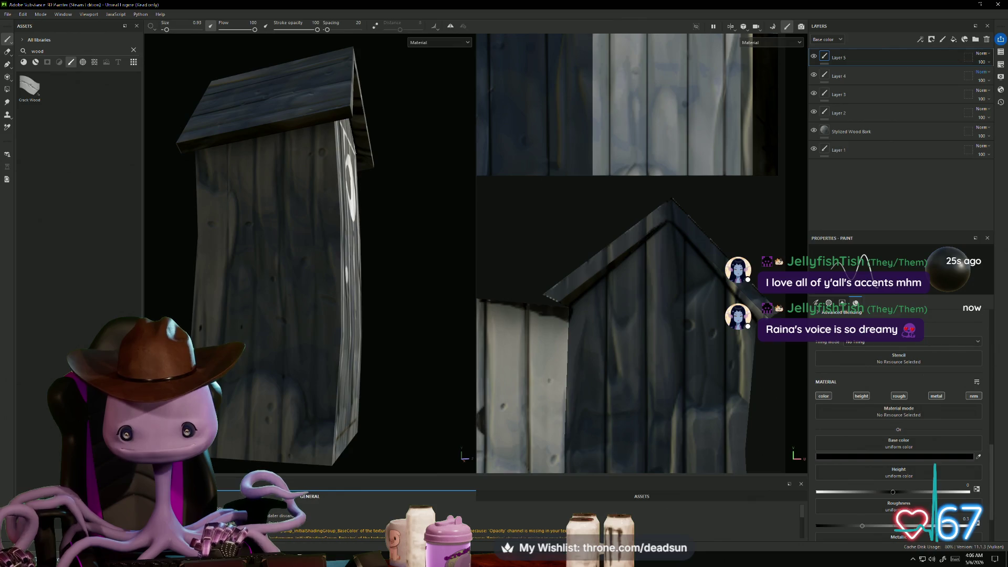
pyautogui.moveTo(577, 294)
pyautogui.keyDown('alt'); pyautogui.mouseDown()
pyautogui.moveTo(614, 336)
pyautogui.moveTo(585, 304)
pyautogui.mouseUp(); pyautogui.keyUp('alt')
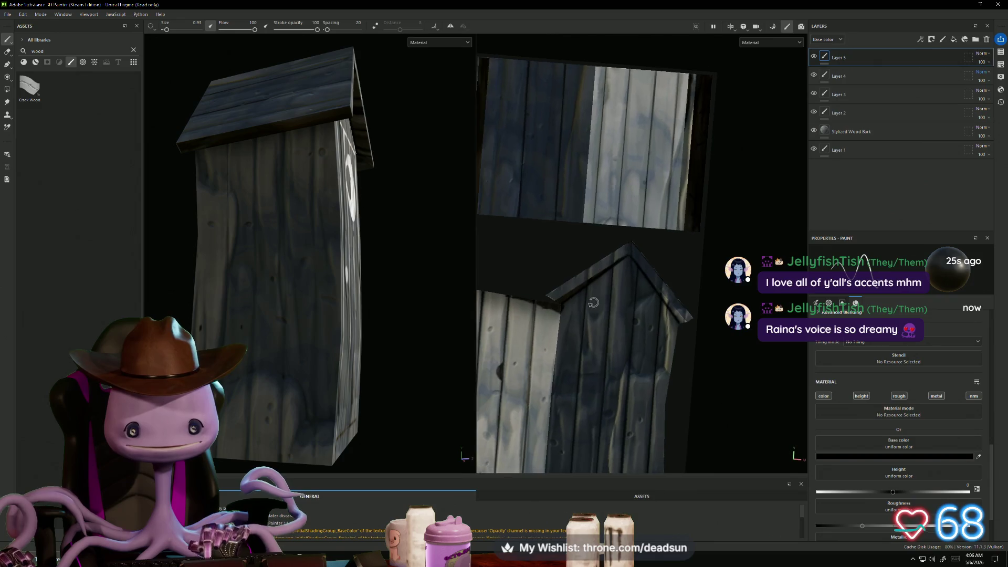
pyautogui.keyDown('alt'); pyautogui.moveTo(399, 325); pyautogui.dragTo(434, 332); pyautogui.keyUp('alt')
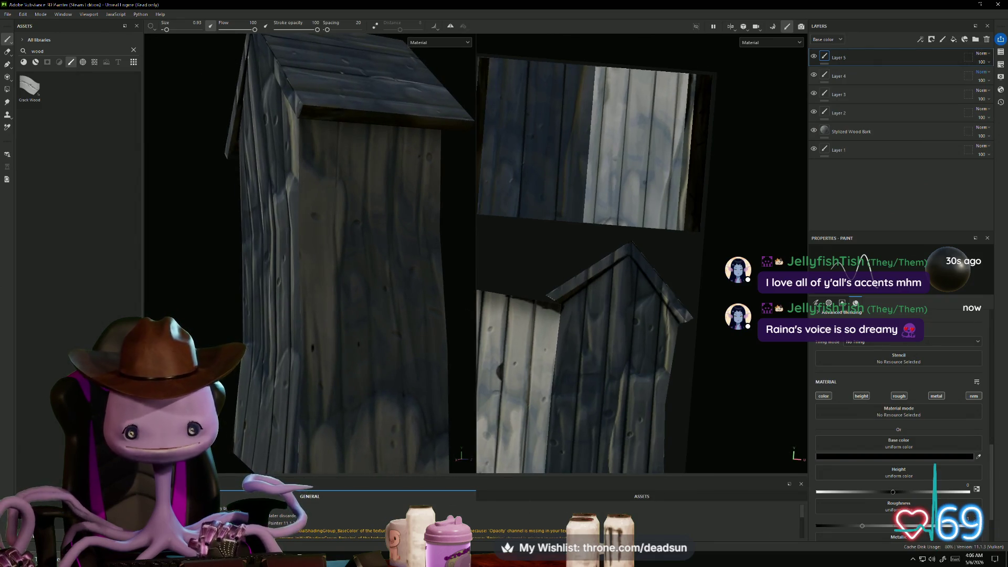
# Paint a straight black plank line down the wall beside the moon door to the wall bottom
pyautogui.keyDown('alt'); pyautogui.moveTo(586, 304); pyautogui.dragTo(573, 290); pyautogui.keyUp('alt')
pyautogui.scroll(-2, 573, 290)
pyautogui.moveTo(578, 294)
pyautogui.keyDown('alt'); pyautogui.mouseDown(button='middle')
pyautogui.moveTo(609, 273)
pyautogui.moveTo(598, 270)
pyautogui.mouseUp(button='middle'); pyautogui.keyUp('alt')
pyautogui.scroll(4, 640, 252)
pyautogui.scroll(2, 598, 201)
pyautogui.moveTo(577, 210)
pyautogui.keyDown('alt'); pyautogui.mouseDown(button='middle')
pyautogui.moveTo(611, 210)
pyautogui.moveTo(598, 201)
pyautogui.mouseUp(button='middle'); pyautogui.keyUp('alt')
pyautogui.scroll(2, 598, 201)
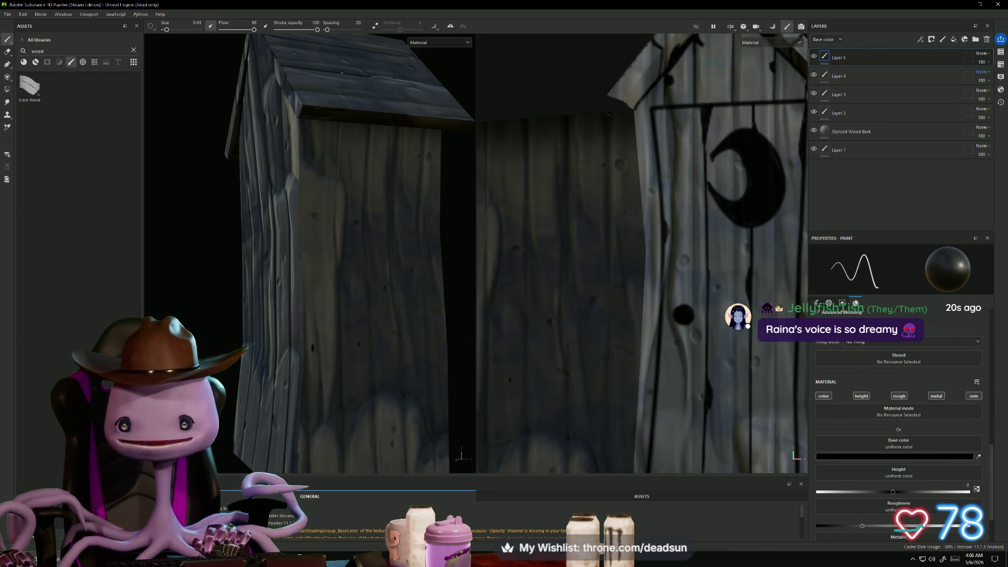
pyautogui.press('shift')
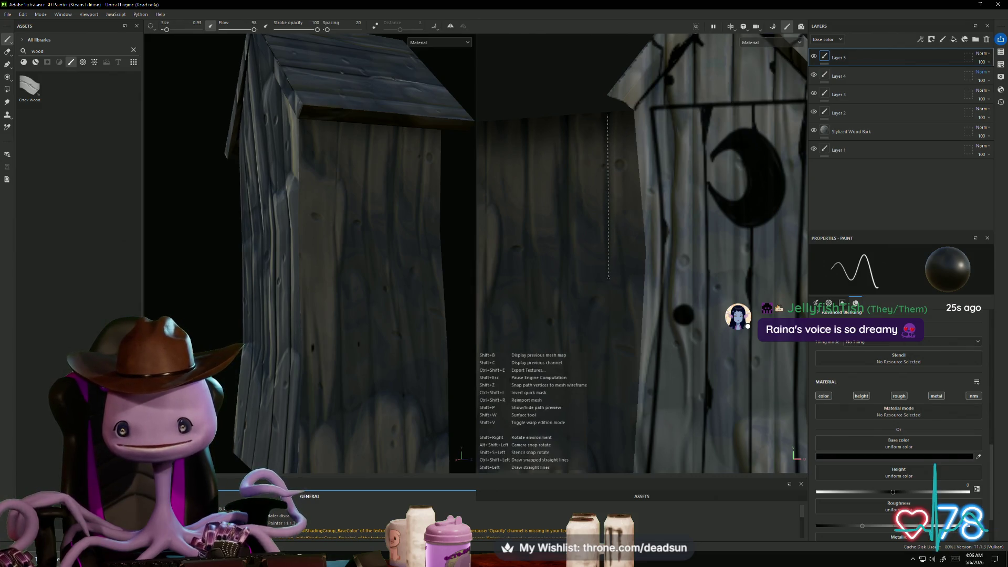
pyautogui.keyDown('shift'); pyautogui.click(609, 255); pyautogui.keyUp('shift')
pyautogui.press('shift')
pyautogui.keyDown('shift'); pyautogui.click(610, 317); pyautogui.keyUp('shift')
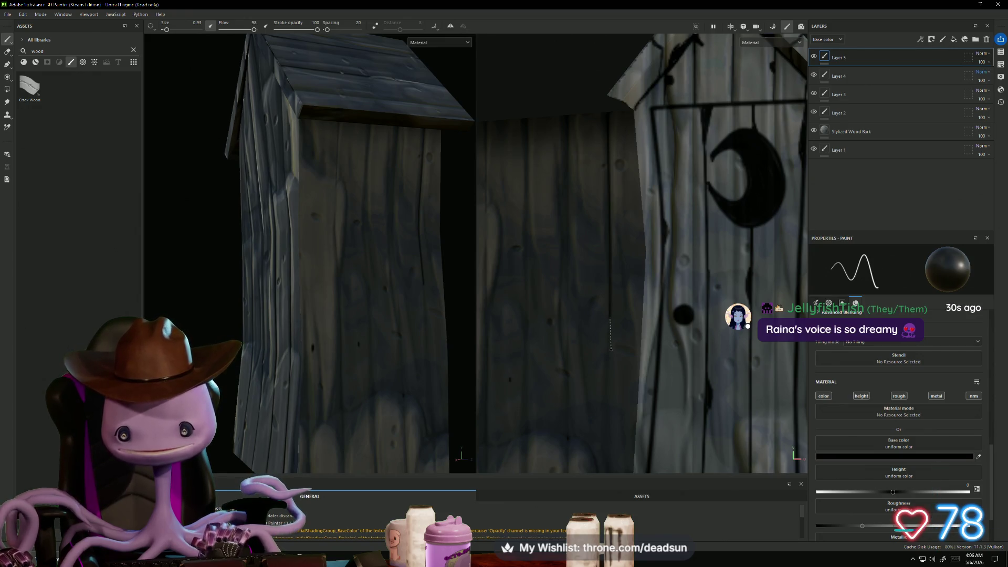
pyautogui.keyDown('shift'); pyautogui.click(605, 370); pyautogui.keyUp('shift')
pyautogui.moveTo(605, 369); pyautogui.dragTo(627, 223, button='middle')
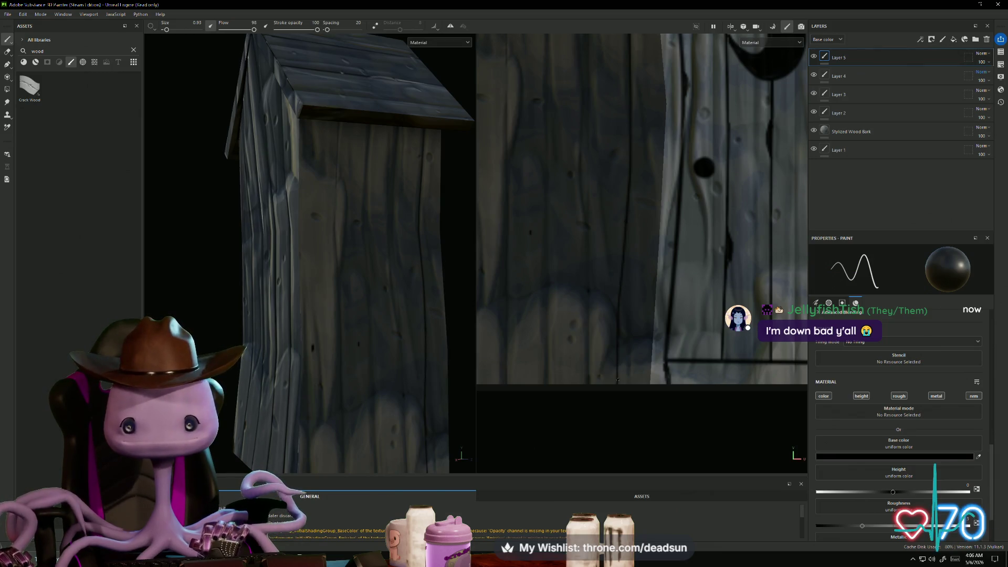
# Add a thin straight line up the door plank
pyautogui.scroll(-5, 566, 368)
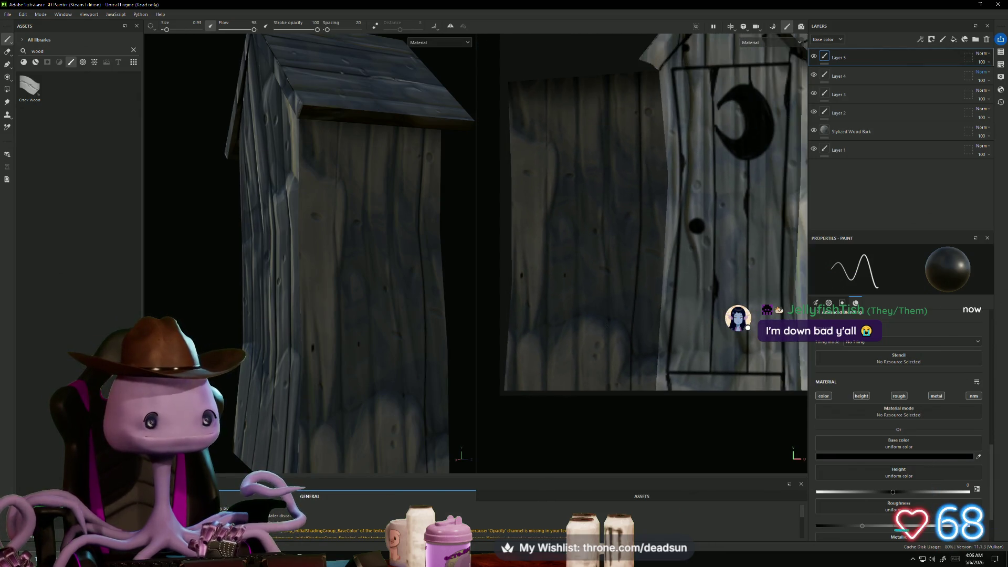
pyautogui.moveTo(582, 361); pyautogui.dragTo(590, 391, button='middle')
pyautogui.scroll(3, 606, 425)
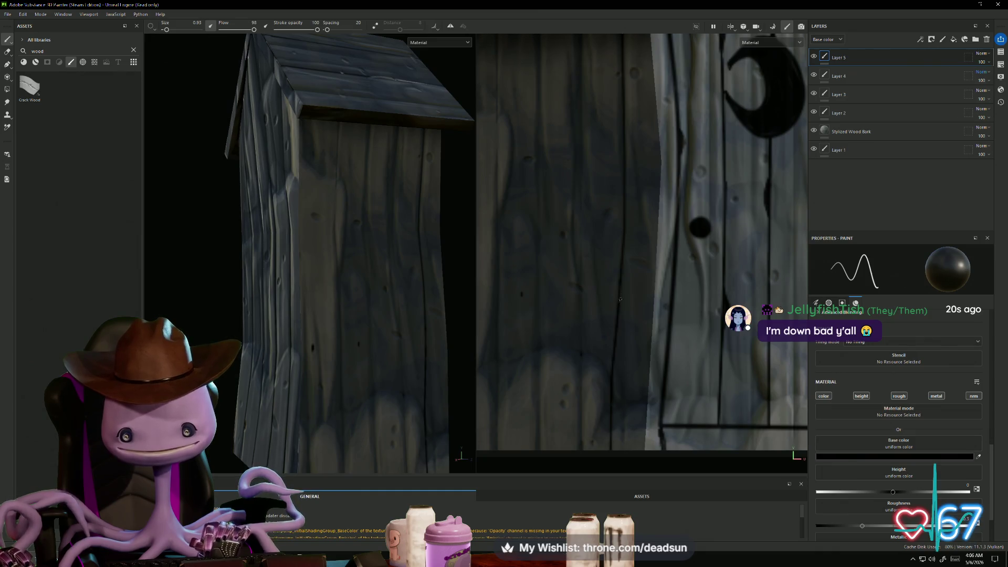
pyautogui.keyDown('shift'); pyautogui.click(625, 228); pyautogui.keyUp('shift')
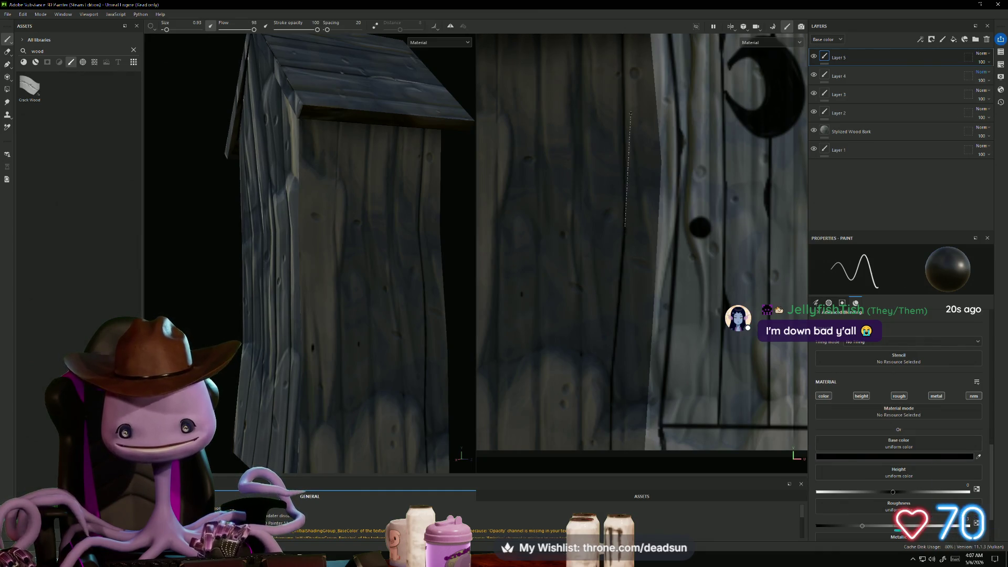
pyautogui.moveTo(631, 112)
pyautogui.mouseDown(button='middle')
pyautogui.moveTo(641, 276)
pyautogui.moveTo(642, 178)
pyautogui.mouseUp(button='middle')
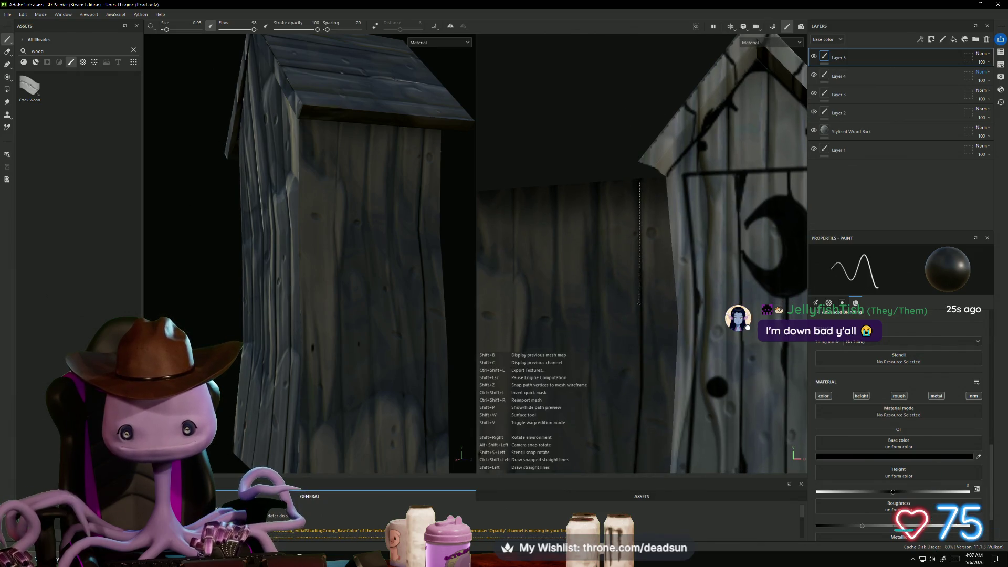
# Paint the lower section of the black plank line down to the side wall's bottom
pyautogui.moveTo(641, 291)
pyautogui.mouseDown(button='middle')
pyautogui.moveTo(641, 326)
pyautogui.moveTo(630, 259)
pyautogui.mouseUp(button='middle')
pyautogui.scroll(-4, 629, 260)
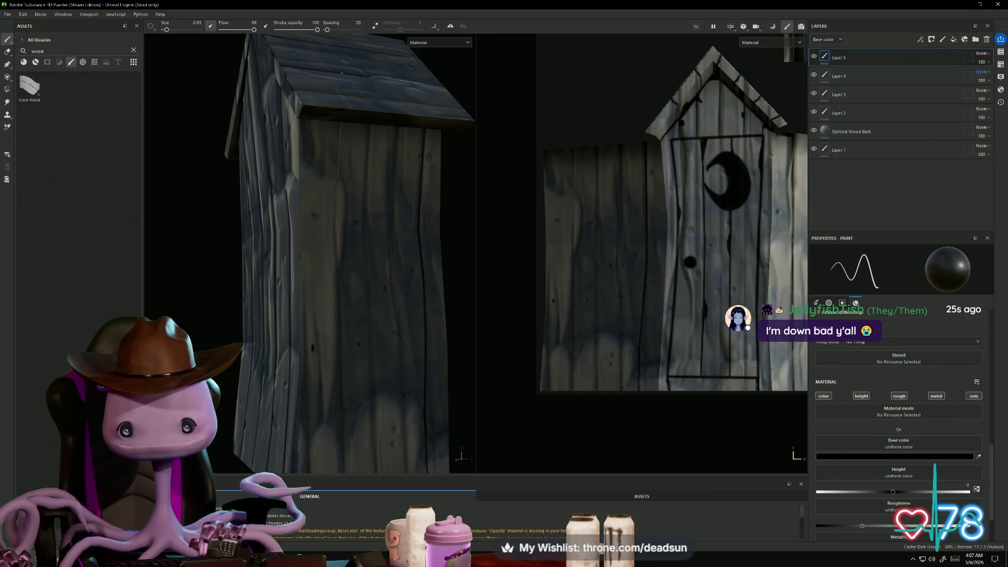
pyautogui.scroll(3, 626, 203)
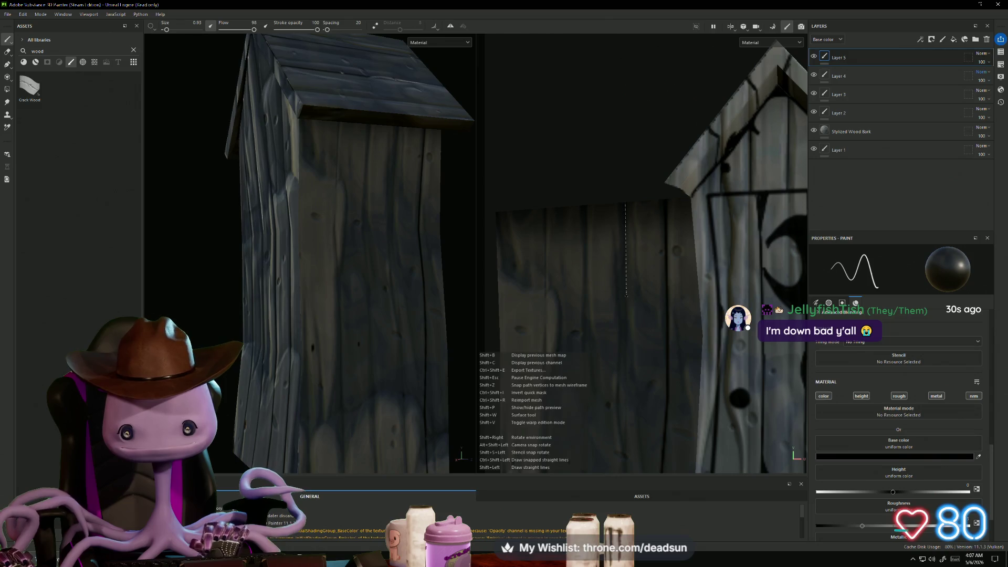
pyautogui.moveTo(625, 210)
pyautogui.mouseDown(button='middle')
pyautogui.moveTo(637, 184)
pyautogui.moveTo(649, 184)
pyautogui.mouseUp(button='middle')
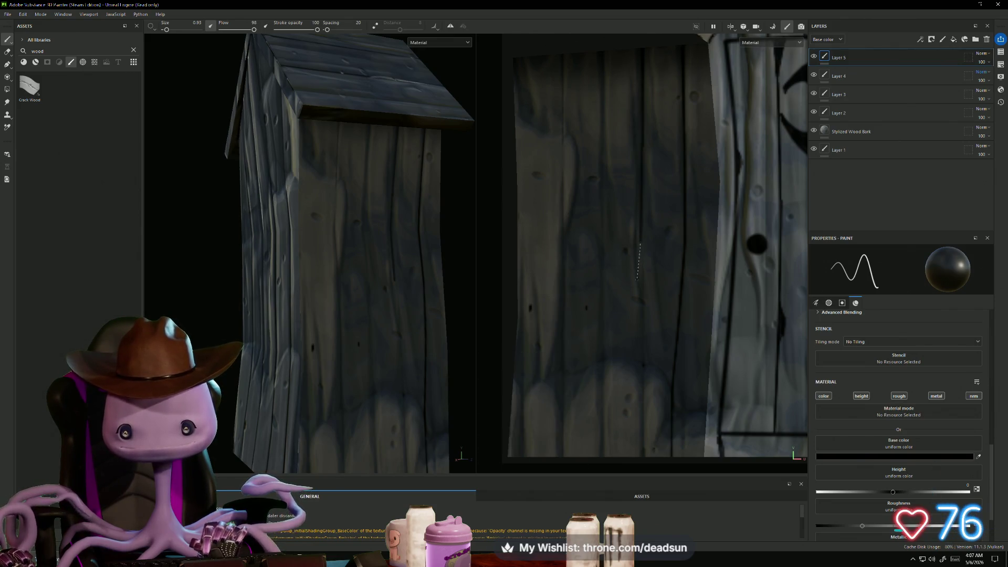
pyautogui.keyDown('shift'); pyautogui.click(638, 334); pyautogui.keyUp('shift')
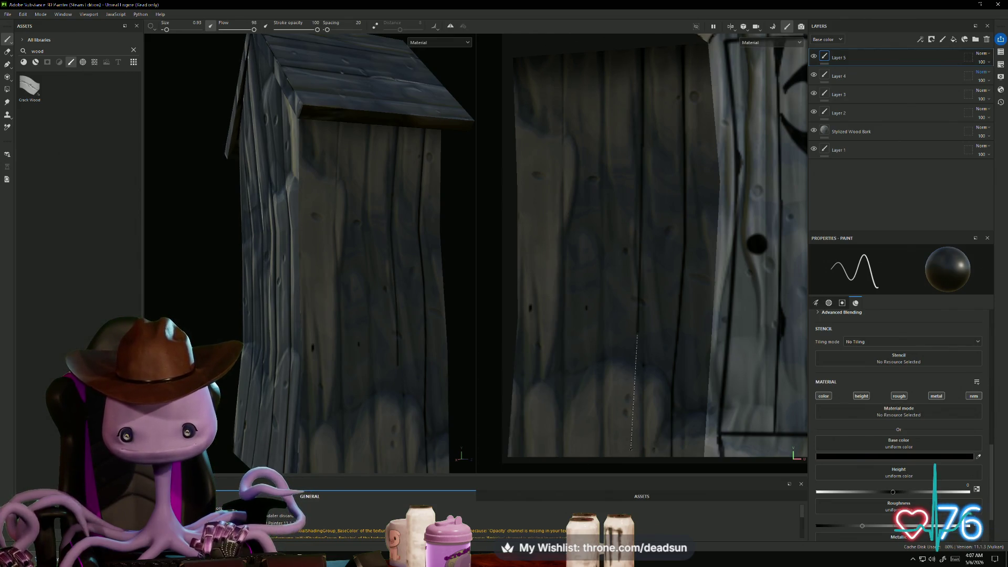
pyautogui.keyDown('shift'); pyautogui.click(630, 458); pyautogui.keyUp('shift')
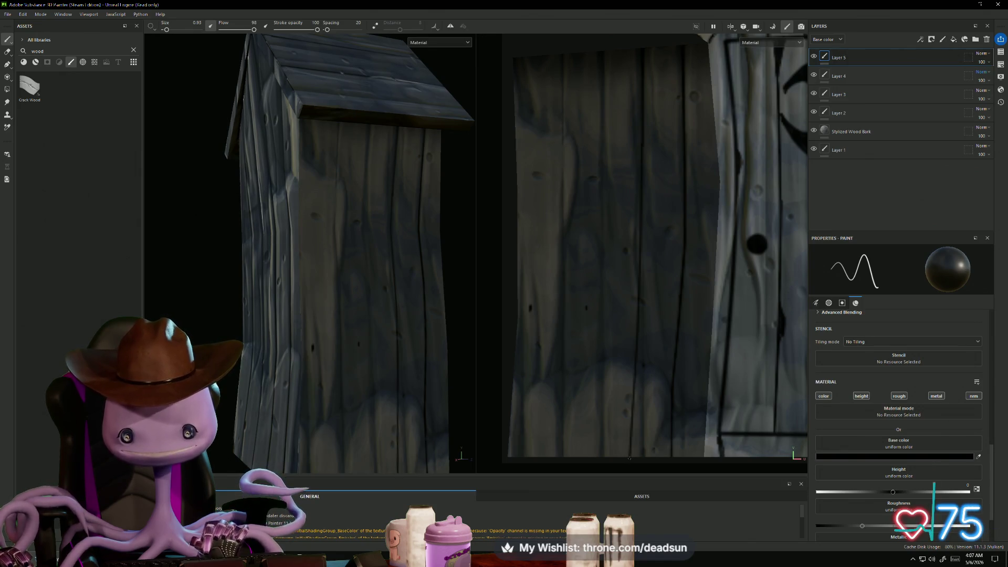
# Extend the straight black plank line up the seam to the top of the wall
pyautogui.keyDown('shift'); pyautogui.click(641, 213); pyautogui.keyUp('shift')
pyautogui.keyDown('shift'); pyautogui.click(641, 138); pyautogui.keyUp('shift')
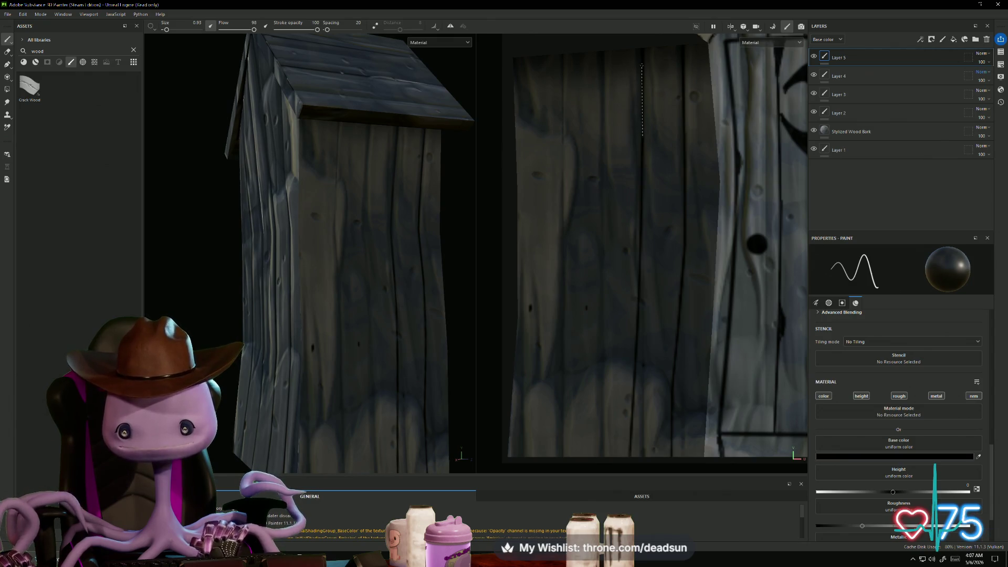
pyautogui.keyDown('shift'); pyautogui.click(642, 70); pyautogui.keyUp('shift')
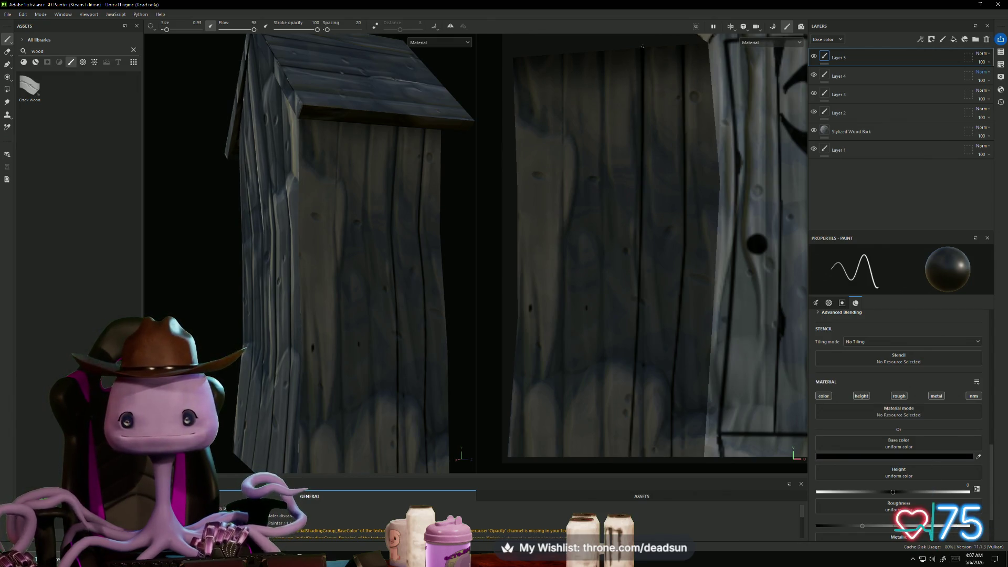
pyautogui.keyDown('shift'); pyautogui.click(641, 47); pyautogui.keyUp('shift')
pyautogui.scroll(-5, 570, 295)
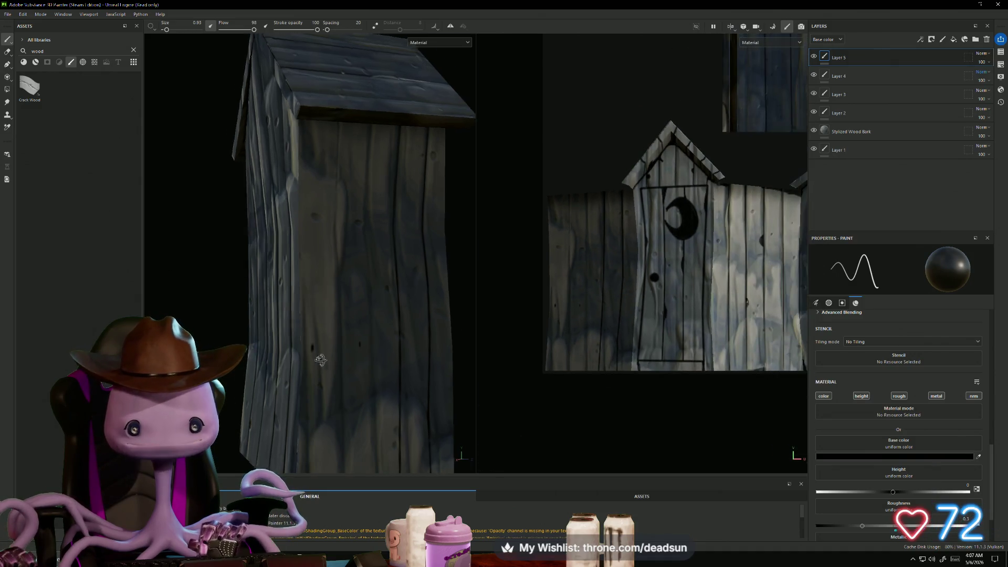
# Draw a straight black seam line from the wall top down a plank beside the door
pyautogui.scroll(3, 367, 315)
pyautogui.keyDown('alt'); pyautogui.moveTo(367, 341); pyautogui.dragTo(385, 379); pyautogui.keyUp('alt')
pyautogui.scroll(-5, 384, 379)
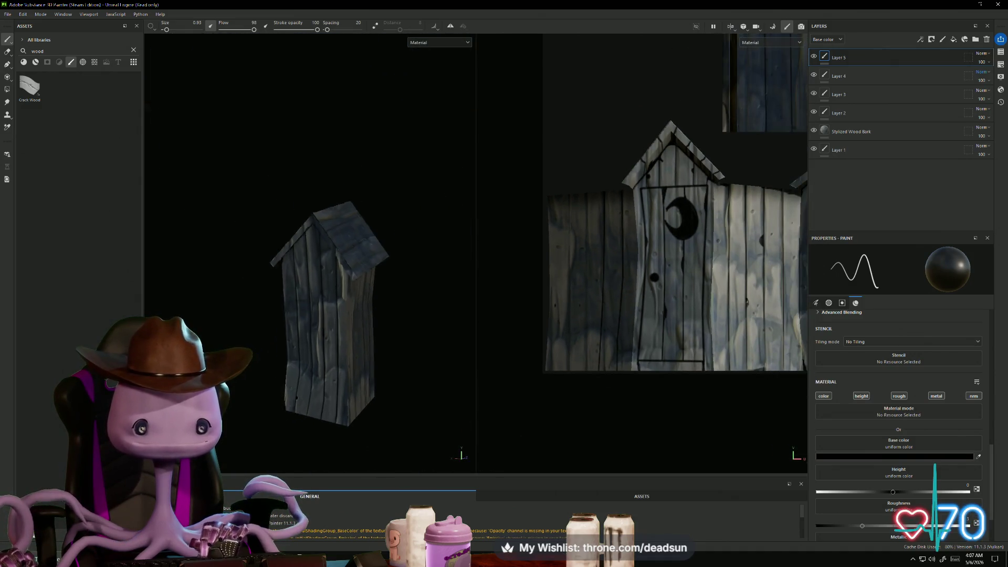
pyautogui.scroll(5, 311, 354)
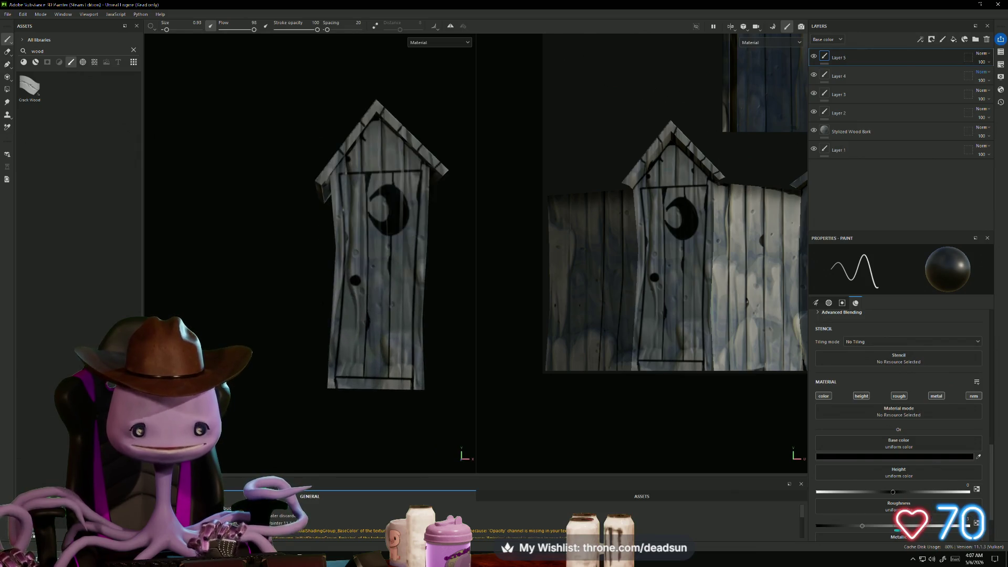
pyautogui.scroll(3, 684, 258)
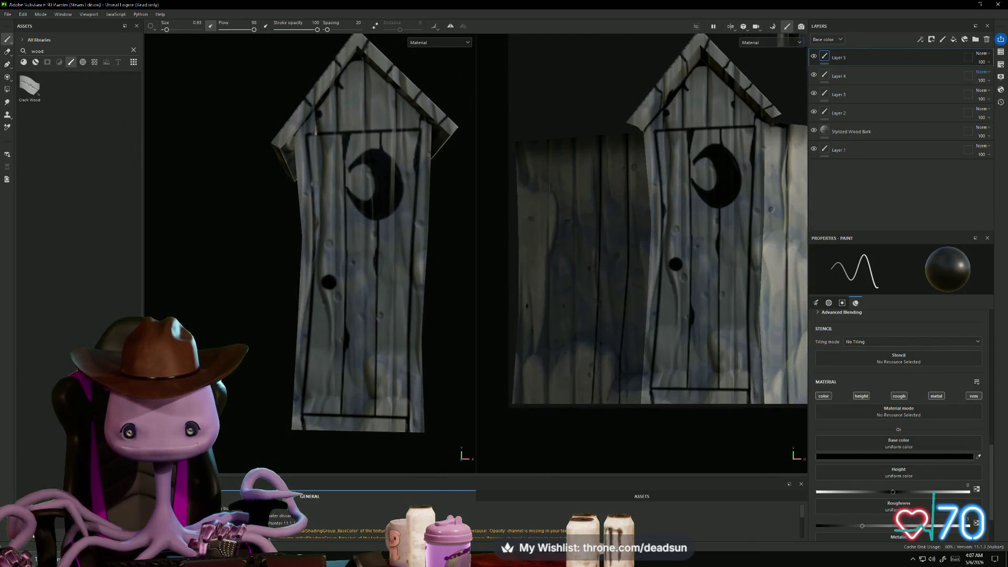
pyautogui.scroll(-2, 662, 367)
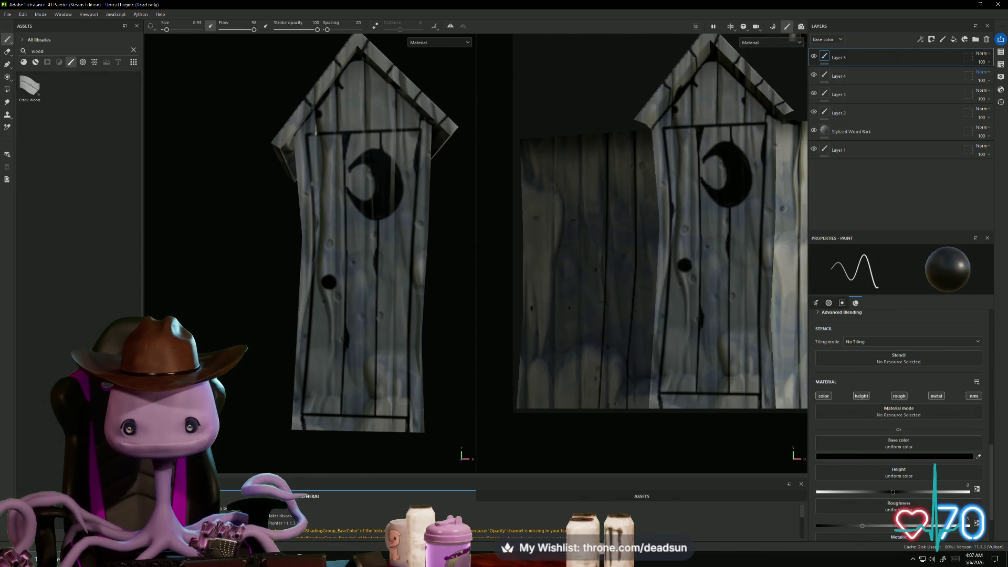
pyautogui.scroll(3, 580, 395)
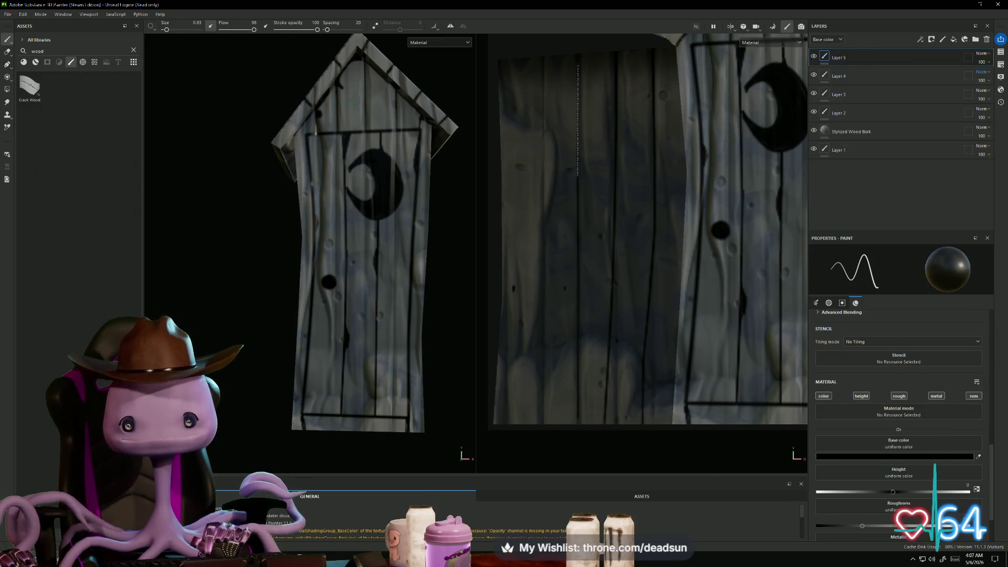
pyautogui.keyDown('shift'); pyautogui.click(574, 53); pyautogui.keyUp('shift')
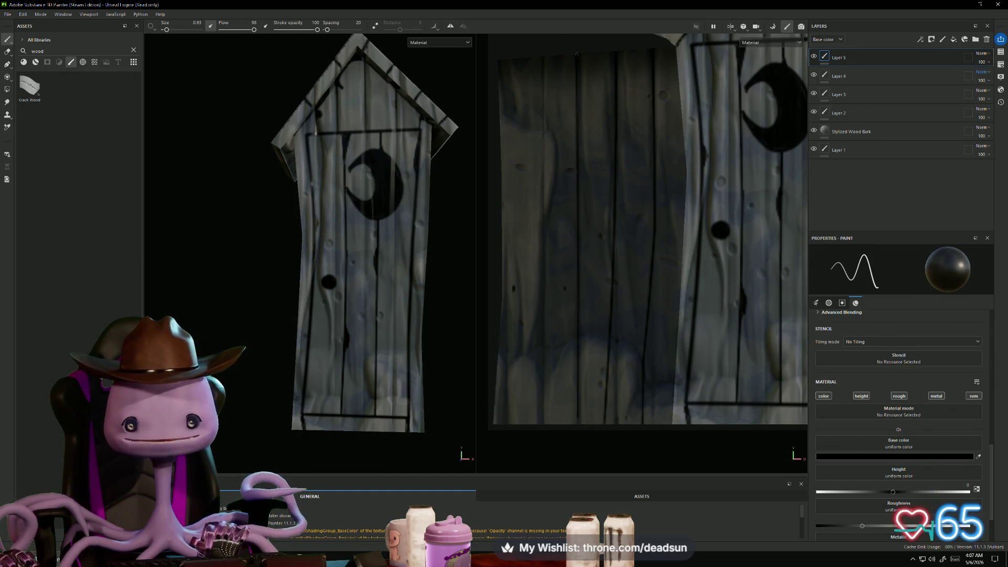
pyautogui.keyDown('shift'); pyautogui.click(578, 218); pyautogui.keyUp('shift')
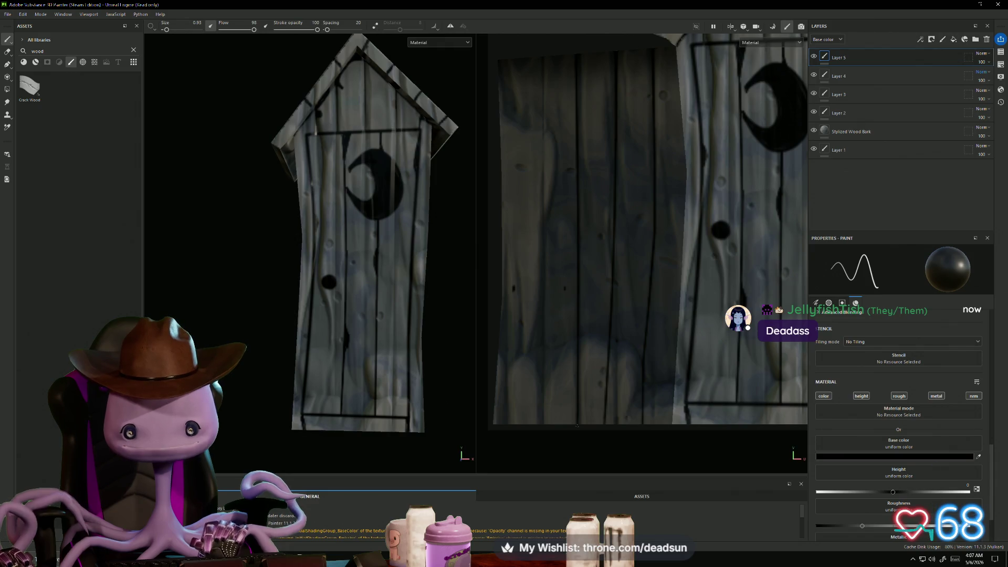
pyautogui.moveTo(577, 426); pyautogui.dragTo(613, 450, button='middle')
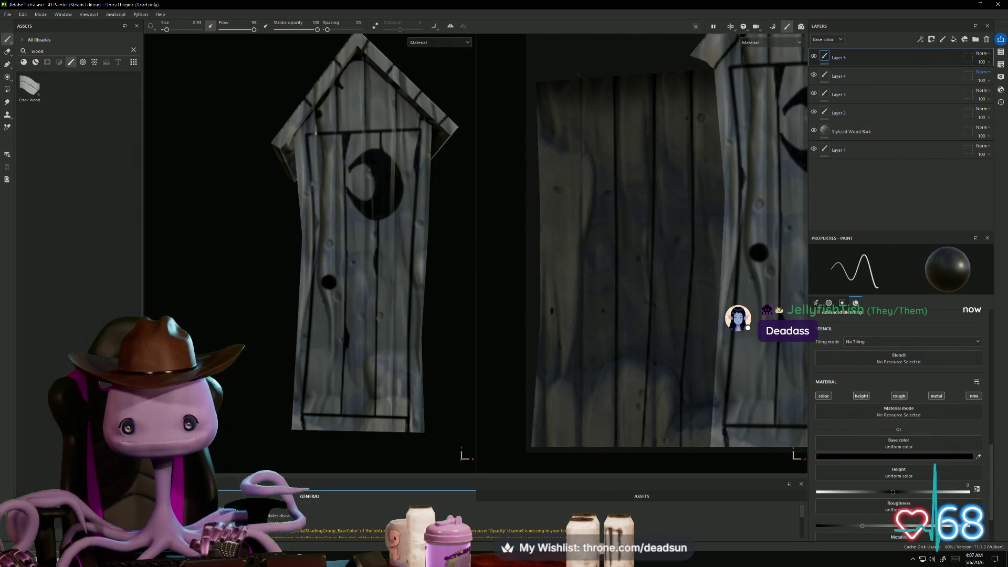
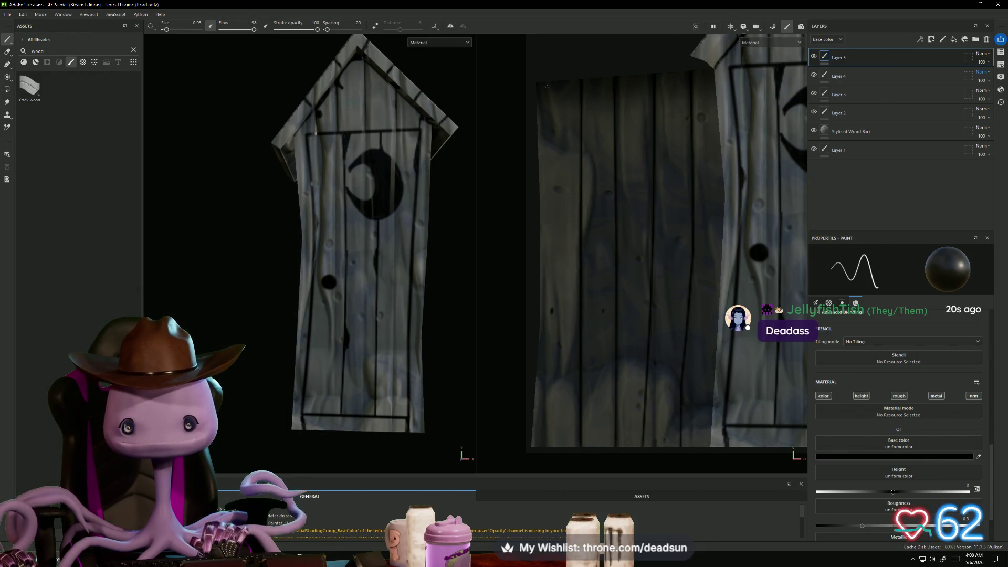
# Darken and enlarge the knot on the door planks with short black brush strokes
pyautogui.scroll(-2, 666, 241)
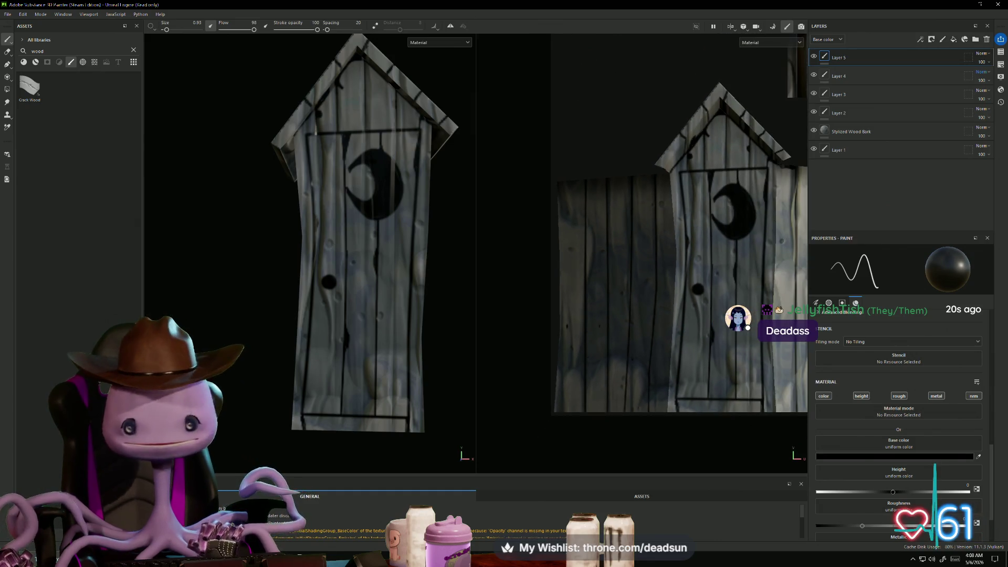
pyautogui.scroll(2, 666, 241)
pyautogui.scroll(2, 598, 322)
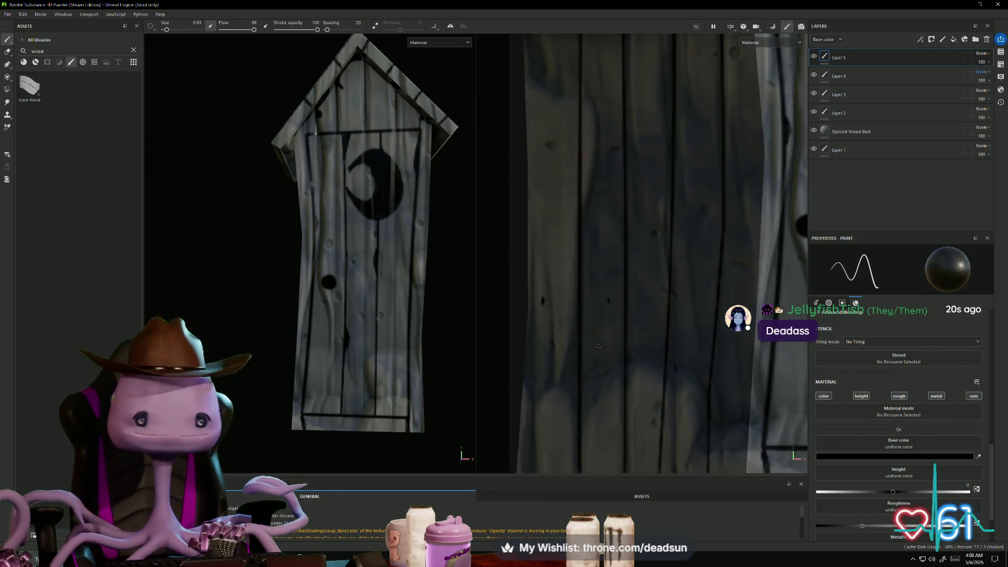
pyautogui.scroll(-2, 593, 357)
pyautogui.scroll(2, 589, 397)
pyautogui.scroll(1, 589, 397)
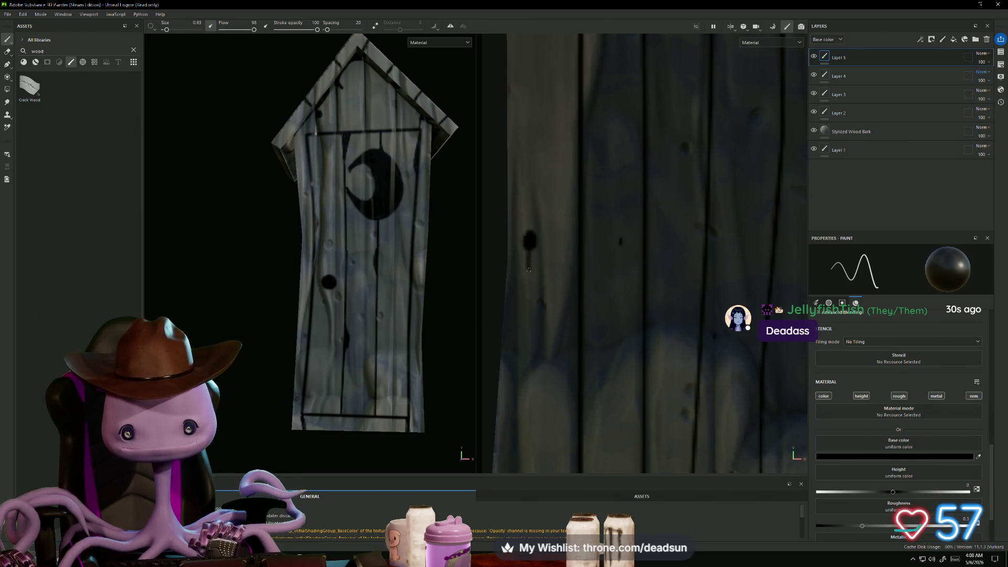
pyautogui.moveTo(533, 238); pyautogui.dragTo(532, 227)
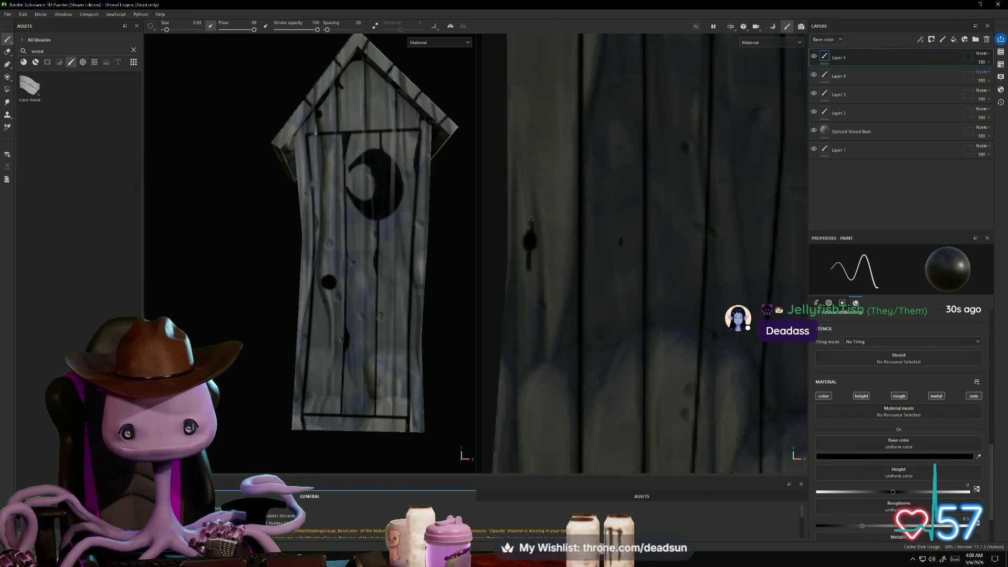
pyautogui.moveTo(616, 236); pyautogui.dragTo(617, 241)
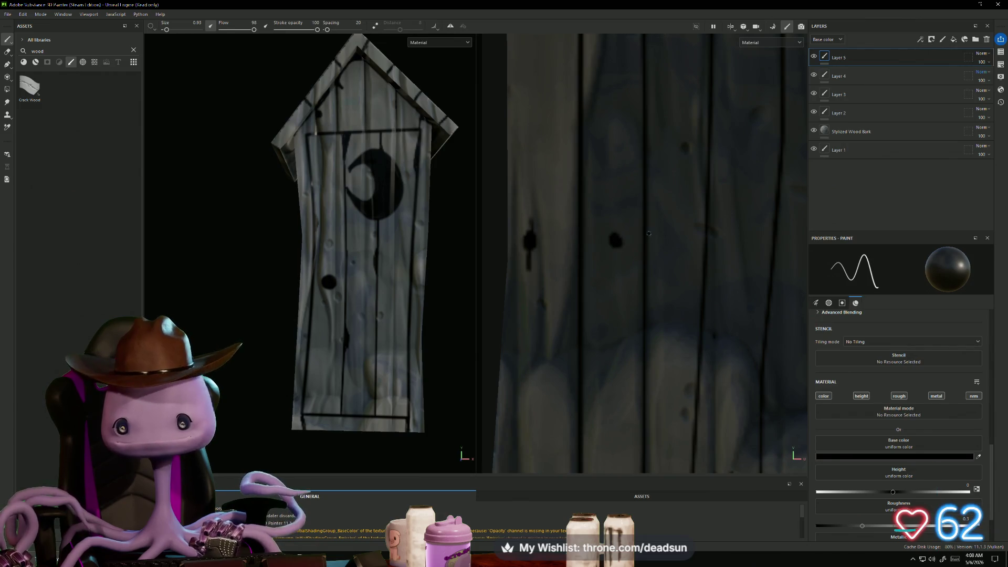
pyautogui.moveTo(617, 233); pyautogui.dragTo(620, 242)
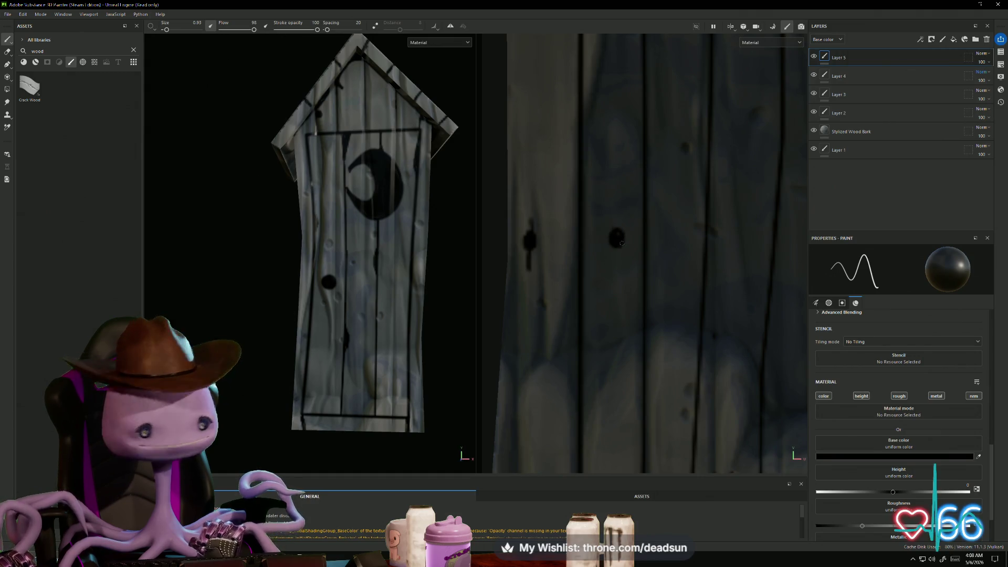
# Check the outhouse from other angles, then add a new empty paint layer, Layer 6, on top
pyautogui.scroll(-5, 614, 231)
pyautogui.moveTo(599, 308)
pyautogui.mouseDown(button='middle')
pyautogui.moveTo(504, 404)
pyautogui.moveTo(430, 441)
pyautogui.mouseUp(button='middle')
pyautogui.scroll(-4, 585, 350)
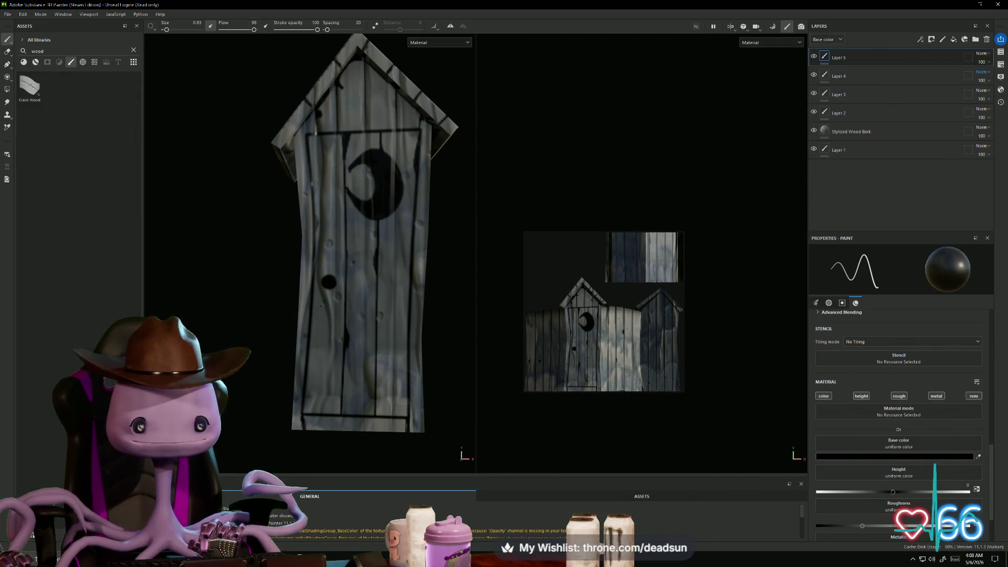
pyautogui.moveTo(325, 315)
pyautogui.keyDown('alt'); pyautogui.mouseDown()
pyautogui.moveTo(317, 320)
pyautogui.moveTo(347, 315)
pyautogui.mouseUp(); pyautogui.keyUp('alt')
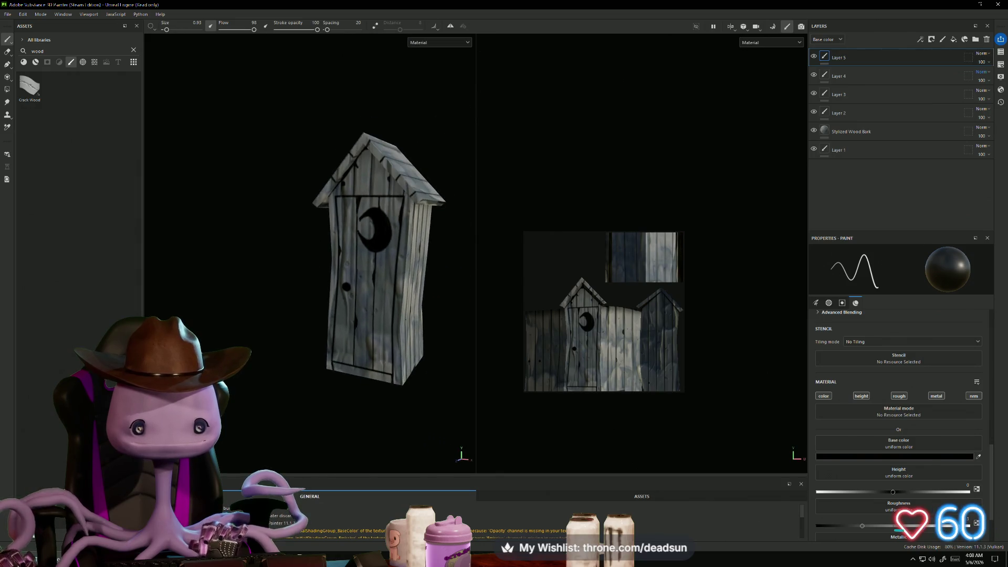
pyautogui.scroll(5, 328, 299)
pyautogui.scroll(2, 603, 299)
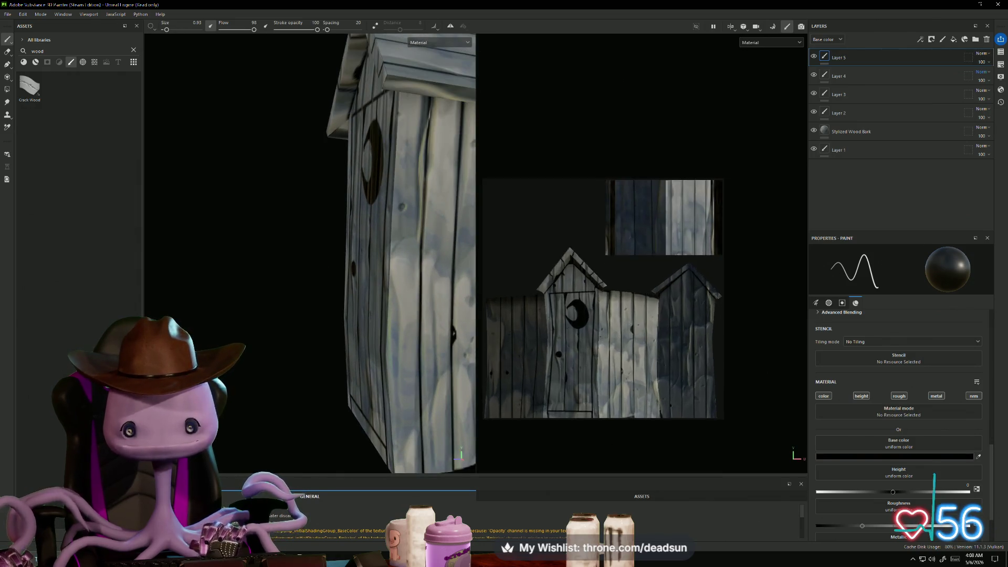
pyautogui.scroll(3, 594, 348)
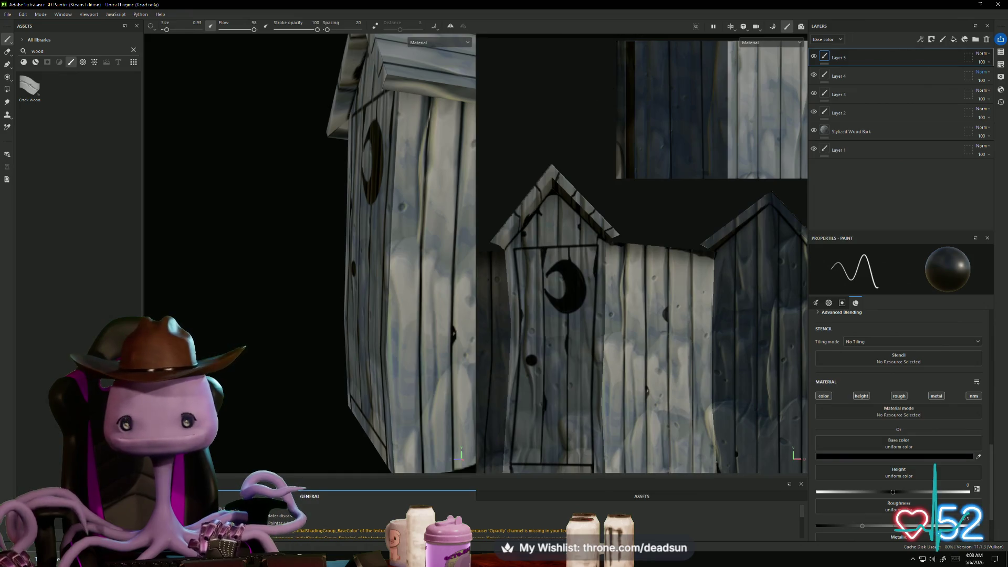
pyautogui.moveTo(593, 120)
pyautogui.mouseDown(button='middle')
pyautogui.moveTo(585, 146)
pyautogui.moveTo(628, 170)
pyautogui.mouseUp(button='middle')
pyautogui.keyDown('alt'); pyautogui.moveTo(362, 247); pyautogui.dragTo(384, 246); pyautogui.keyUp('alt')
pyautogui.keyDown('alt'); pyautogui.moveTo(440, 224); pyautogui.dragTo(394, 200); pyautogui.keyUp('alt')
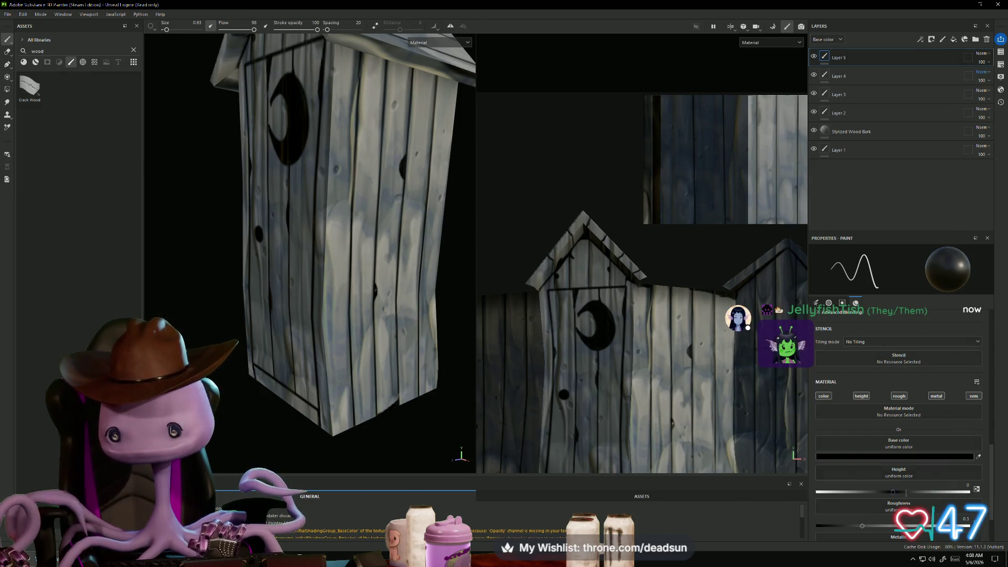
pyautogui.click(942, 39)
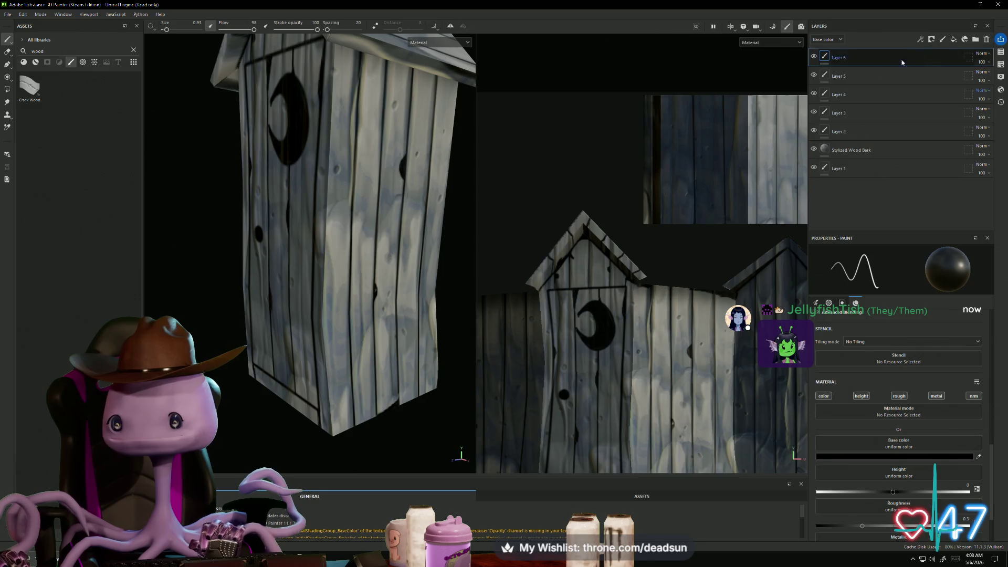
# Frame the door, add paint layer Layer 7 on top, and select Layer 6 for painting
pyautogui.keyDown('alt'); pyautogui.moveTo(284, 237); pyautogui.dragTo(271, 237); pyautogui.keyUp('alt')
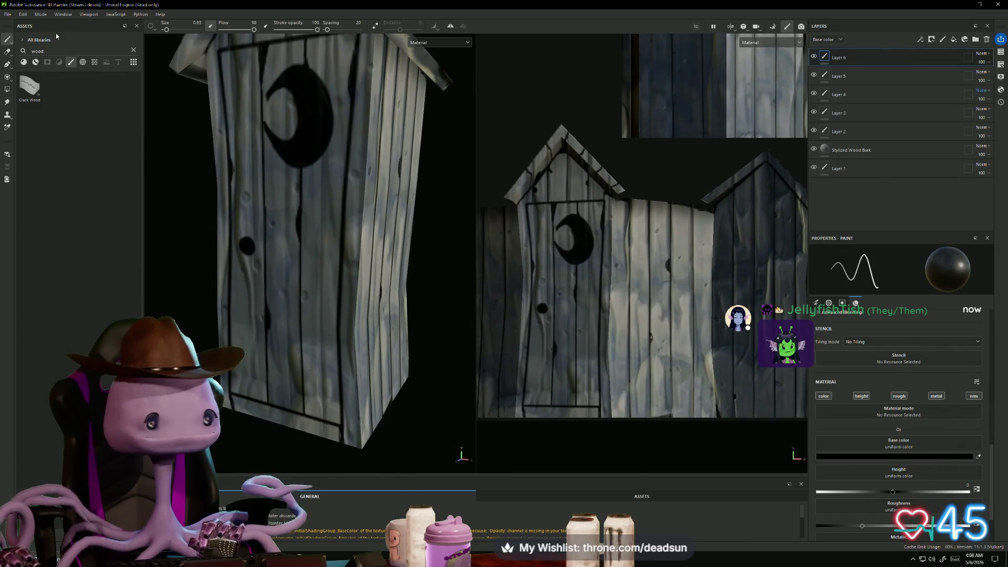
pyautogui.scroll(2, 586, 236)
pyautogui.moveTo(585, 237)
pyautogui.mouseDown(button='middle')
pyautogui.moveTo(604, 243)
pyautogui.moveTo(630, 223)
pyautogui.mouseUp(button='middle')
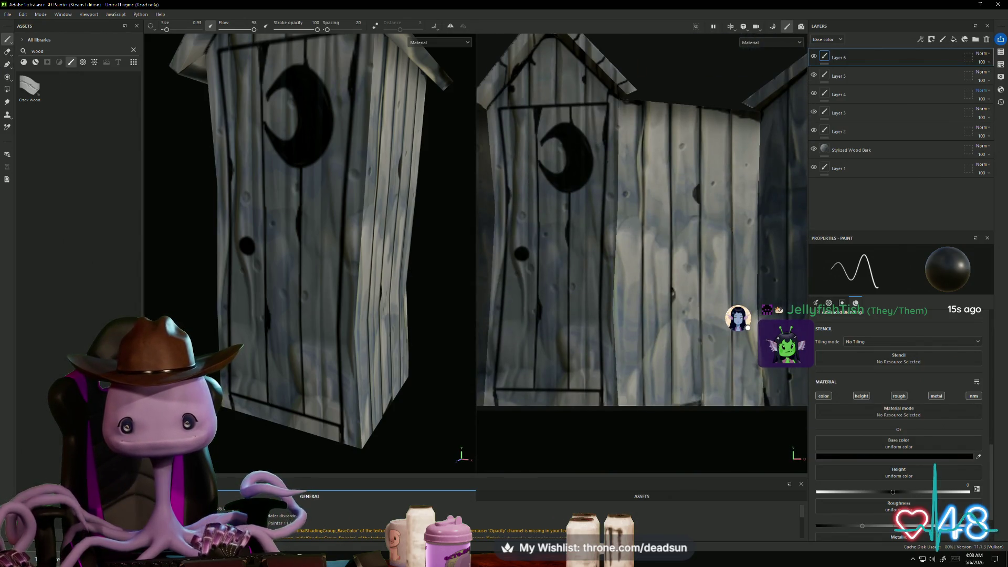
pyautogui.scroll(3, 615, 110)
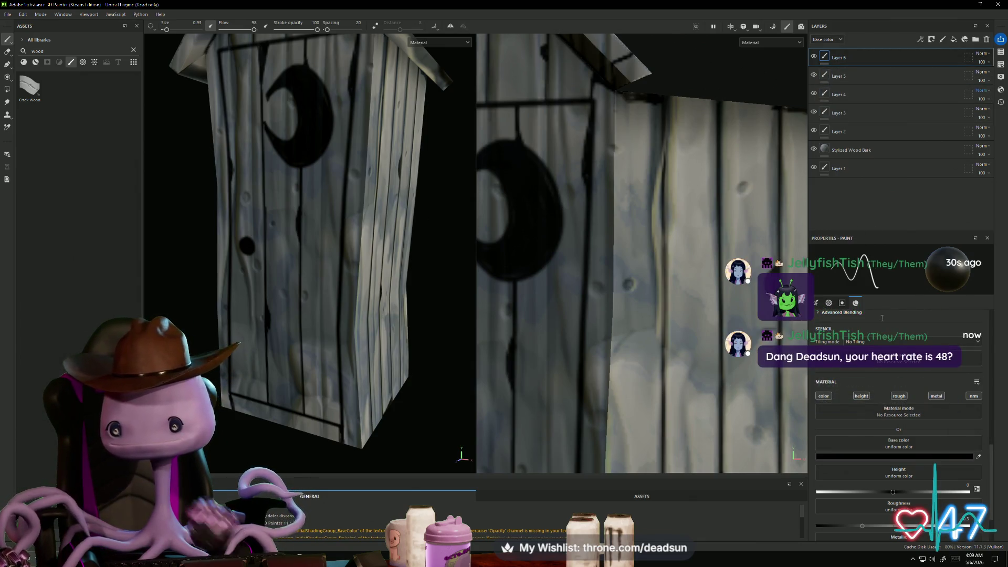
pyautogui.scroll(-2, 898, 420)
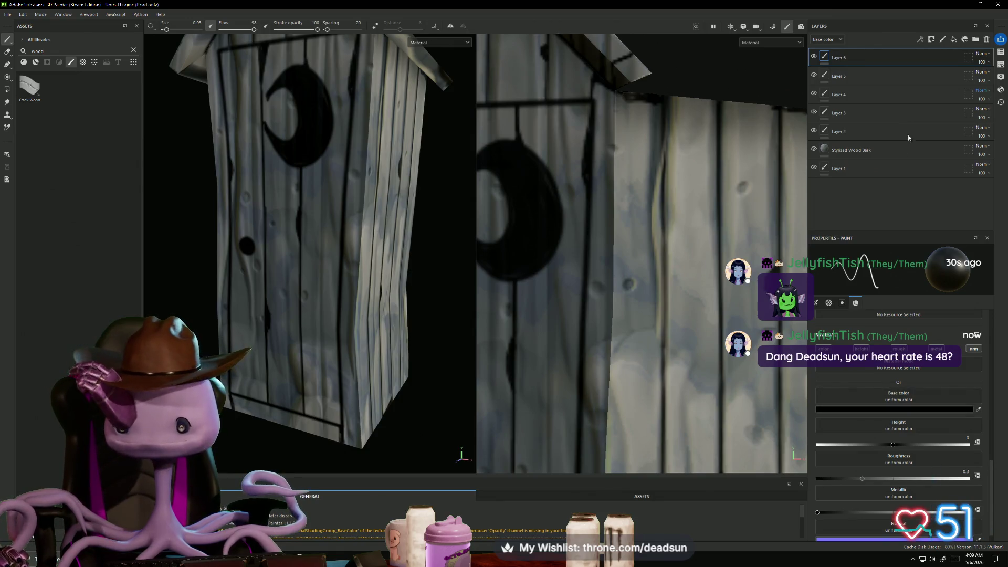
pyautogui.click(943, 39)
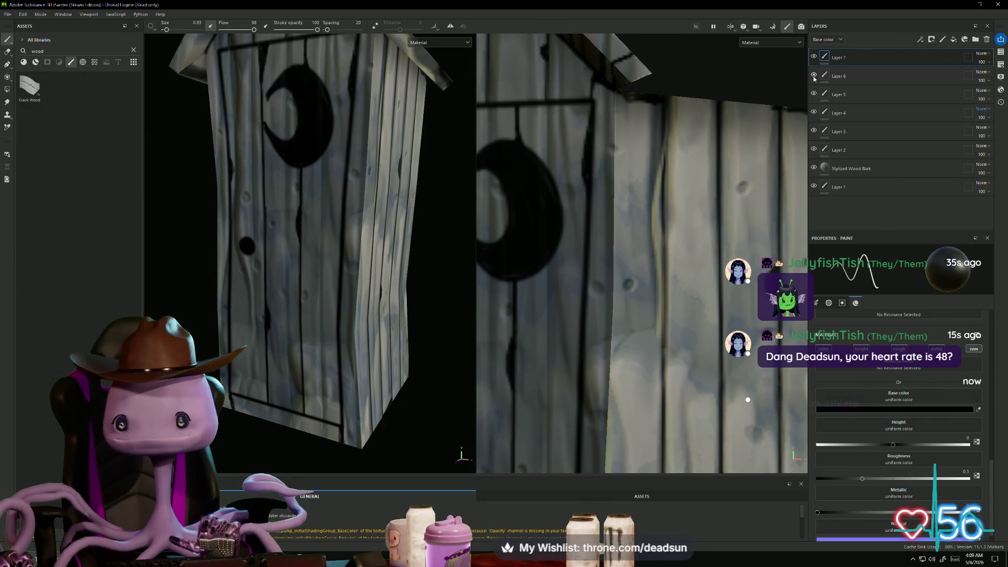
pyautogui.click(840, 76)
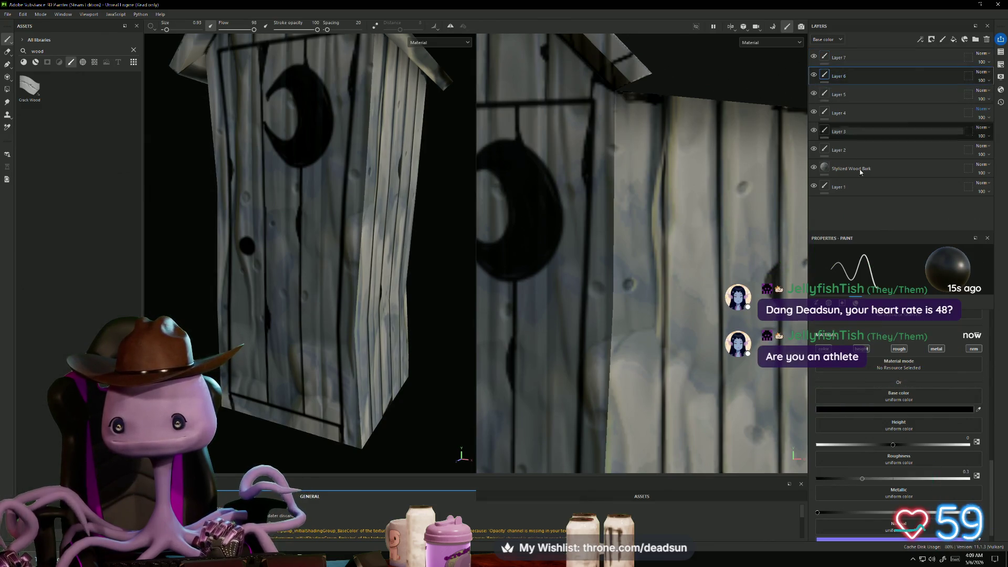
# Set the brush colour to light grey B9ACAC and the brush size to 4.6
pyautogui.click(903, 409)
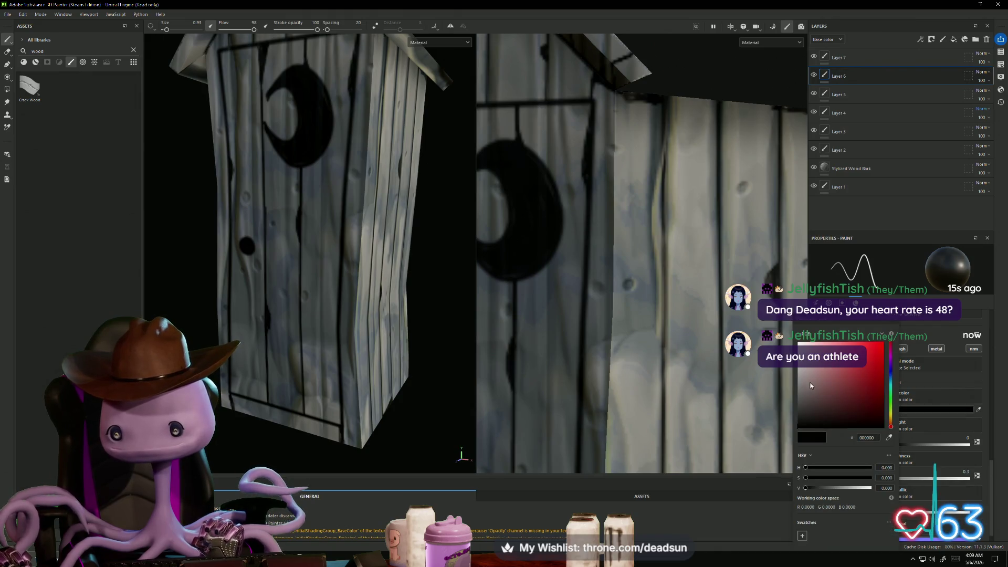
pyautogui.click(804, 359)
pyautogui.click(804, 365)
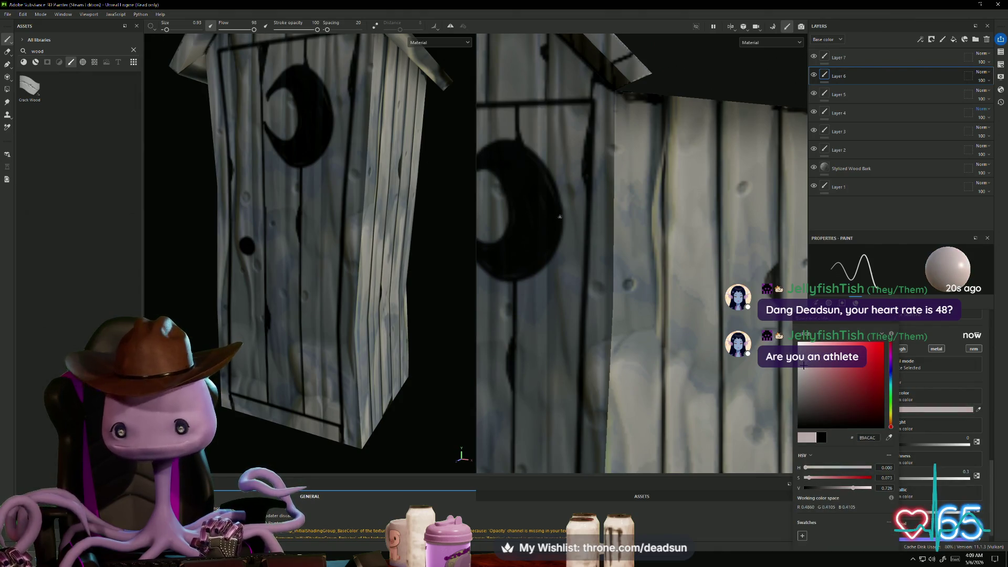
pyautogui.click(891, 320)
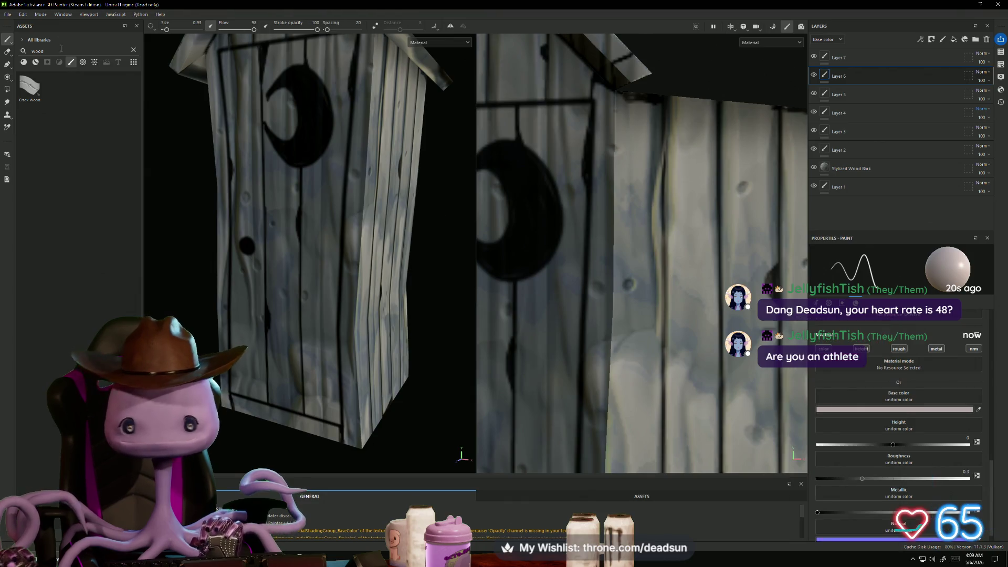
pyautogui.moveTo(166, 30); pyautogui.dragTo(170, 30)
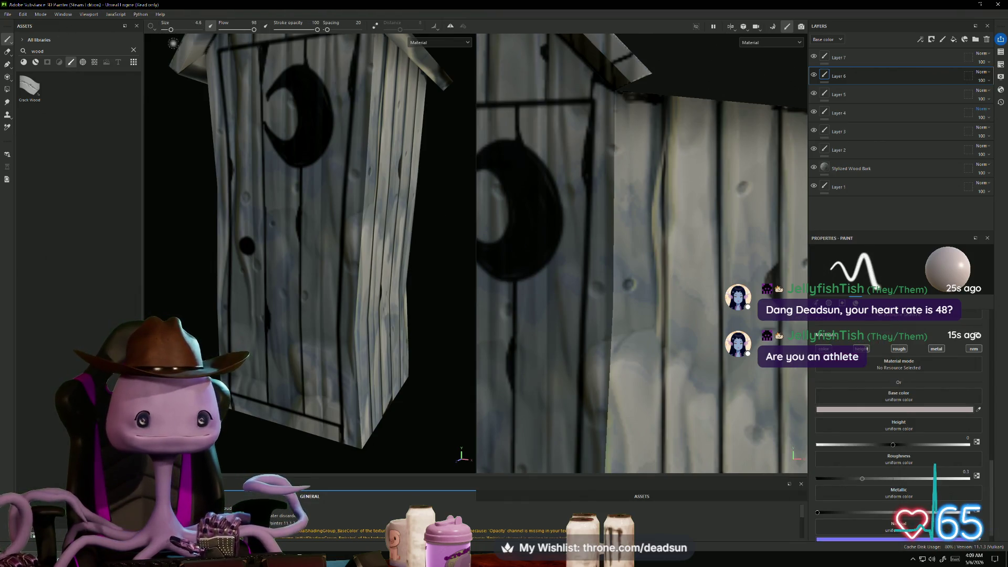
# Paint a straight light line from the top to the bottom of the plank seam
pyautogui.click(614, 109)
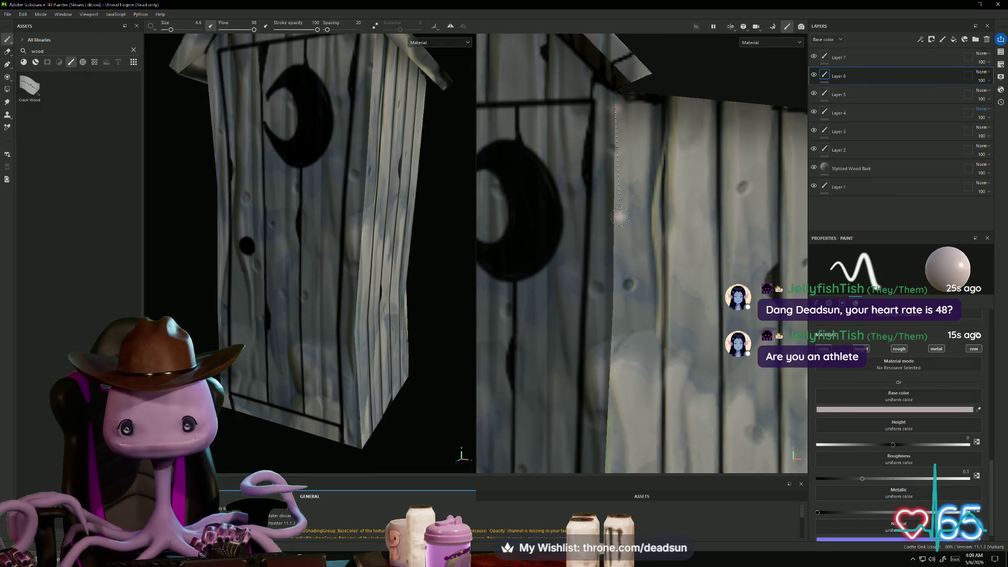
pyautogui.keyDown('shift'); pyautogui.click(615, 228); pyautogui.keyUp('shift')
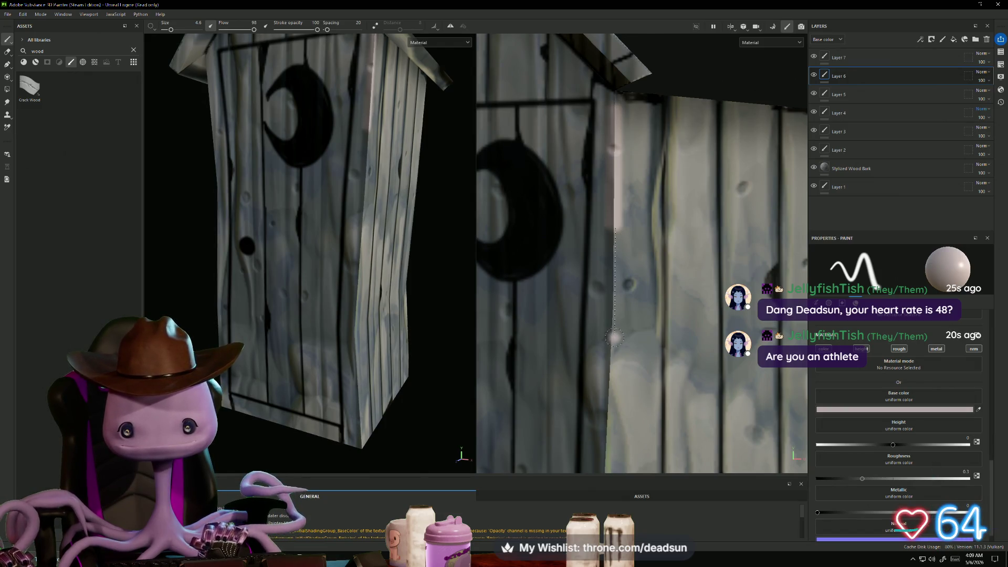
pyautogui.keyDown('shift'); pyautogui.click(612, 341); pyautogui.keyUp('shift')
pyautogui.scroll(-6, 613, 367)
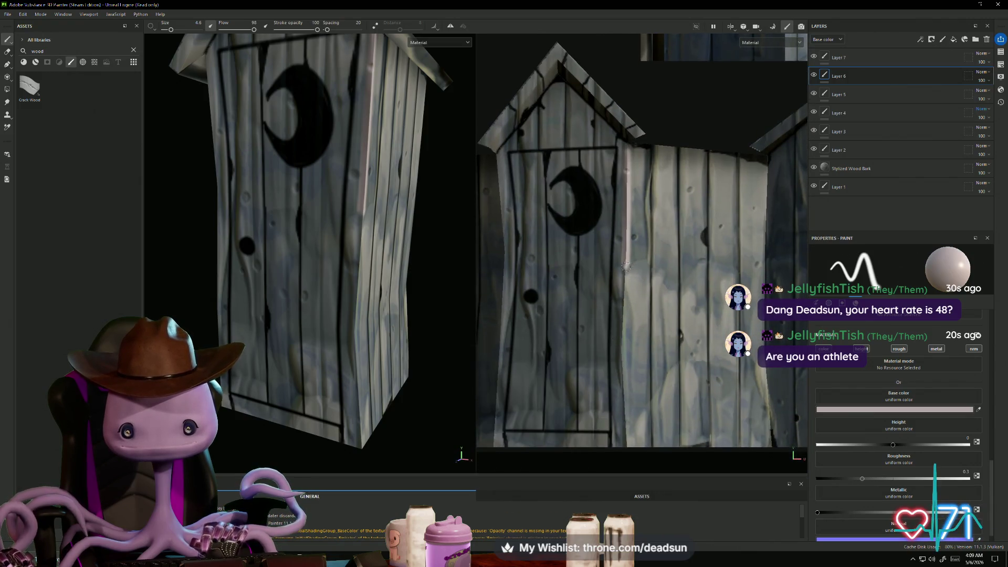
pyautogui.keyDown('shift'); pyautogui.click(622, 362); pyautogui.keyUp('shift')
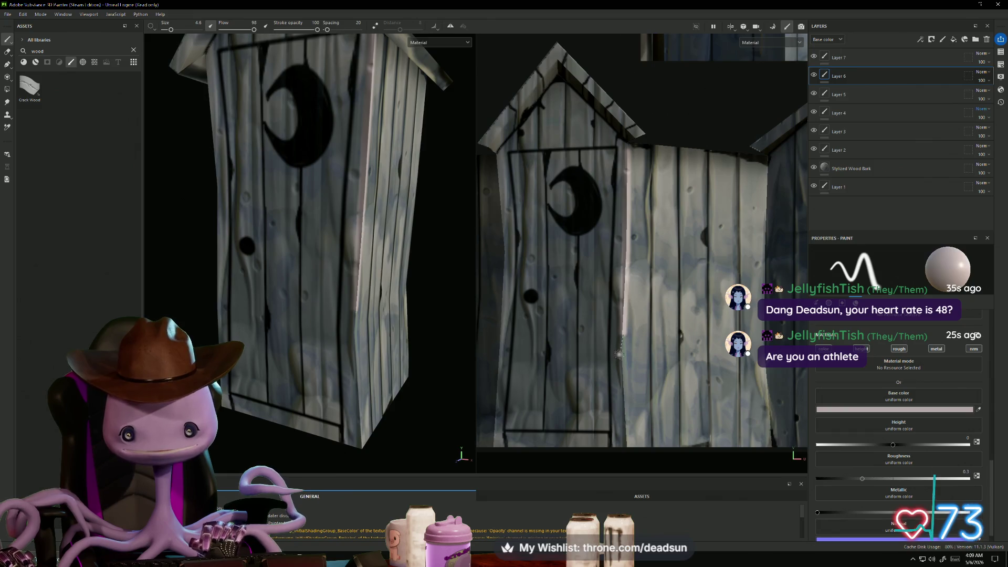
pyautogui.keyDown('shift'); pyautogui.click(625, 420); pyautogui.keyUp('shift')
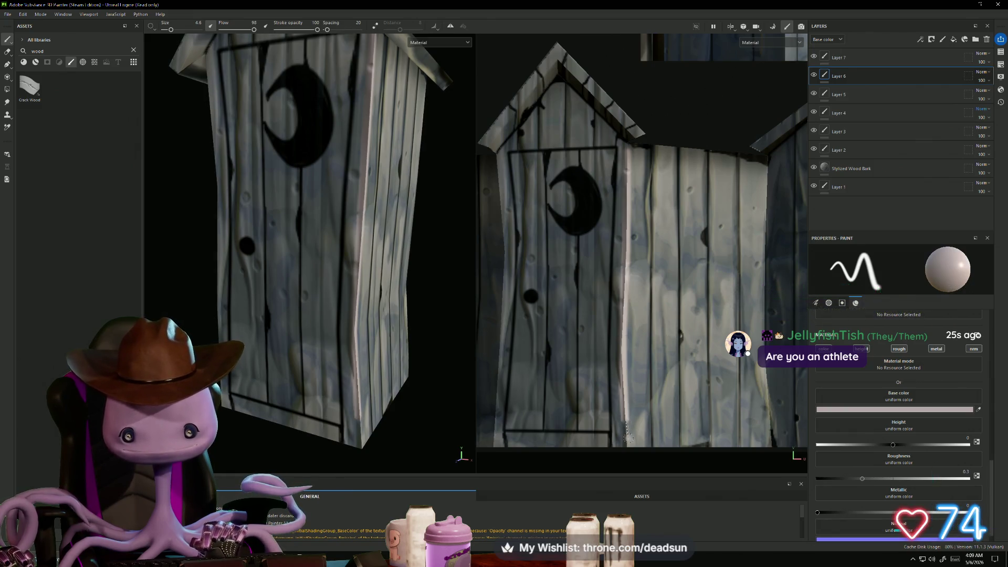
# Paint a straight highlight line down the door edge
pyautogui.moveTo(627, 446)
pyautogui.keyDown('alt'); pyautogui.mouseDown()
pyautogui.moveTo(608, 346)
pyautogui.moveTo(589, 349)
pyautogui.moveTo(617, 345)
pyautogui.mouseUp(); pyautogui.keyUp('alt')
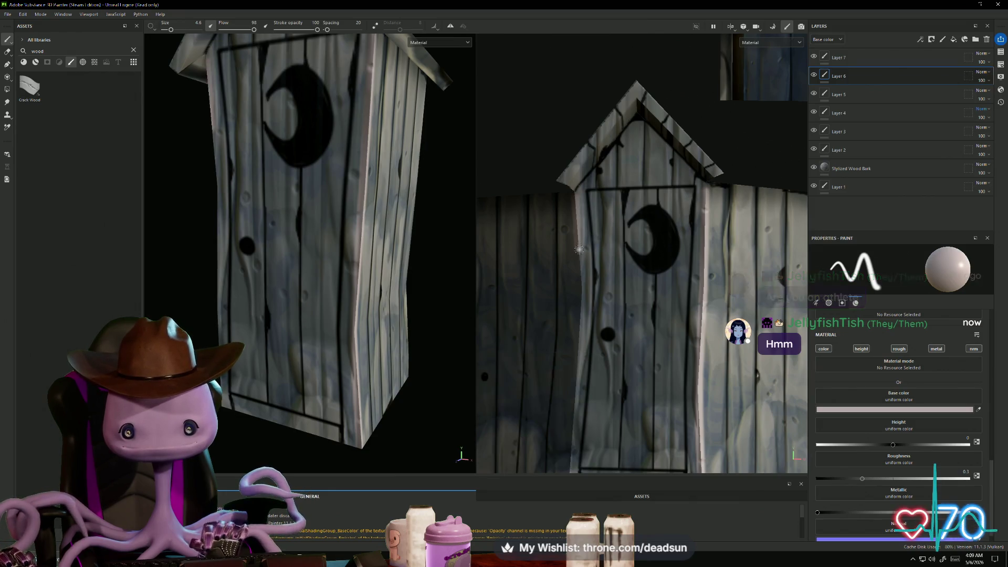
pyautogui.keyDown('shift'); pyautogui.click(580, 294); pyautogui.keyUp('shift')
pyautogui.keyDown('shift'); pyautogui.click(577, 353); pyautogui.keyUp('shift')
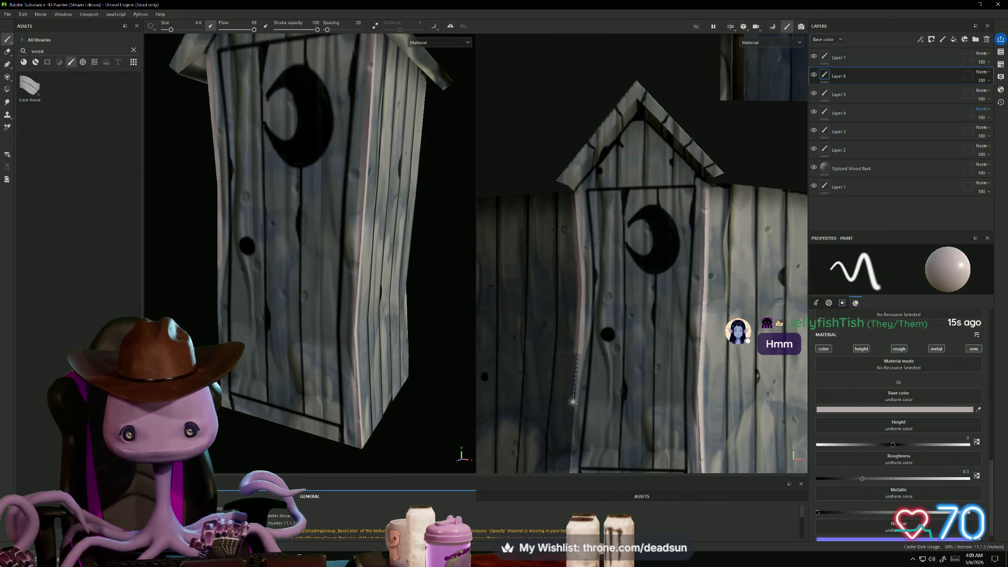
pyautogui.keyDown('shift'); pyautogui.click(570, 451); pyautogui.keyUp('shift')
pyautogui.keyDown('alt'); pyautogui.moveTo(570, 451); pyautogui.dragTo(567, 371, button='middle'); pyautogui.keyUp('alt')
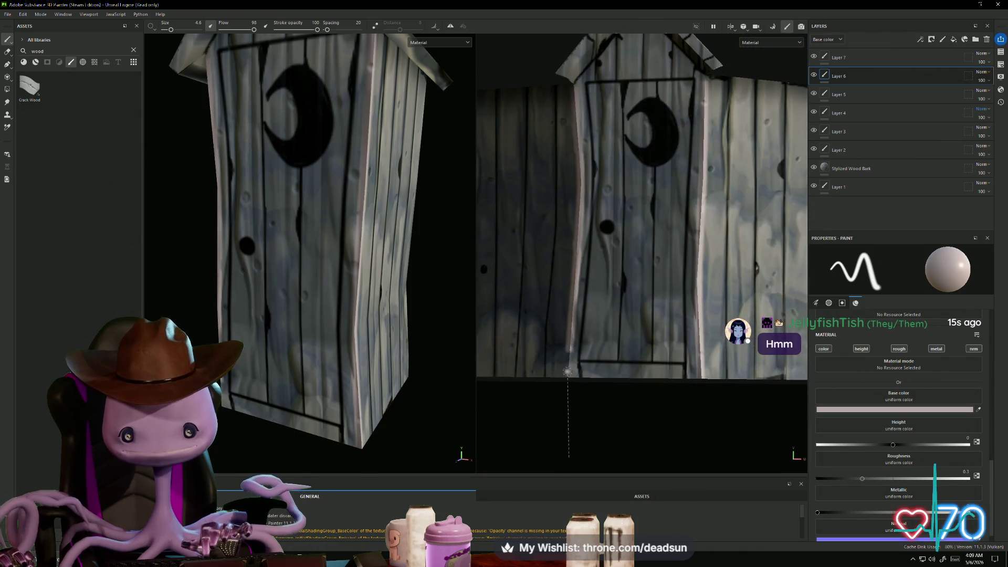
# Paint highlight lines down the side wall's right edge to its bottom corner
pyautogui.keyDown('alt'); pyautogui.moveTo(576, 357); pyautogui.dragTo(528, 355); pyautogui.keyUp('alt')
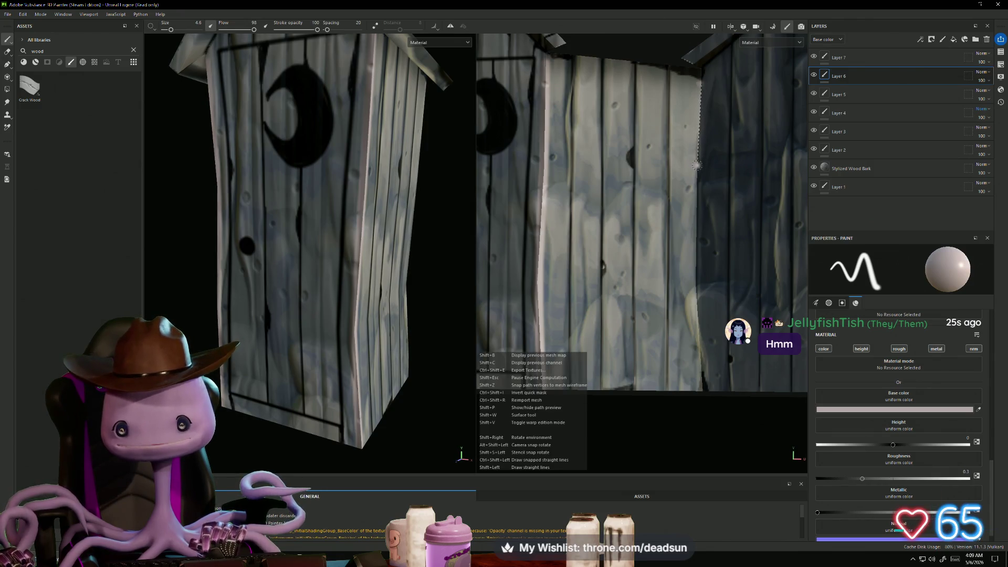
pyautogui.keyDown('shift'); pyautogui.click(698, 231); pyautogui.keyUp('shift')
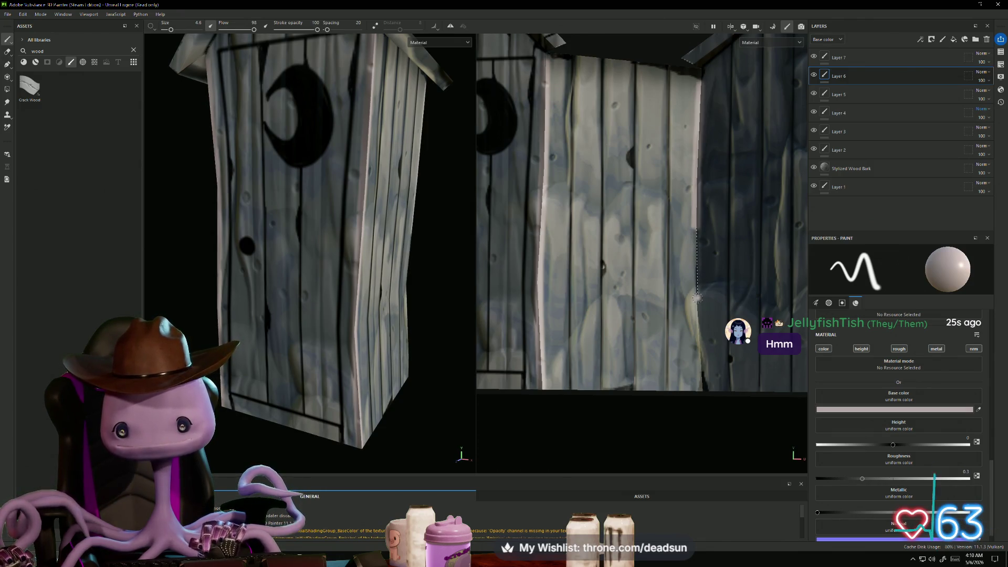
pyautogui.keyDown('shift'); pyautogui.click(701, 284); pyautogui.keyUp('shift')
pyautogui.keyDown('shift'); pyautogui.click(702, 391); pyautogui.keyUp('shift')
pyautogui.keyDown('alt'); pyautogui.moveTo(701, 391); pyautogui.dragTo(656, 147); pyautogui.keyUp('alt')
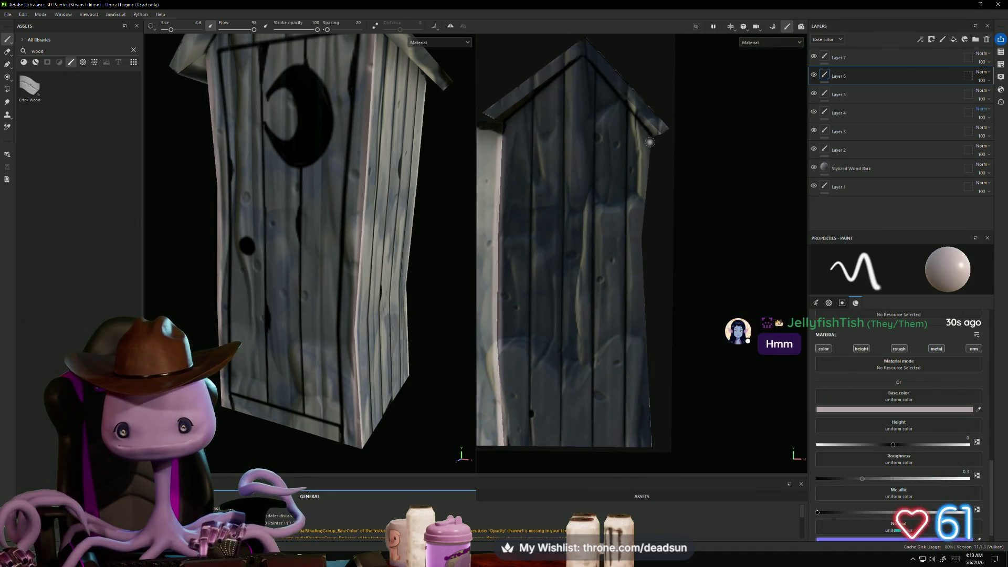
pyautogui.keyDown('shift'); pyautogui.click(643, 233); pyautogui.keyUp('shift')
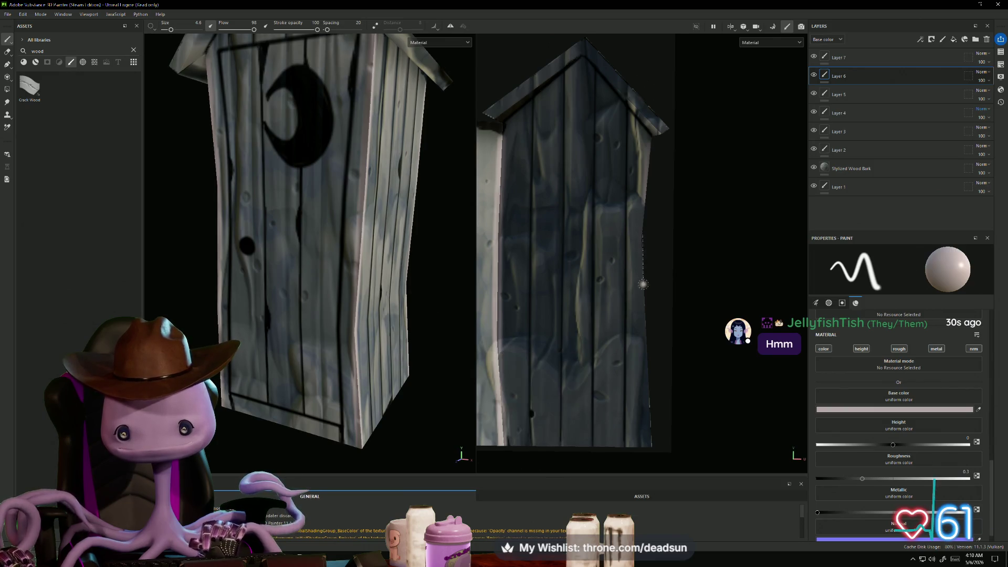
pyautogui.keyDown('shift'); pyautogui.click(653, 447); pyautogui.keyUp('shift')
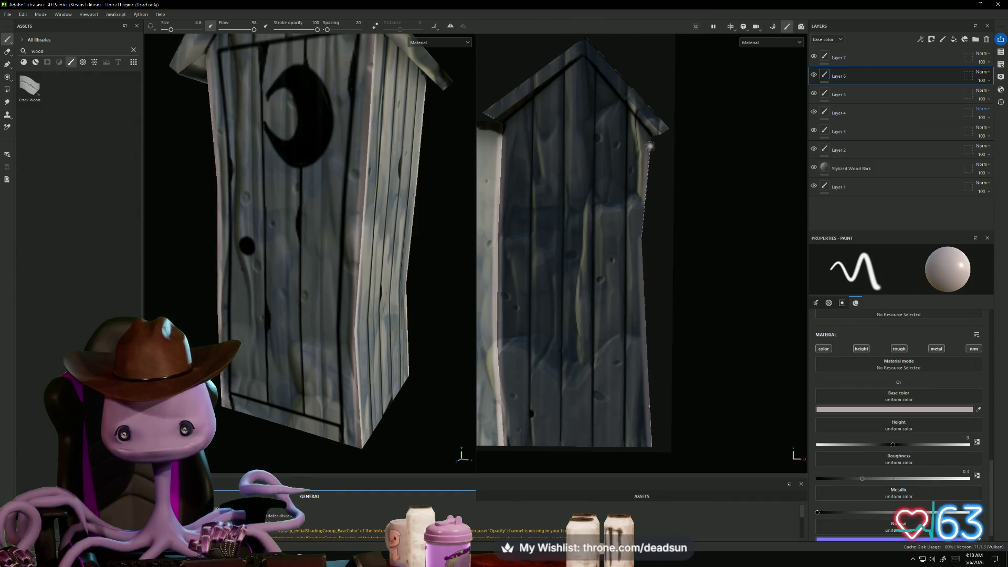
pyautogui.scroll(-2, 650, 137)
pyautogui.moveTo(649, 137); pyautogui.dragTo(751, 314, button='middle')
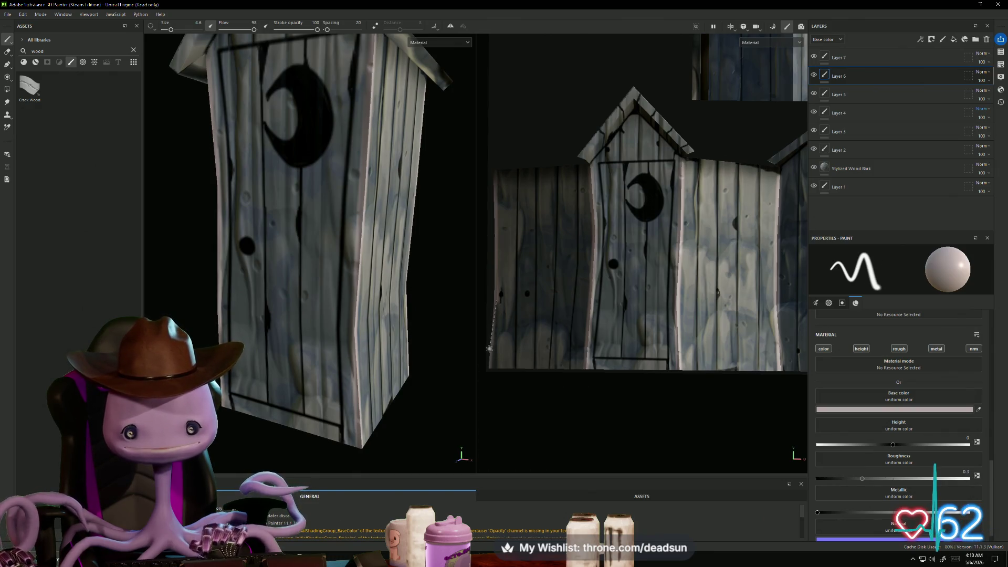
# Paint a straight light highlight along the roof's lower edge
pyautogui.moveTo(328, 190)
pyautogui.keyDown('alt'); pyautogui.mouseDown()
pyautogui.moveTo(453, 309)
pyautogui.moveTo(436, 300)
pyautogui.mouseUp(); pyautogui.keyUp('alt')
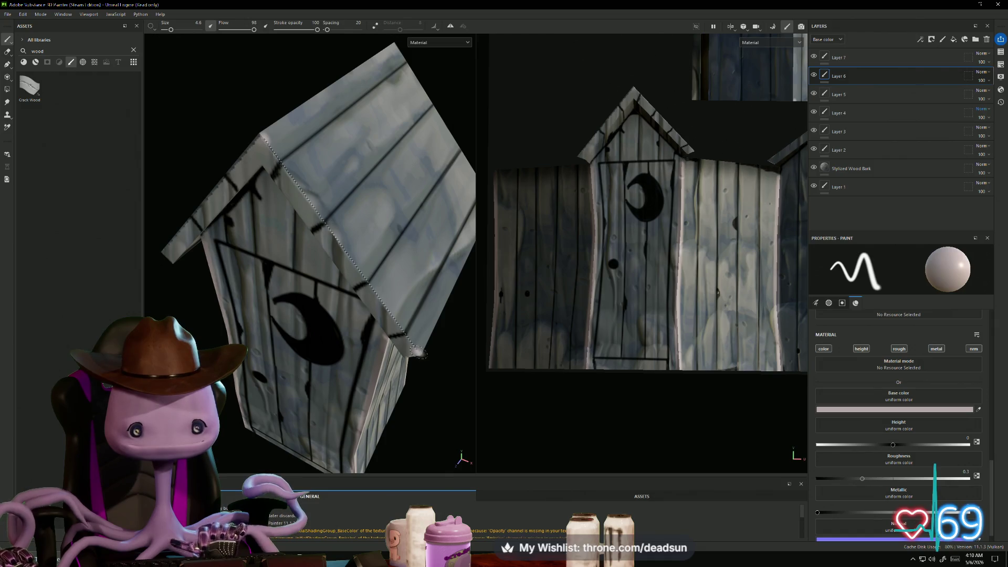
pyautogui.keyDown('alt'); pyautogui.moveTo(425, 349); pyautogui.dragTo(399, 336); pyautogui.keyUp('alt')
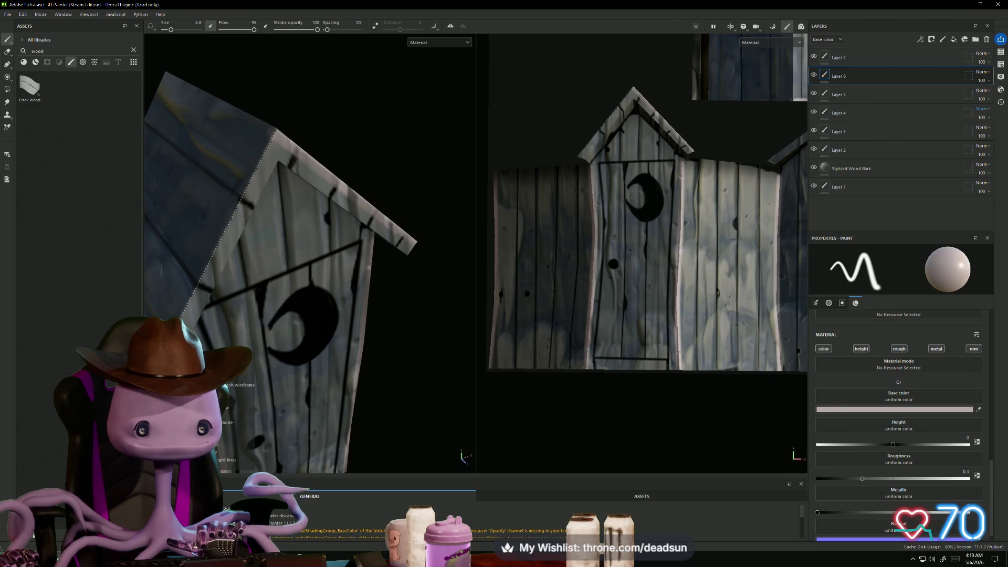
pyautogui.moveTo(182, 318)
pyautogui.keyDown('alt'); pyautogui.mouseDown()
pyautogui.moveTo(476, 315)
pyautogui.moveTo(377, 298)
pyautogui.mouseUp(); pyautogui.keyUp('alt')
pyautogui.click(177, 132)
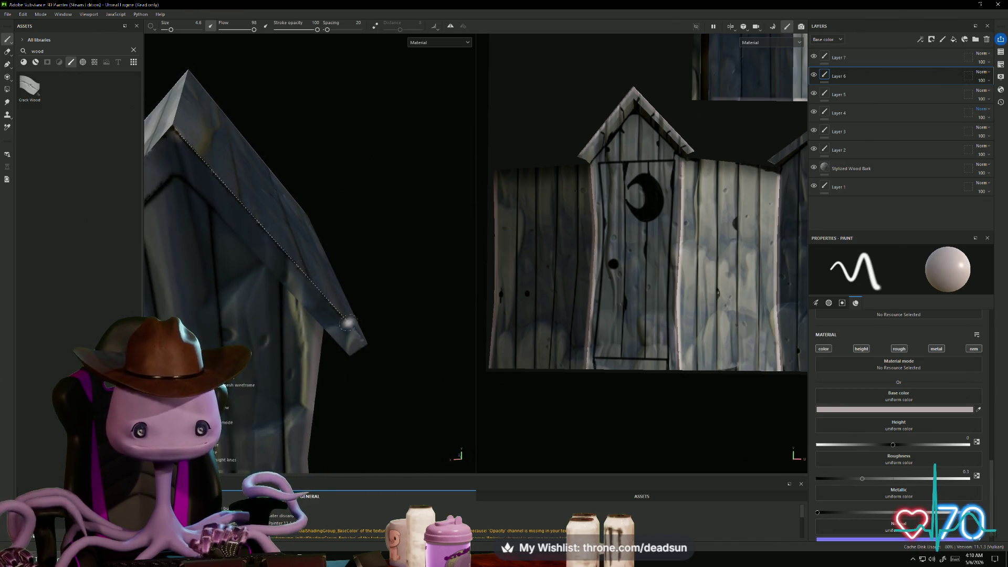
pyautogui.moveTo(358, 337)
pyautogui.keyDown('alt'); pyautogui.mouseDown()
pyautogui.moveTo(268, 323)
pyautogui.moveTo(296, 234)
pyautogui.mouseUp(); pyautogui.keyUp('alt')
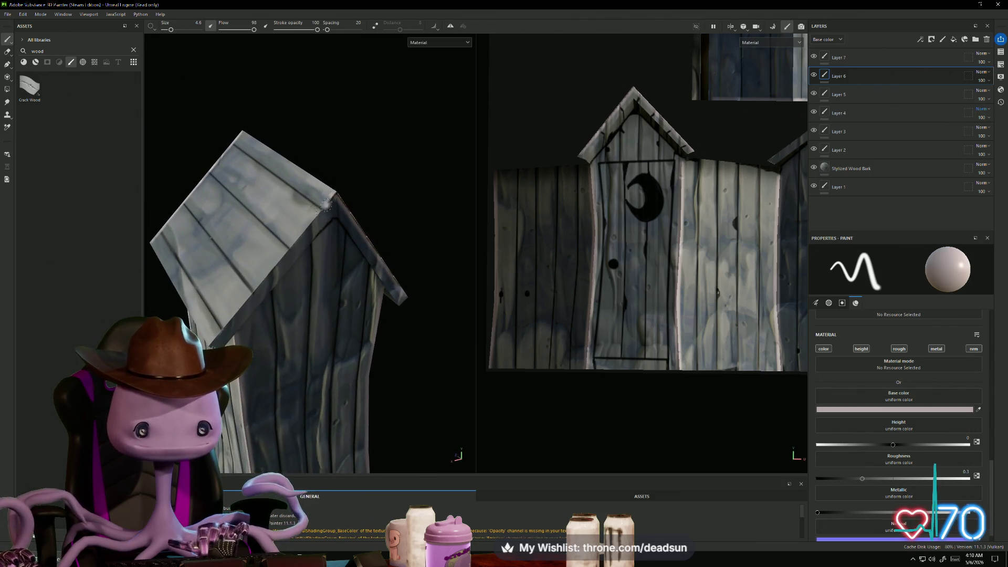
pyautogui.moveTo(212, 342)
pyautogui.keyDown('alt'); pyautogui.mouseDown()
pyautogui.moveTo(369, 367)
pyautogui.moveTo(516, 342)
pyautogui.moveTo(224, 337)
pyautogui.mouseUp(); pyautogui.keyUp('alt')
pyautogui.click(210, 337)
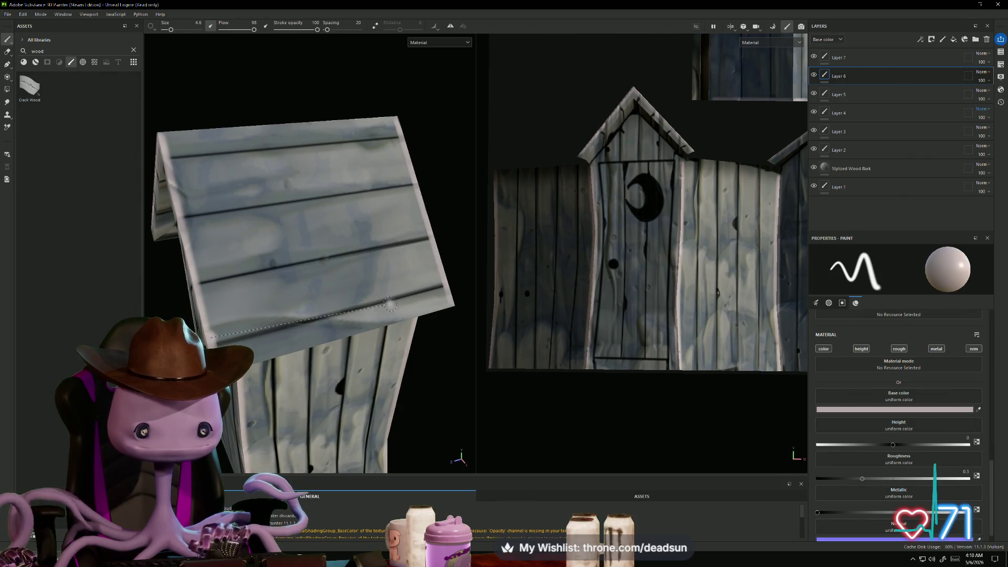
pyautogui.keyDown('shift'); pyautogui.click(443, 278); pyautogui.keyUp('shift')
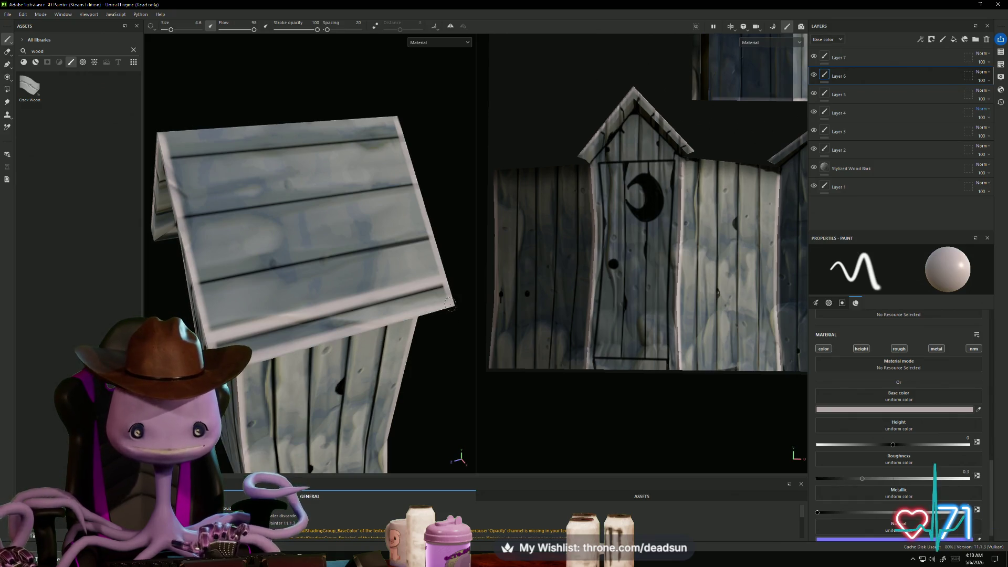
# Add straight highlights across the roof planks and along the roof edge
pyautogui.click(196, 277)
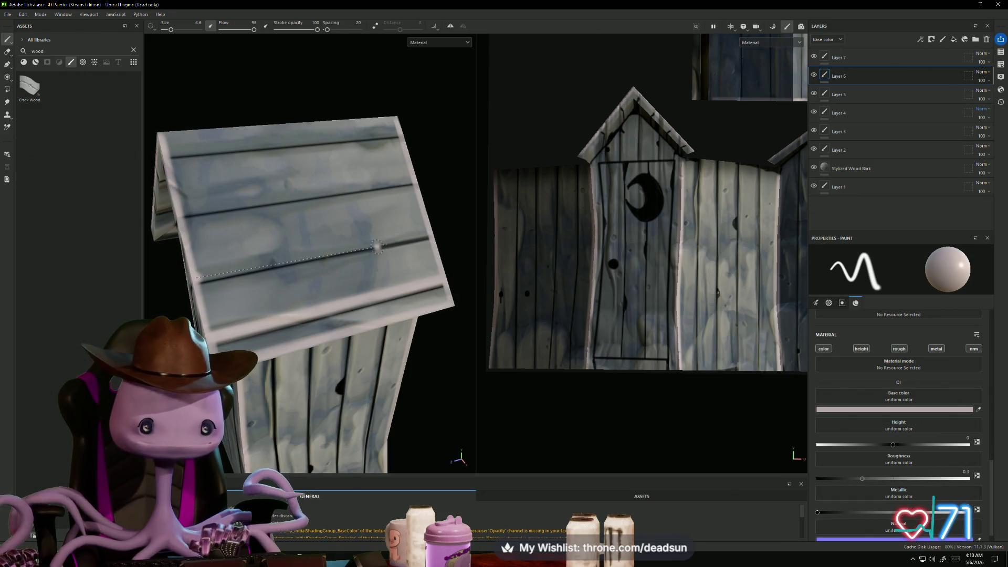
pyautogui.keyDown('shift'); pyautogui.click(426, 231); pyautogui.keyUp('shift')
pyautogui.keyDown('alt'); pyautogui.moveTo(425, 232); pyautogui.dragTo(368, 285); pyautogui.keyUp('alt')
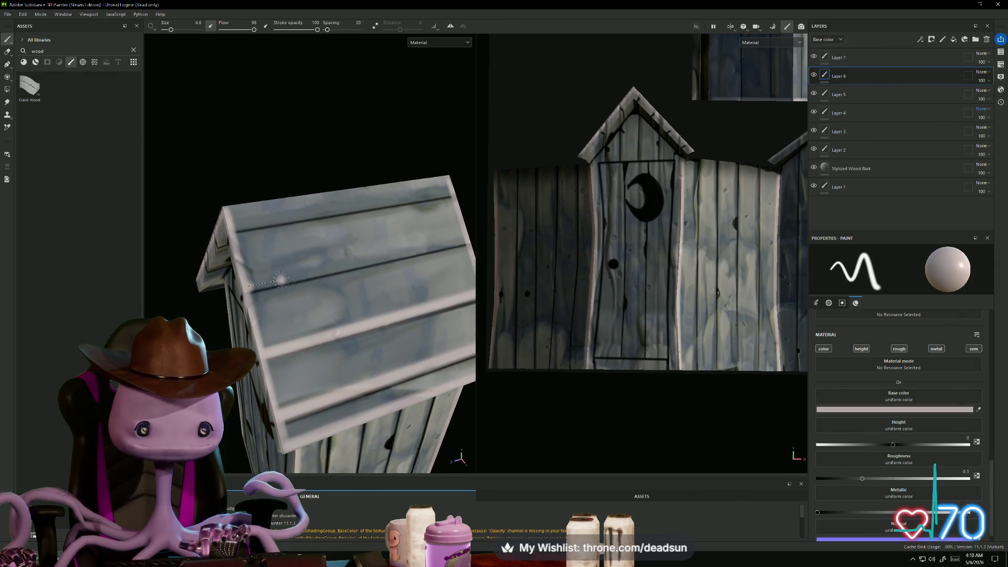
pyautogui.keyDown('shift'); pyautogui.click(463, 239); pyautogui.keyUp('shift')
pyautogui.keyDown('alt'); pyautogui.moveTo(352, 268); pyautogui.dragTo(224, 301); pyautogui.keyUp('alt')
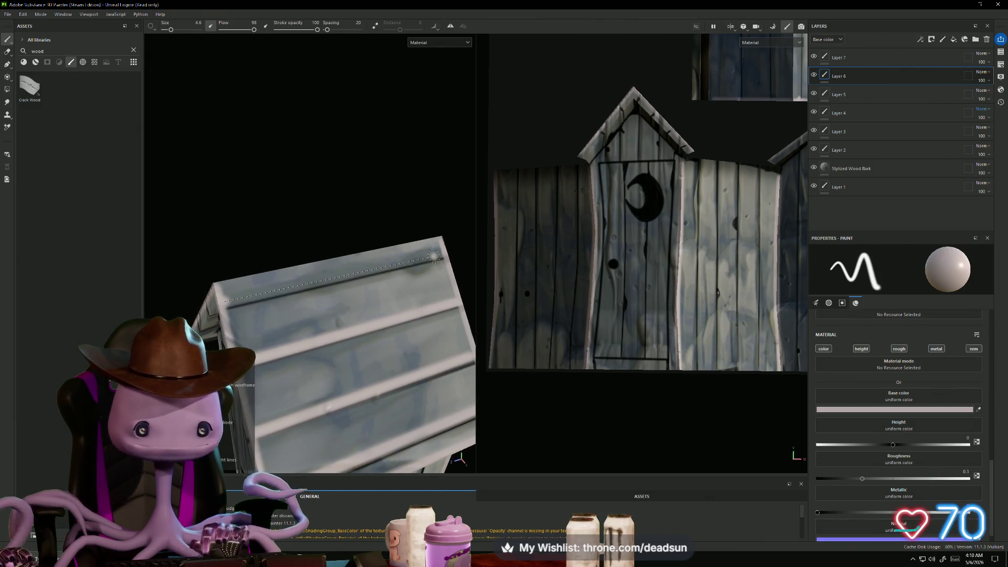
pyautogui.keyDown('shift'); pyautogui.click(442, 254); pyautogui.keyUp('shift')
pyautogui.moveTo(442, 254)
pyautogui.keyDown('alt'); pyautogui.mouseDown()
pyautogui.moveTo(382, 371)
pyautogui.moveTo(423, 306)
pyautogui.moveTo(277, 306)
pyautogui.mouseUp(); pyautogui.keyUp('alt')
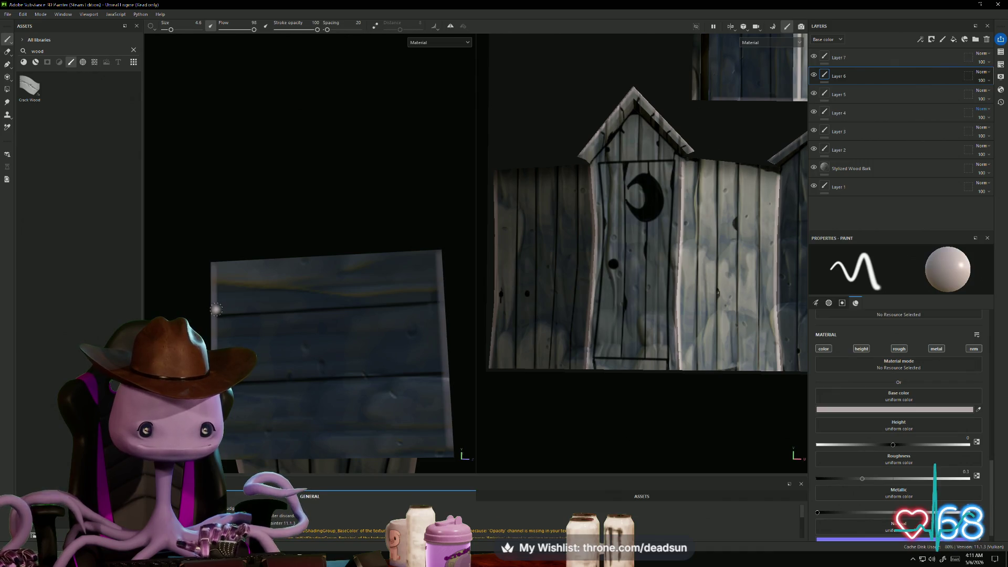
# Paint straight light lines along the plank seams of the boarded wooden panel
pyautogui.keyDown('shift'); pyautogui.click(436, 294); pyautogui.keyUp('shift')
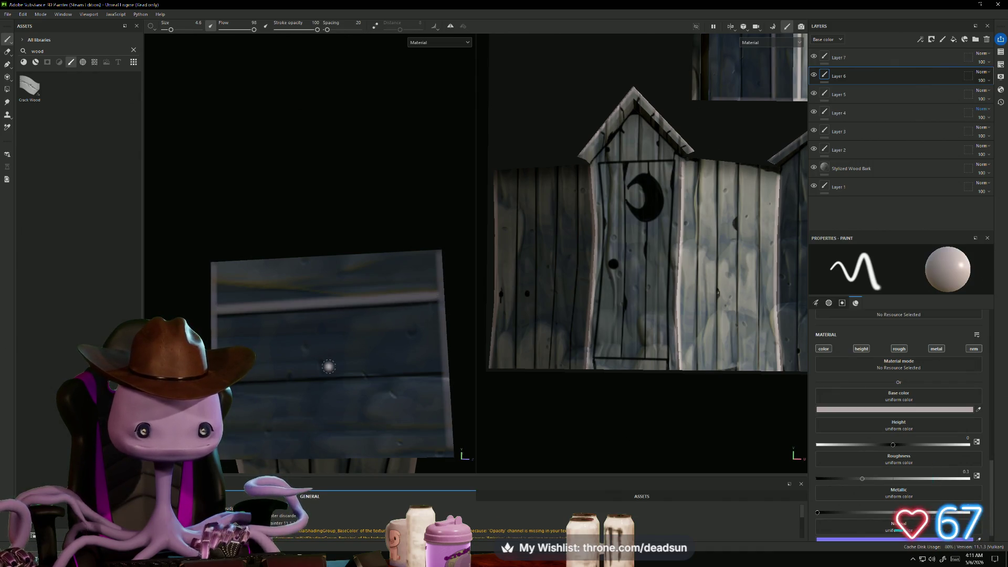
pyautogui.keyDown('alt'); pyautogui.moveTo(326, 355); pyautogui.dragTo(220, 330); pyautogui.keyUp('alt')
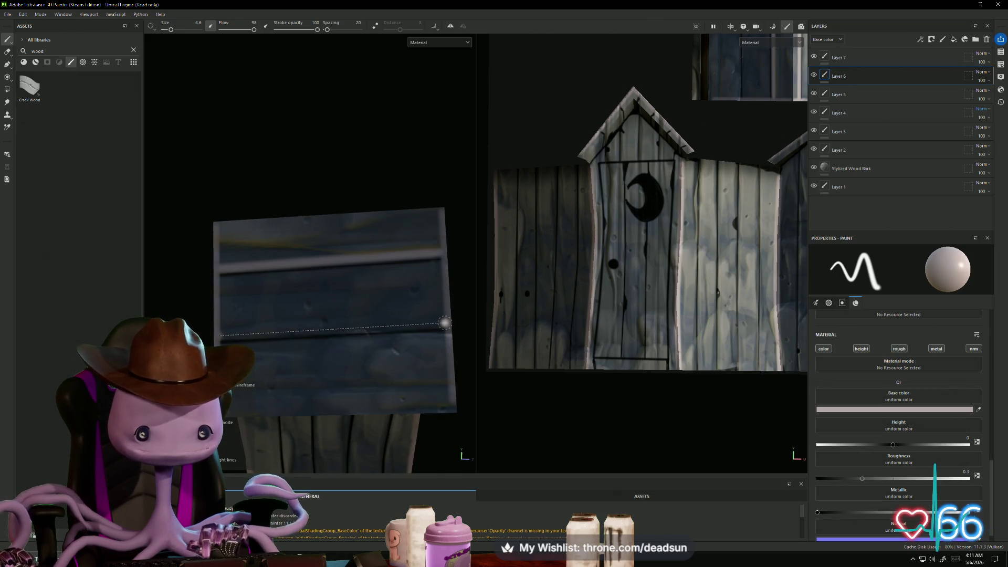
pyautogui.keyDown('shift'); pyautogui.click(446, 323); pyautogui.keyUp('shift')
pyautogui.moveTo(445, 324); pyautogui.dragTo(439, 260, button='middle')
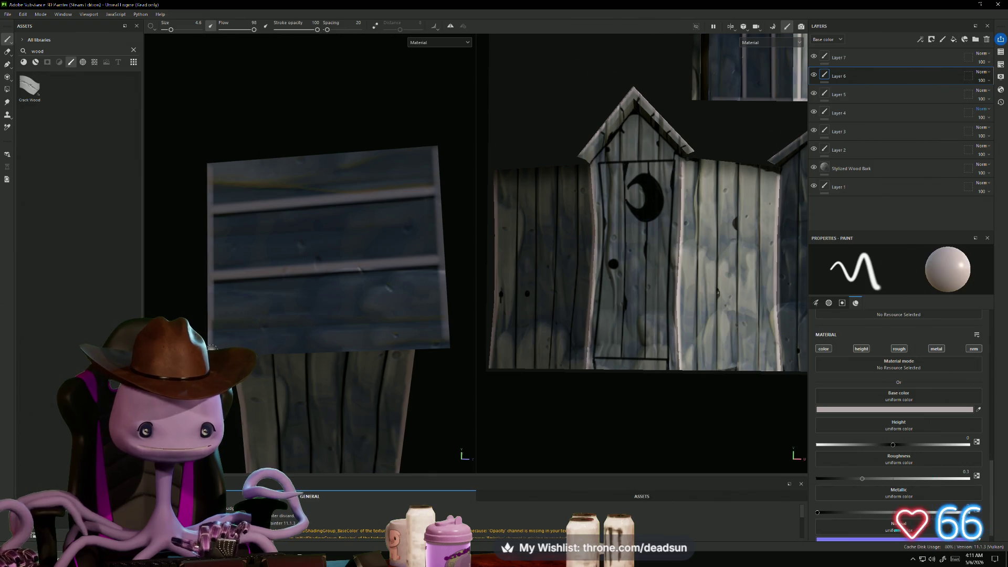
pyautogui.scroll(-5, 442, 341)
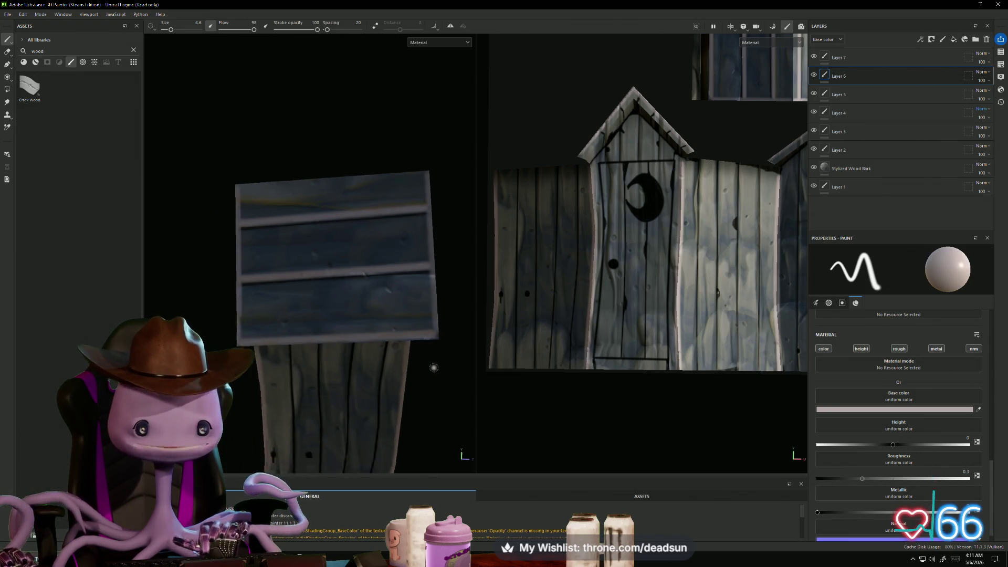
pyautogui.moveTo(441, 387)
pyautogui.keyDown('alt'); pyautogui.mouseDown()
pyautogui.moveTo(310, 353)
pyautogui.moveTo(240, 292)
pyautogui.moveTo(256, 283)
pyautogui.moveTo(215, 314)
pyautogui.moveTo(203, 274)
pyautogui.moveTo(231, 273)
pyautogui.moveTo(234, 255)
pyautogui.mouseUp(); pyautogui.keyUp('alt')
pyautogui.scroll(3, 236, 336)
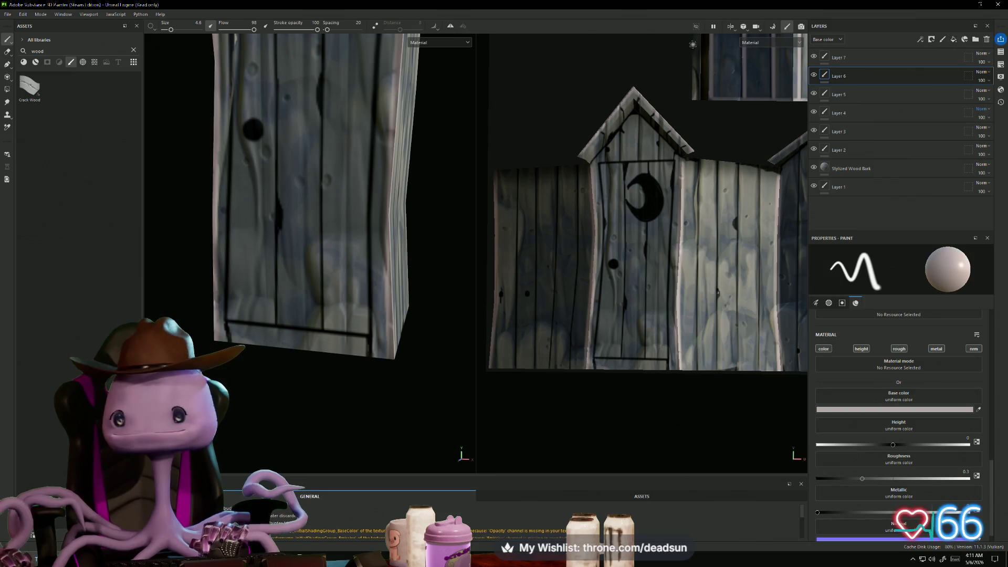
# Set the brush size to 1.14 and zoom in on the moon cutout on the door
pyautogui.moveTo(170, 30); pyautogui.dragTo(166, 30)
pyautogui.moveTo(315, 220)
pyautogui.keyDown('alt'); pyautogui.mouseDown()
pyautogui.moveTo(328, 209)
pyautogui.moveTo(320, 215)
pyautogui.mouseUp(); pyautogui.keyUp('alt')
pyautogui.moveTo(166, 30); pyautogui.dragTo(168, 30)
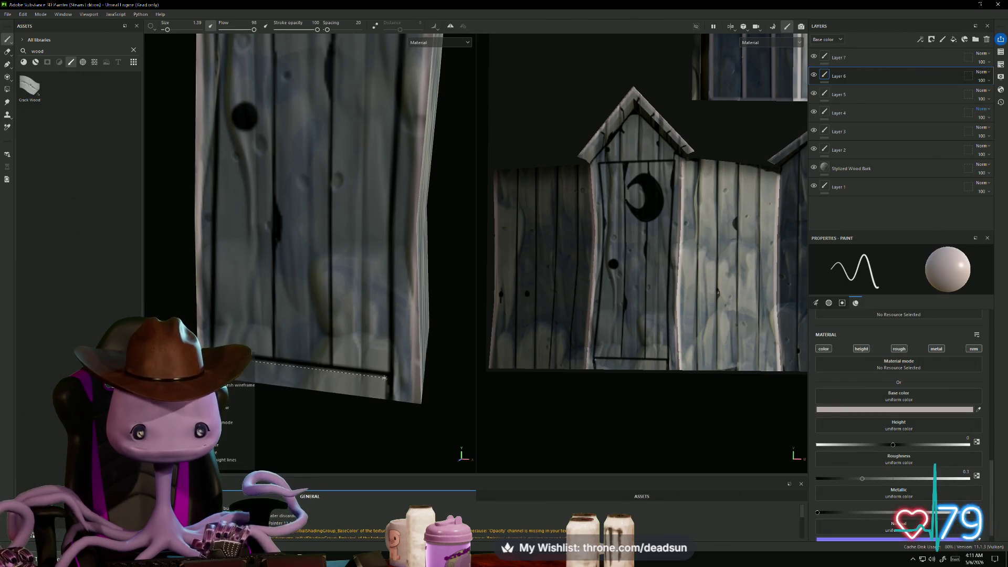
pyautogui.keyDown('alt'); pyautogui.moveTo(385, 377); pyautogui.dragTo(302, 296); pyautogui.keyUp('alt')
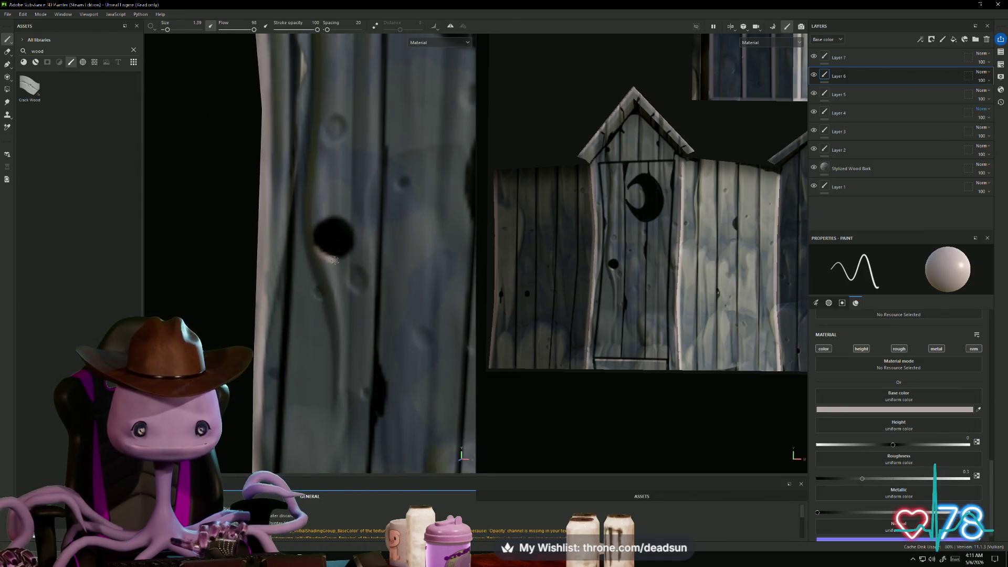
pyautogui.keyDown('alt'); pyautogui.moveTo(353, 255); pyautogui.dragTo(337, 339); pyautogui.keyUp('alt')
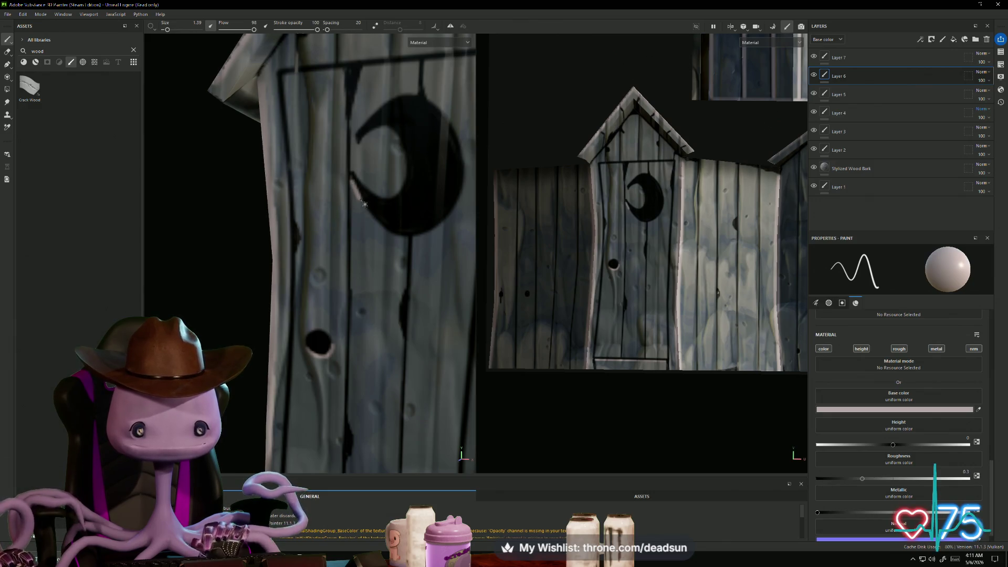
# Trace a light highlight around the moon's edge to its tip and upper-left rim
pyautogui.keyDown('shift'); pyautogui.click(374, 219); pyautogui.keyUp('shift')
pyautogui.keyDown('shift'); pyautogui.click(390, 234); pyautogui.keyUp('shift')
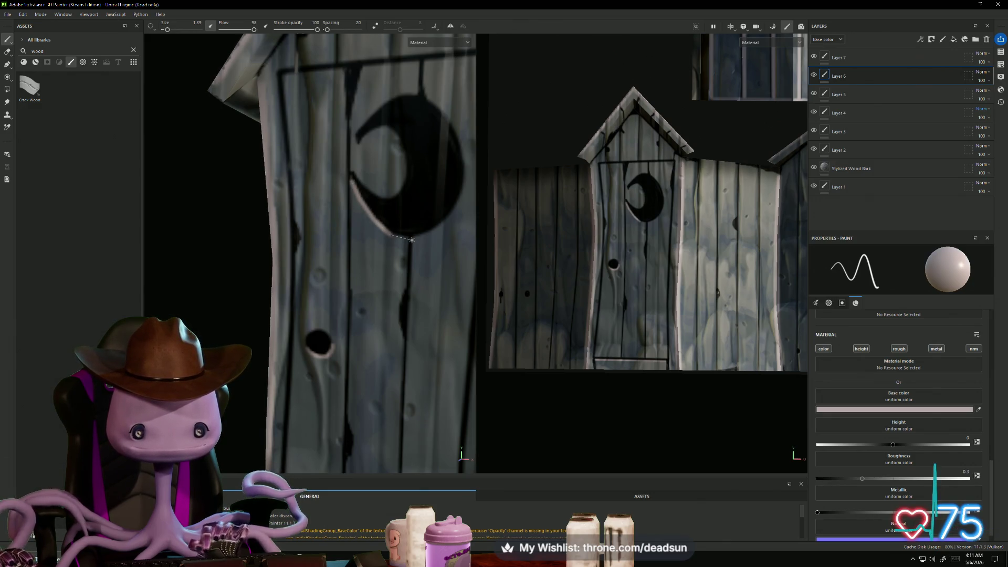
pyautogui.keyDown('shift'); pyautogui.click(408, 239); pyautogui.keyUp('shift')
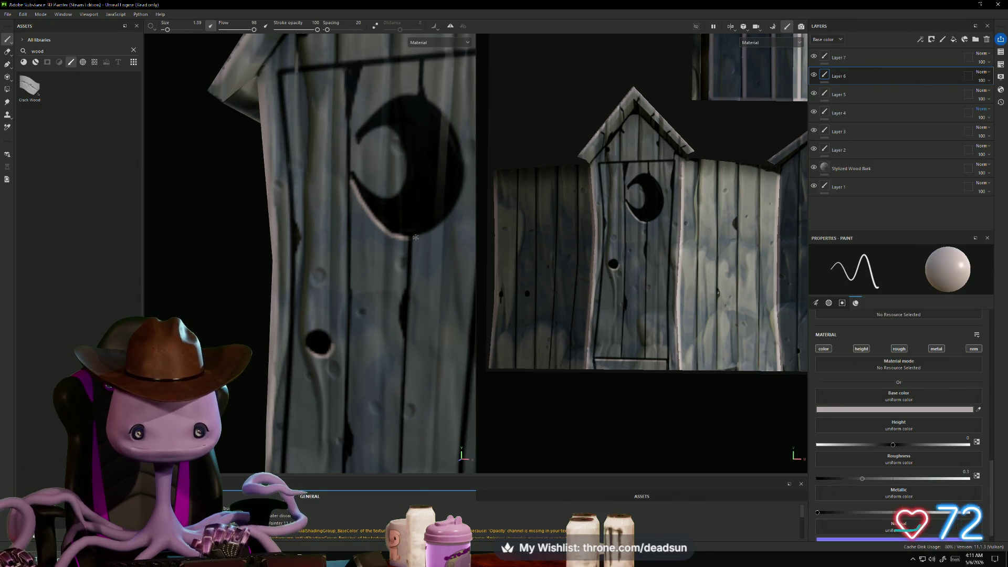
pyautogui.keyDown('shift'); pyautogui.click(435, 229); pyautogui.keyUp('shift')
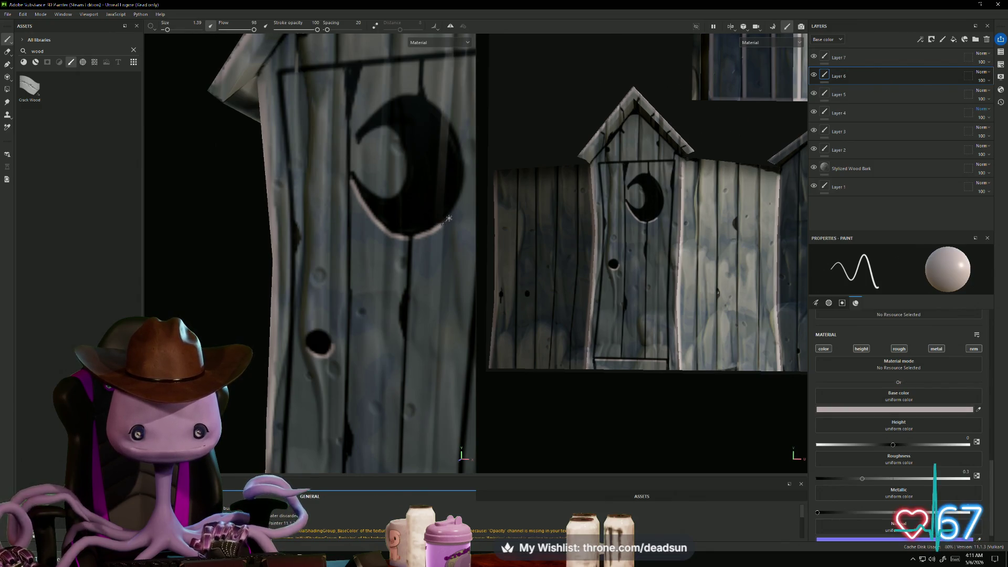
pyautogui.keyDown('shift'); pyautogui.click(450, 215); pyautogui.keyUp('shift')
pyautogui.keyDown('shift'); pyautogui.click(456, 205); pyautogui.keyUp('shift')
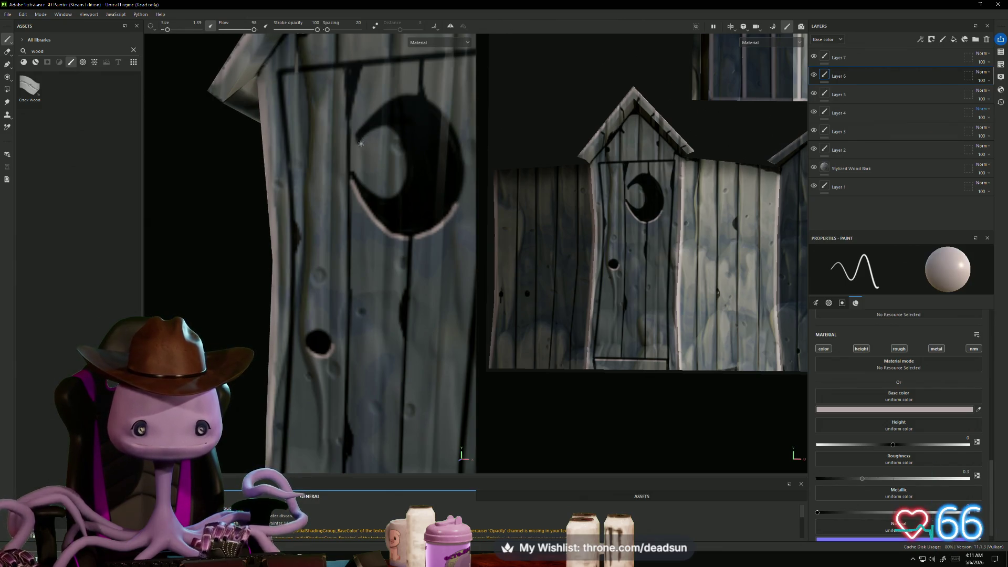
pyautogui.moveTo(379, 129); pyautogui.dragTo(387, 129)
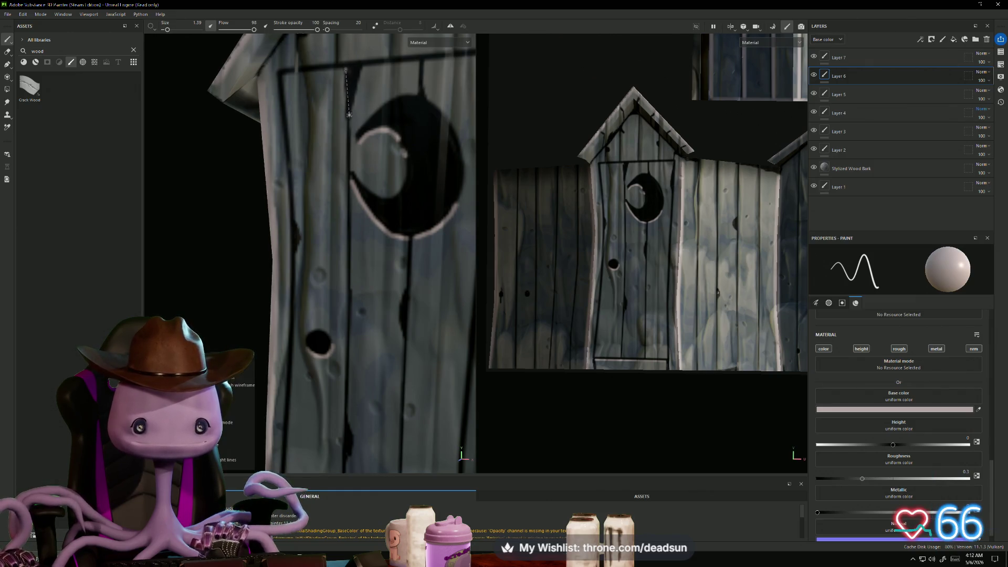
pyautogui.scroll(-5, 348, 117)
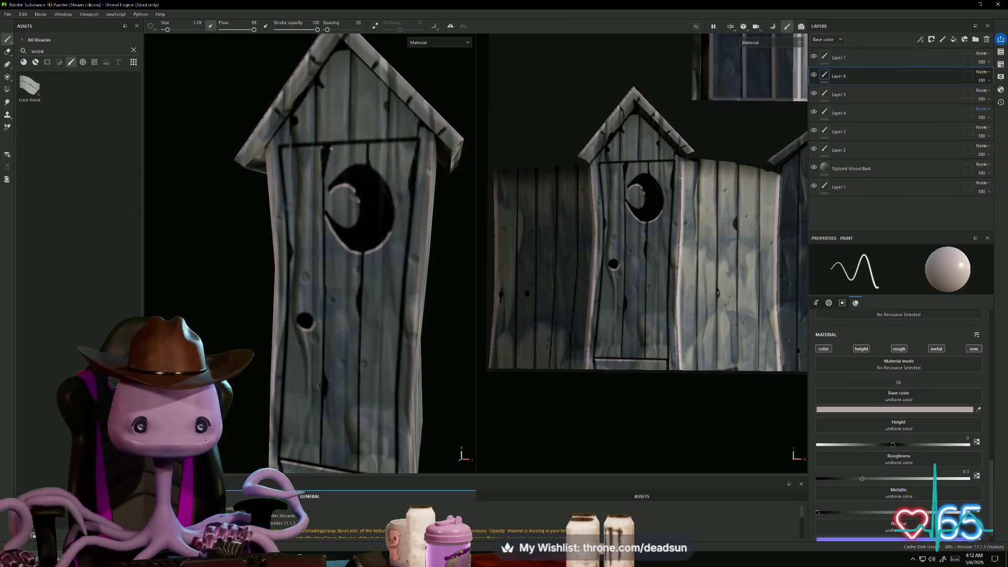
pyautogui.scroll(2, 324, 153)
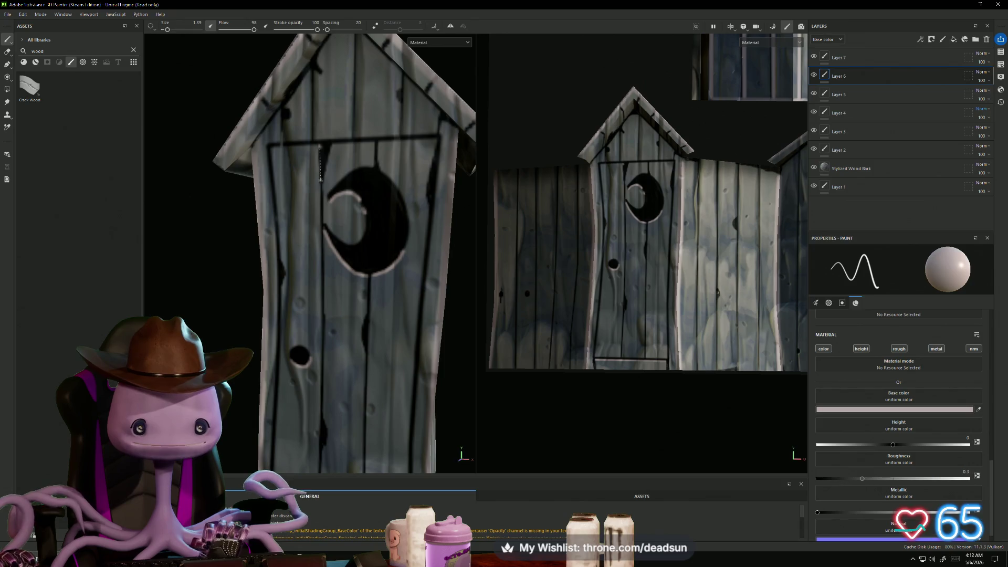
pyautogui.press('f')
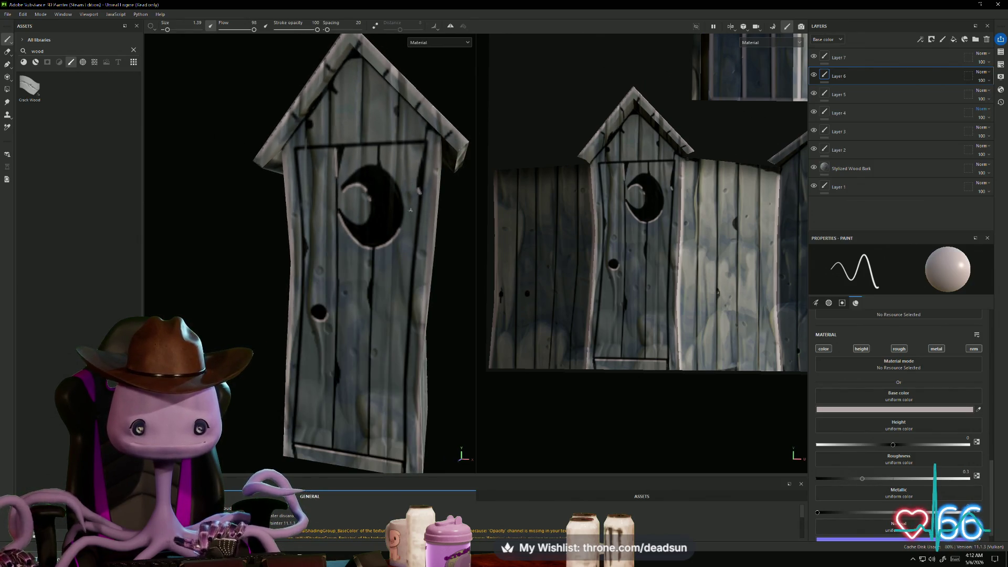
pyautogui.scroll(-2, 345, 314)
pyautogui.scroll(5, 345, 314)
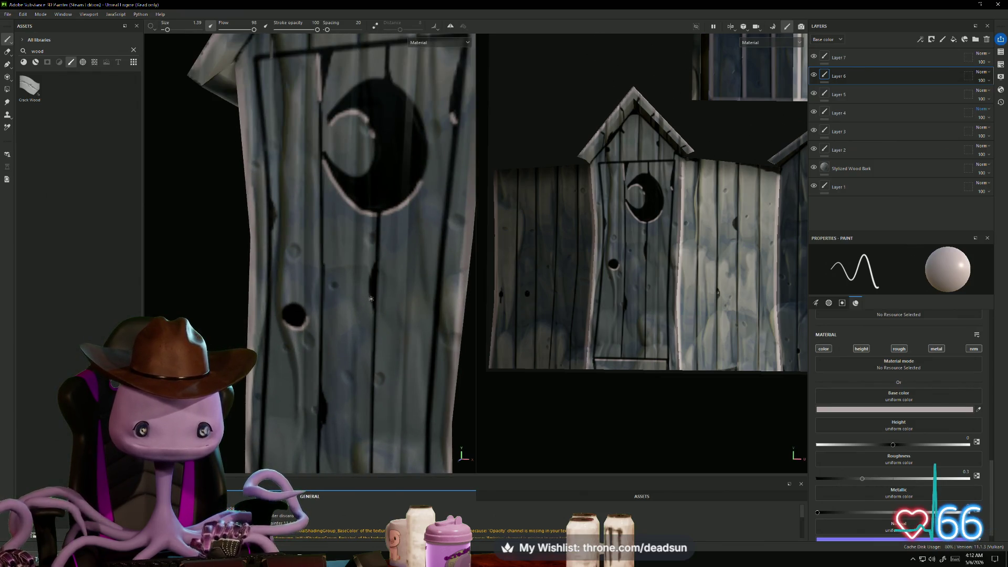
pyautogui.scroll(-3, 368, 326)
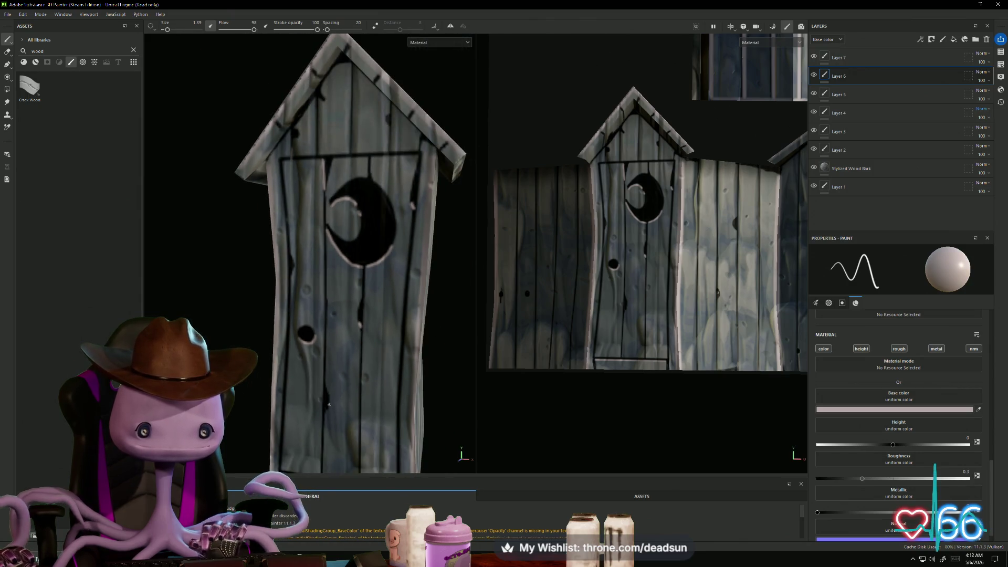
pyautogui.scroll(-5, 347, 370)
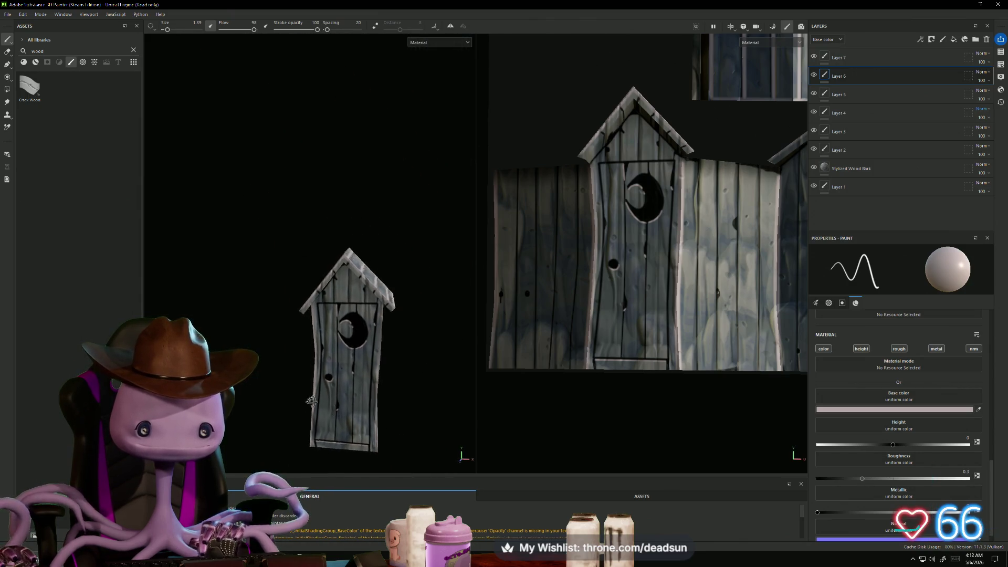
pyautogui.scroll(8, 291, 323)
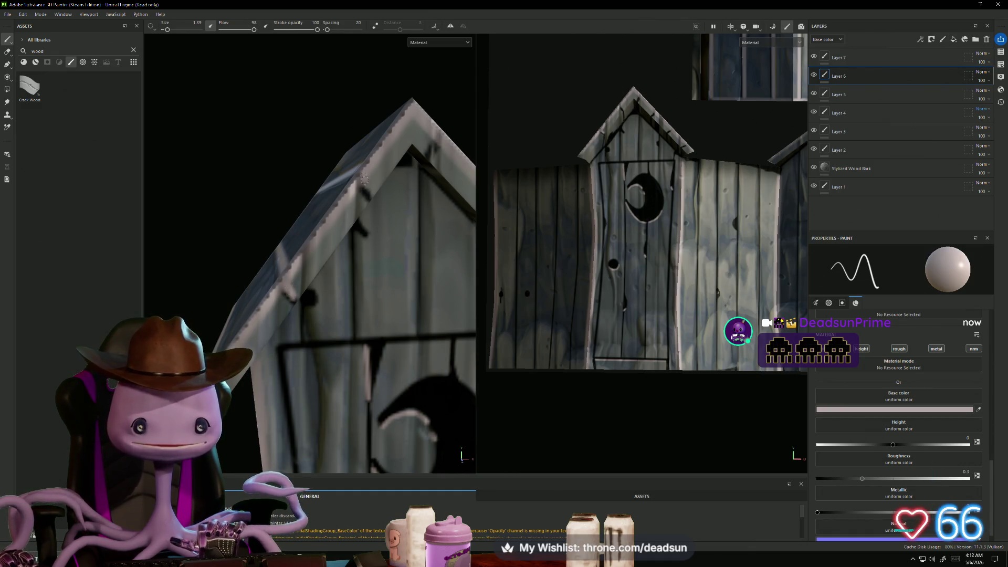
pyautogui.moveTo(363, 181)
pyautogui.keyDown('alt'); pyautogui.mouseDown()
pyautogui.moveTo(289, 222)
pyautogui.moveTo(349, 293)
pyautogui.moveTo(326, 239)
pyautogui.mouseUp(); pyautogui.keyUp('alt')
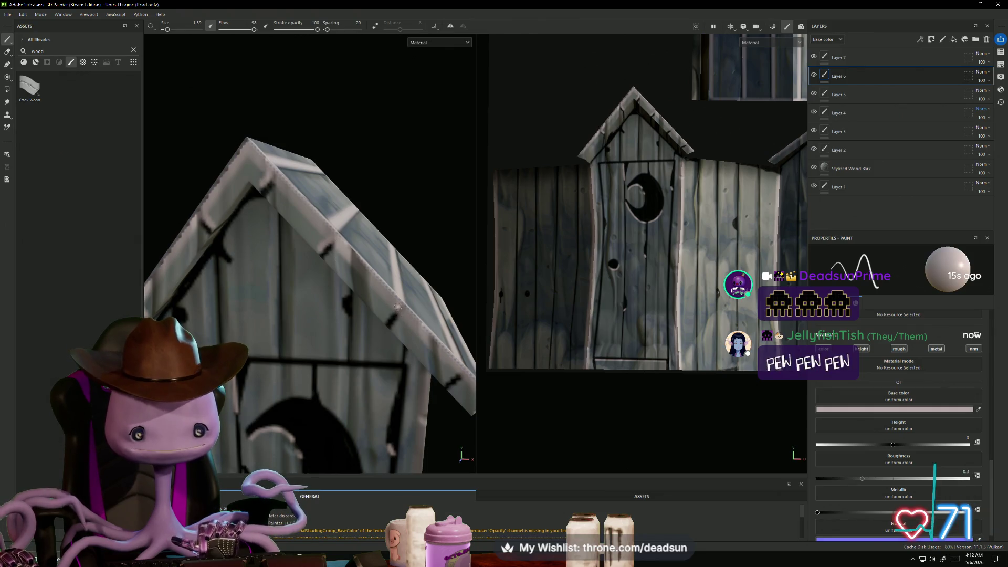
pyautogui.keyDown('alt'); pyautogui.moveTo(399, 334); pyautogui.dragTo(395, 331); pyautogui.keyUp('alt')
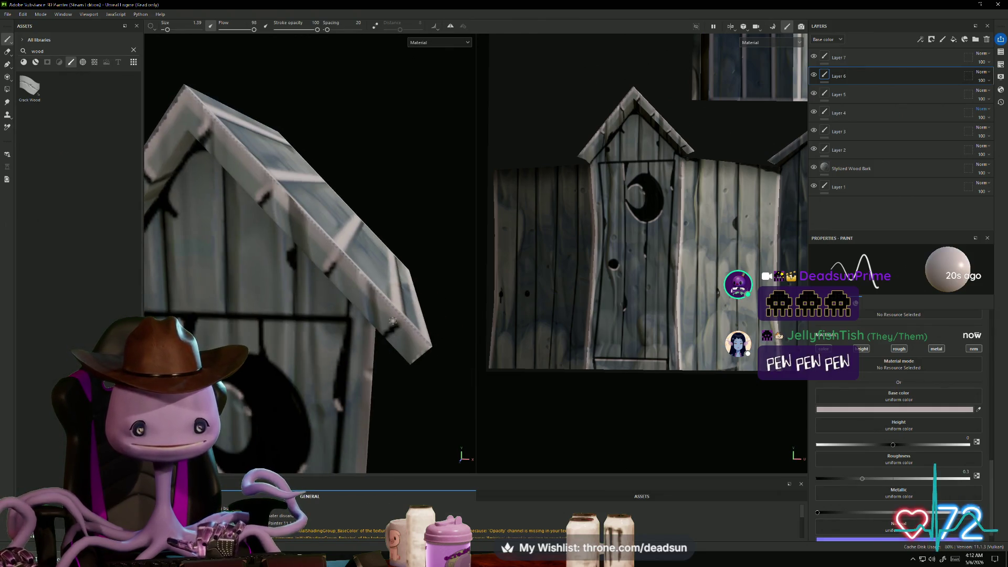
pyautogui.scroll(-5, 400, 313)
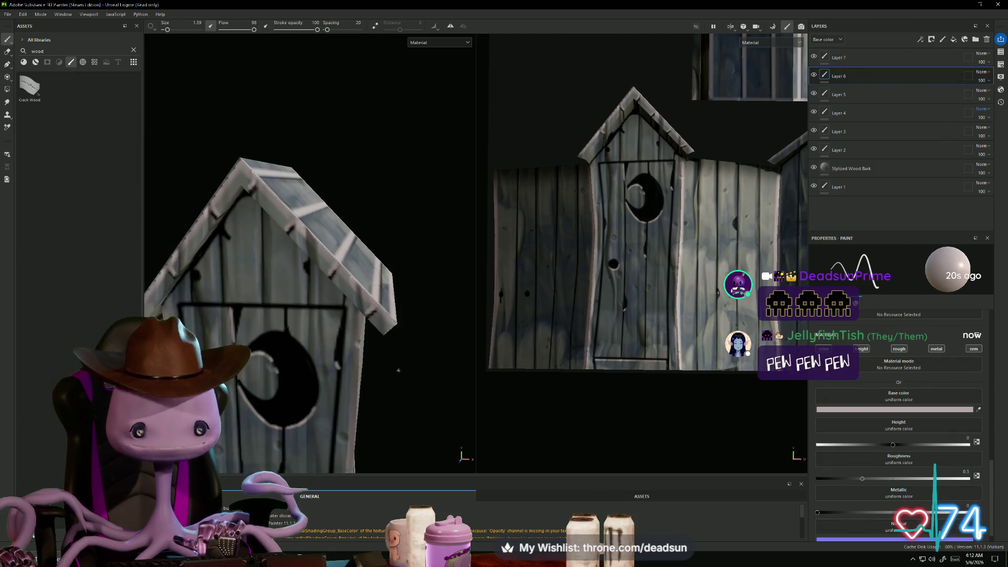
pyautogui.moveTo(401, 314)
pyautogui.keyDown('alt'); pyautogui.mouseDown()
pyautogui.moveTo(401, 367)
pyautogui.moveTo(373, 360)
pyautogui.mouseUp(); pyautogui.keyUp('alt')
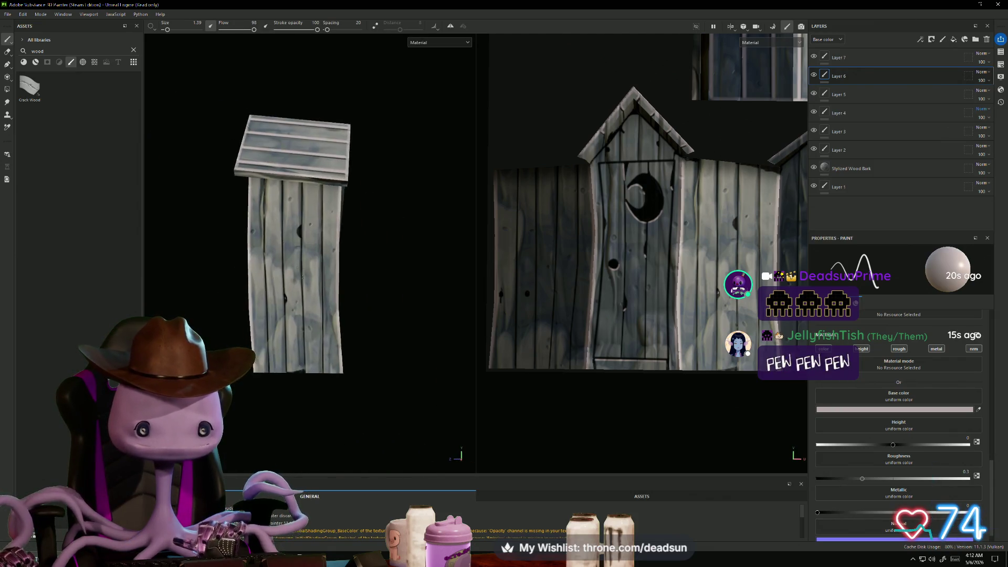
pyautogui.scroll(5, 297, 244)
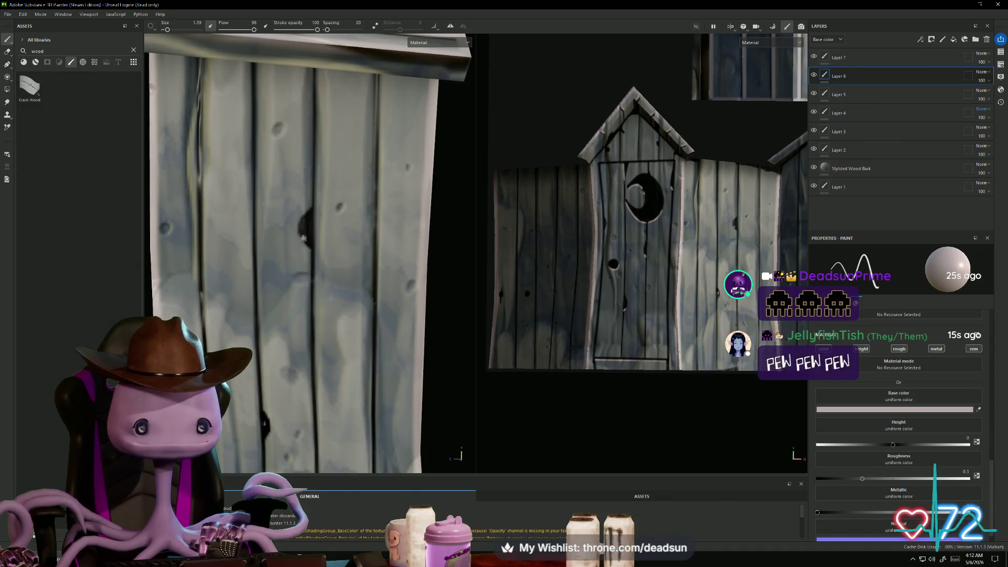
pyautogui.scroll(-6, 307, 242)
pyautogui.keyDown('alt'); pyautogui.moveTo(429, 337); pyautogui.dragTo(426, 293); pyautogui.keyUp('alt')
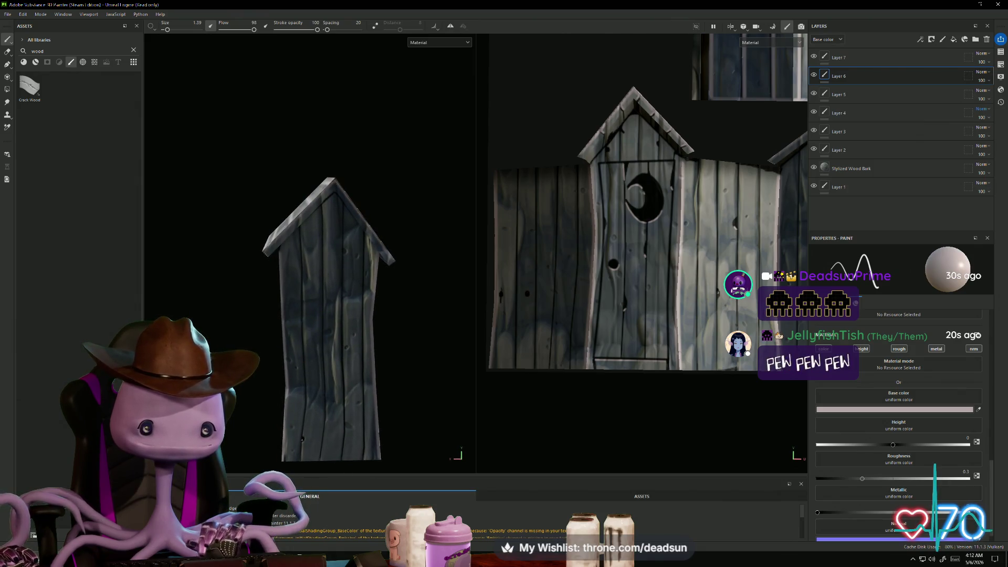
pyautogui.keyDown('alt'); pyautogui.moveTo(448, 404); pyautogui.dragTo(298, 410); pyautogui.keyUp('alt')
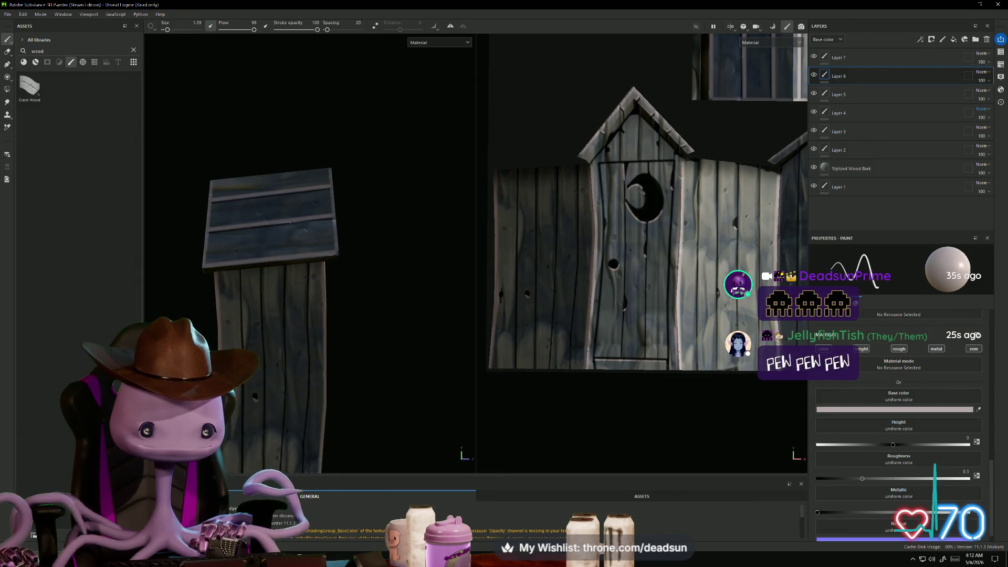
pyautogui.scroll(5, 264, 357)
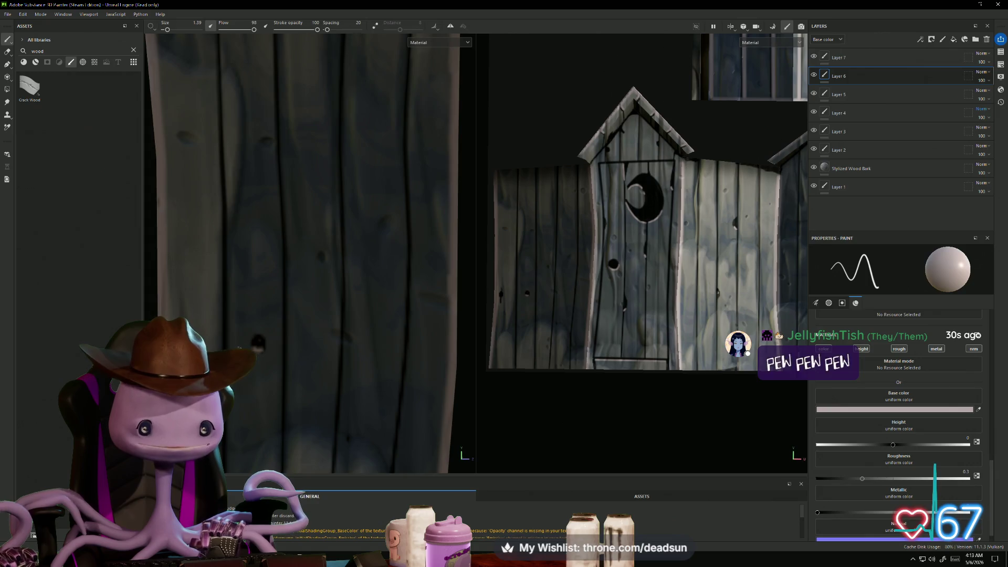
pyautogui.scroll(-5, 257, 342)
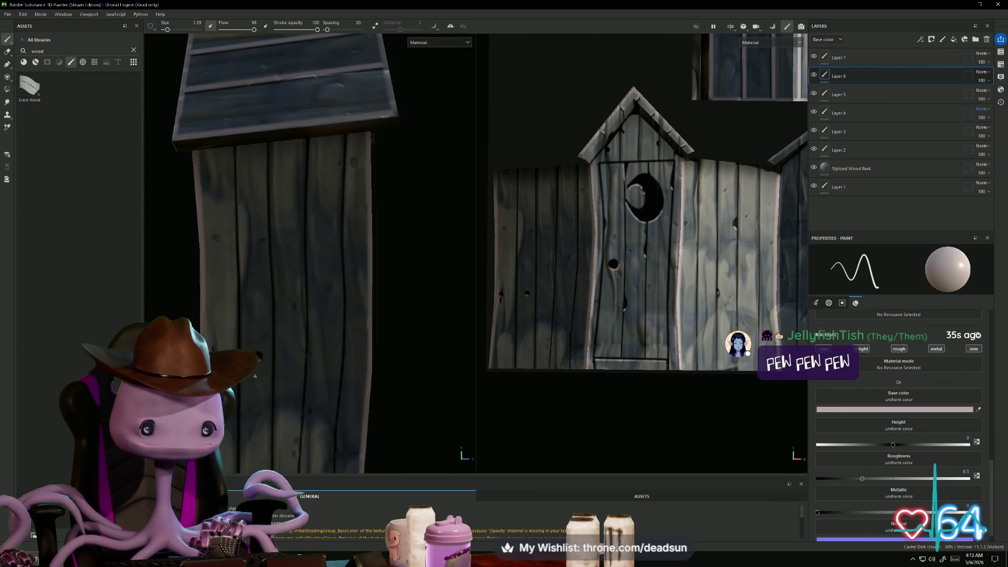
pyautogui.keyDown('alt'); pyautogui.moveTo(258, 342); pyautogui.dragTo(245, 382); pyautogui.keyUp('alt')
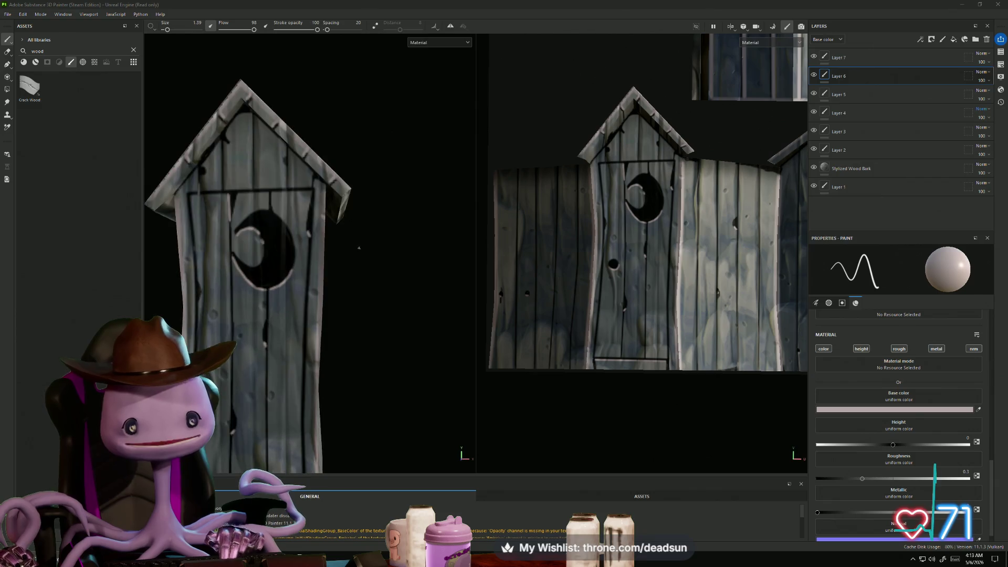
pyautogui.moveTo(294, 242)
pyautogui.keyDown('alt'); pyautogui.mouseDown()
pyautogui.moveTo(321, 276)
pyautogui.moveTo(315, 239)
pyautogui.moveTo(302, 235)
pyautogui.moveTo(365, 369)
pyautogui.moveTo(394, 346)
pyautogui.moveTo(387, 360)
pyautogui.mouseUp(); pyautogui.keyUp('alt')
pyautogui.scroll(-3, 394, 346)
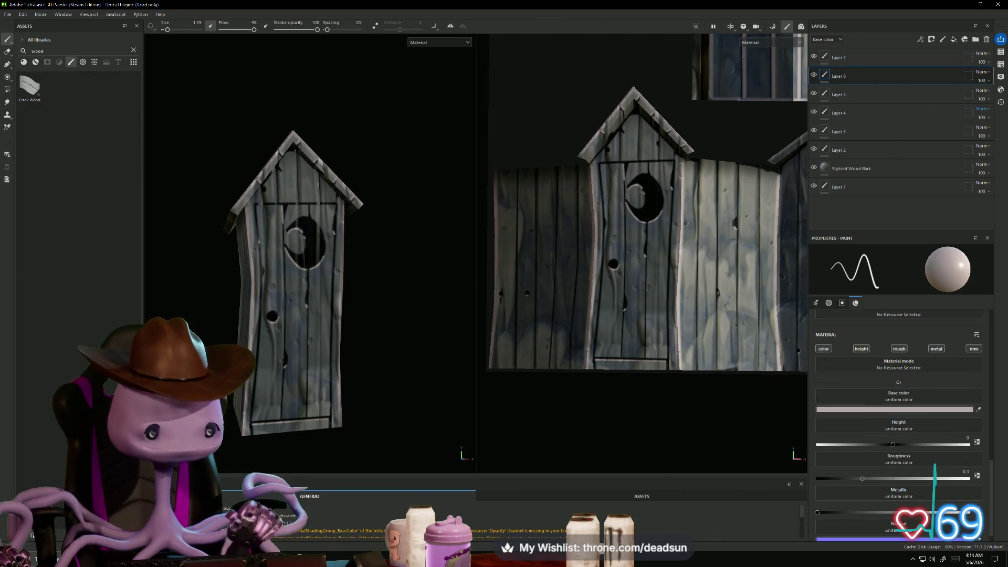
# Frame the outhouse front in both views and select Layer 7 in the Layers panel
pyautogui.scroll(-2, 634, 335)
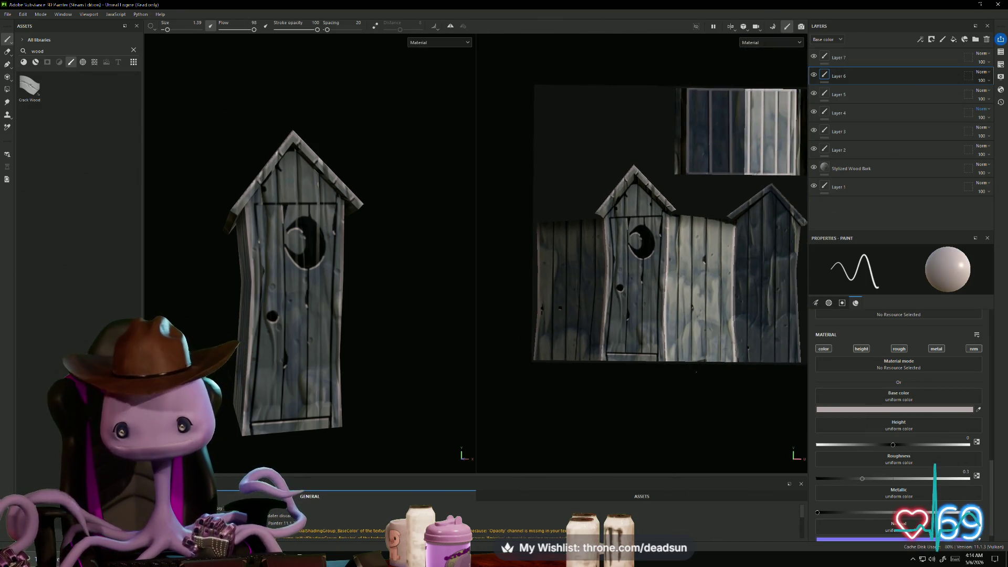
pyautogui.scroll(5, 589, 273)
pyautogui.scroll(3, 589, 273)
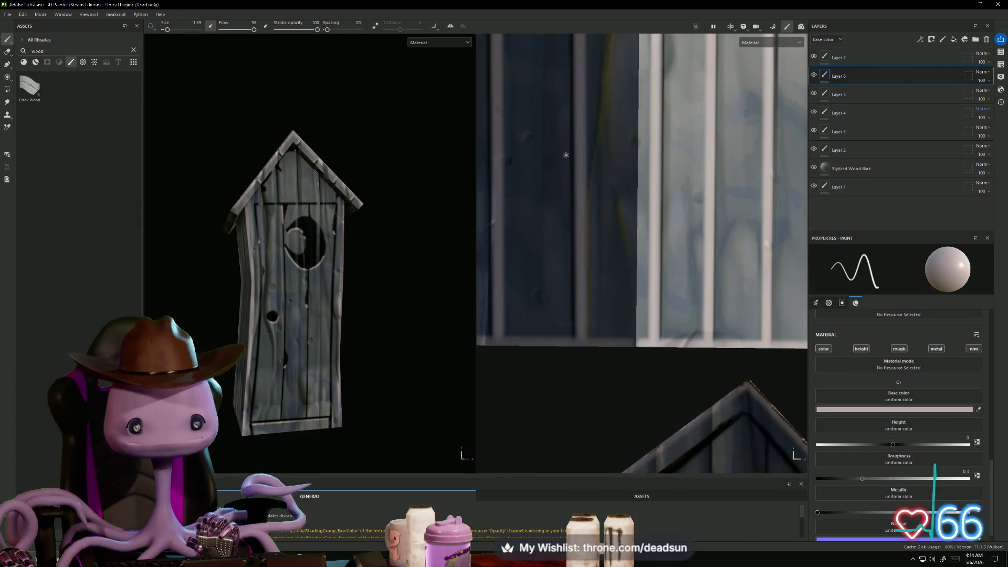
pyautogui.keyDown('alt'); pyautogui.moveTo(328, 231); pyautogui.dragTo(319, 230); pyautogui.keyUp('alt')
pyautogui.keyDown('alt'); pyautogui.moveTo(319, 229); pyautogui.dragTo(440, 293, button='right'); pyautogui.keyUp('alt')
pyautogui.keyDown('alt'); pyautogui.moveTo(440, 293); pyautogui.dragTo(444, 309); pyautogui.keyUp('alt')
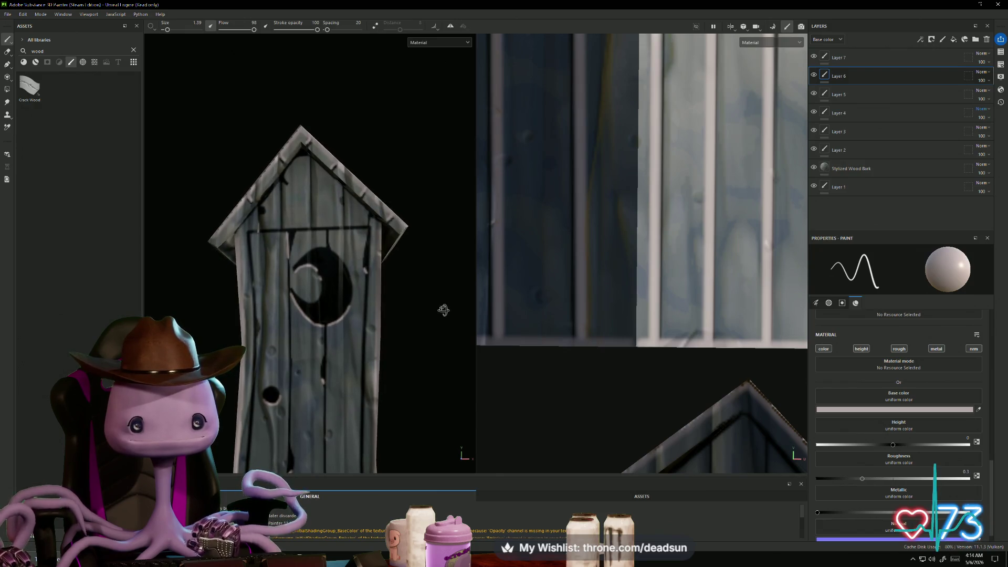
pyautogui.click(847, 57)
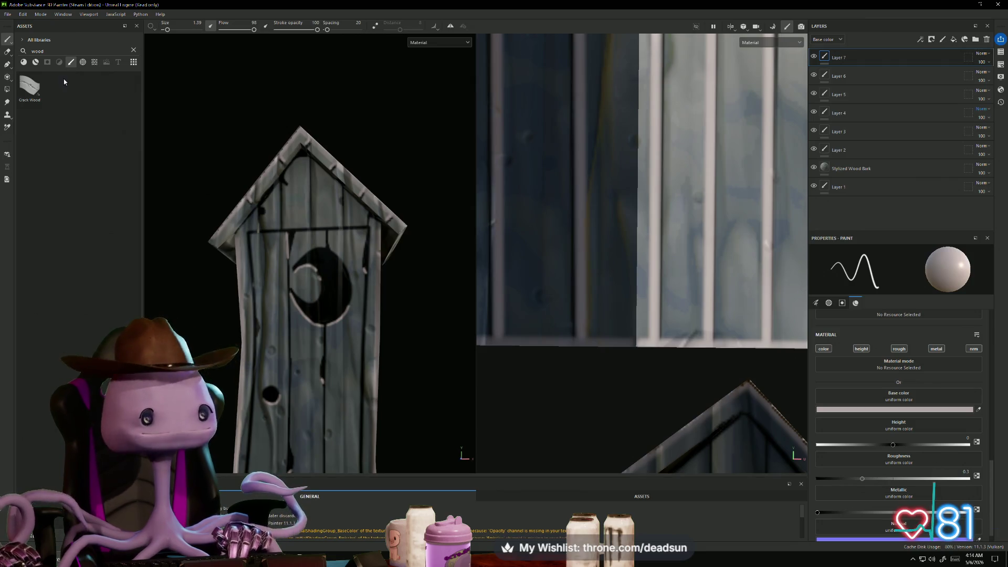
pyautogui.moveTo(34, 87)
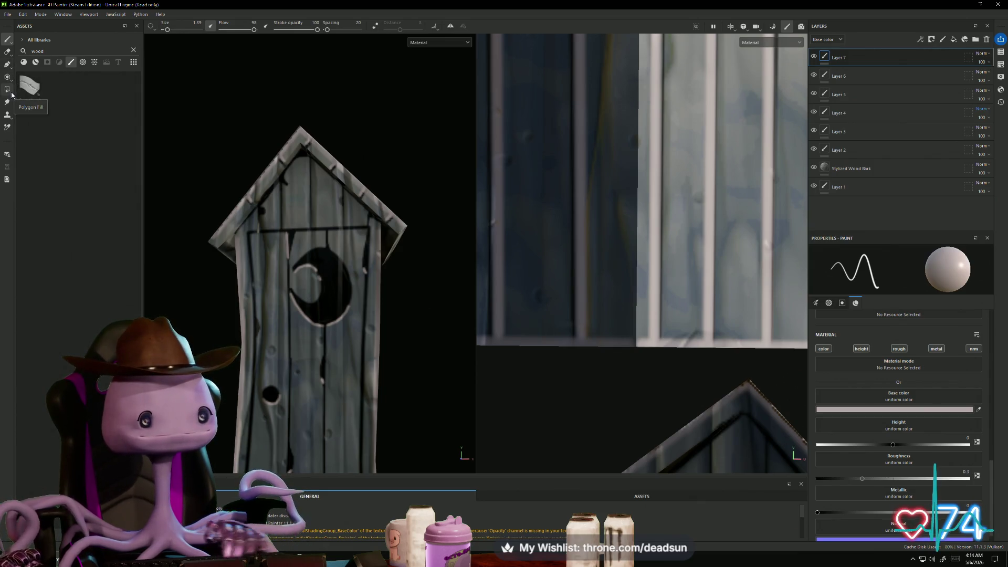
# Browse the wood-filtered alphas, textures, brushes and materials in the Assets panel
pyautogui.click(83, 62)
pyautogui.click(94, 62)
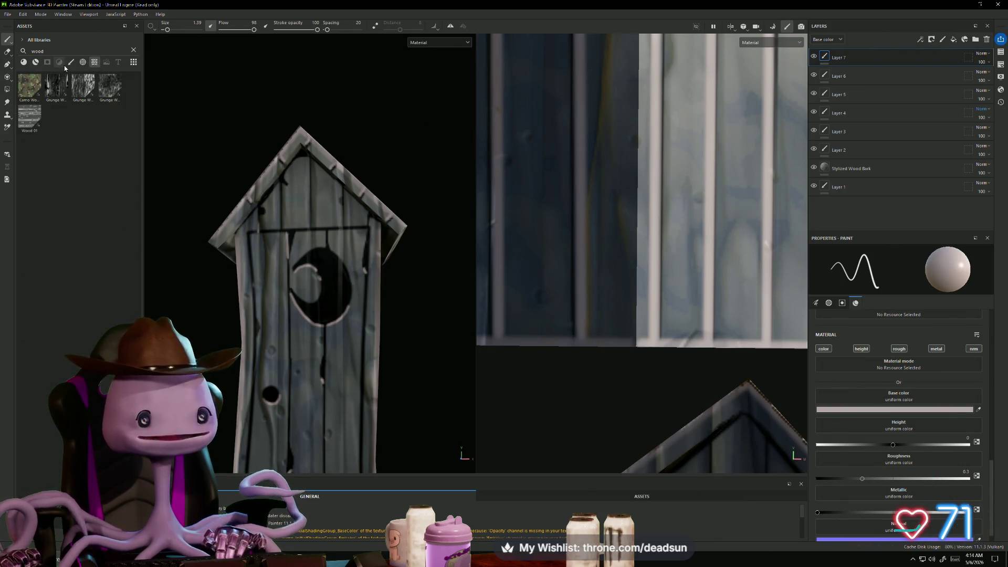
pyautogui.click(72, 64)
pyautogui.click(37, 62)
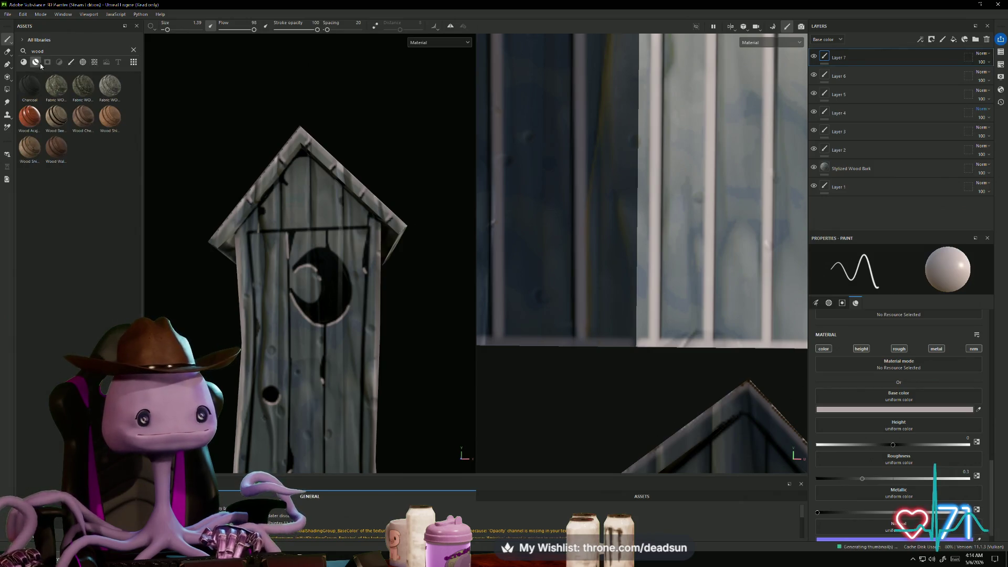
pyautogui.click(82, 63)
pyautogui.click(94, 62)
pyautogui.click(107, 62)
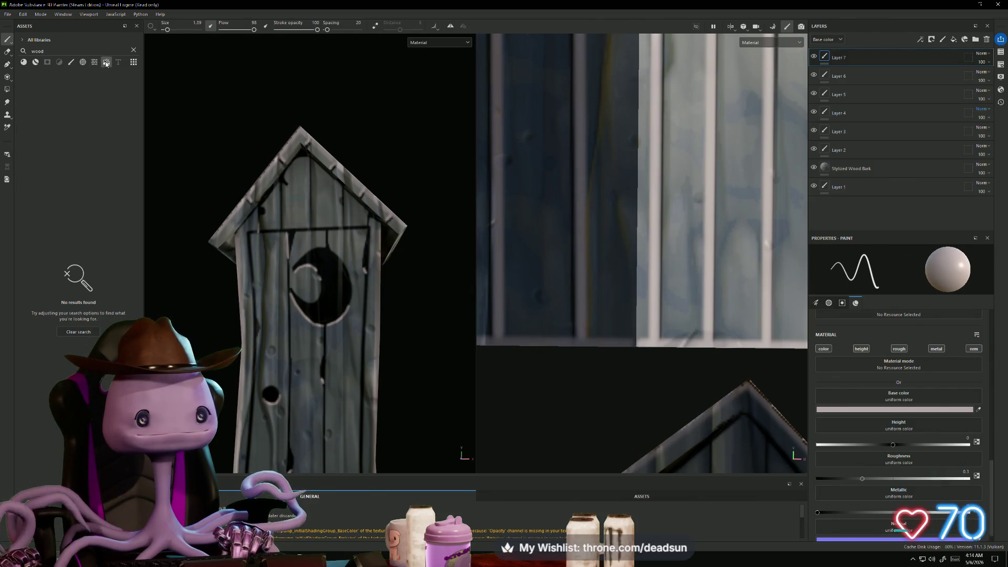
pyautogui.click(82, 62)
pyautogui.click(95, 62)
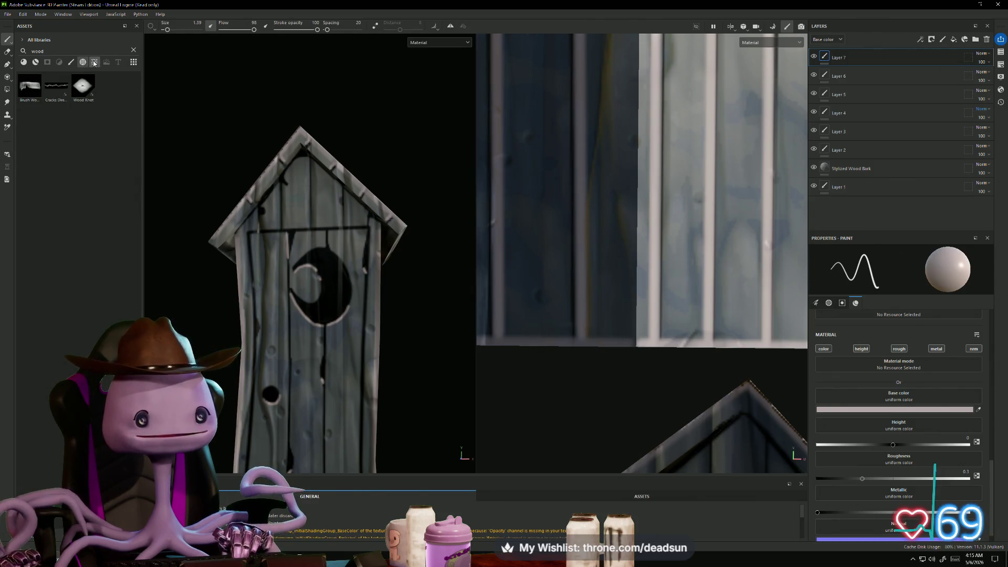
pyautogui.click(71, 62)
pyautogui.click(82, 62)
pyautogui.click(35, 62)
pyautogui.click(24, 62)
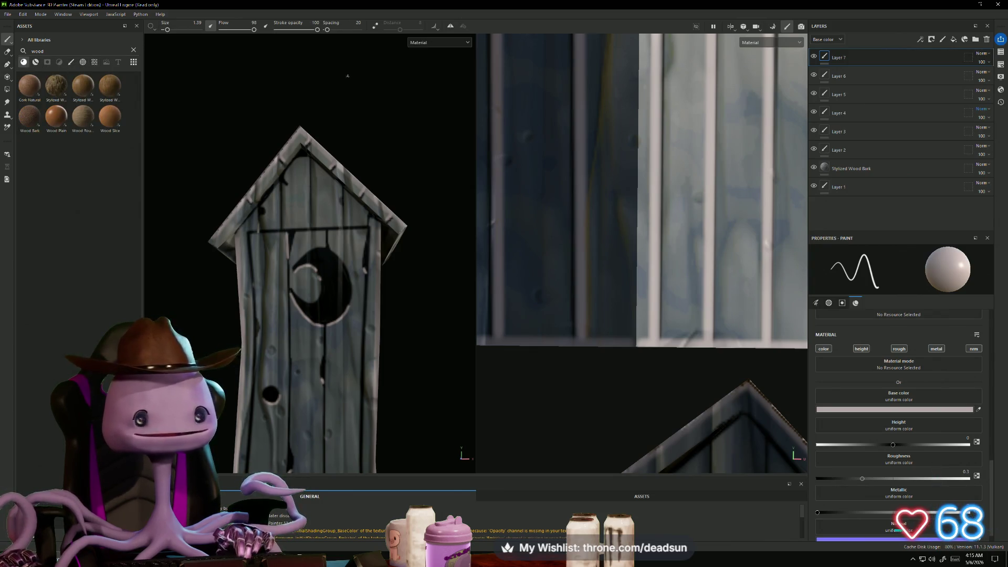
# Reselect Layer 7, clear the wood search, and switch the library to Alphas
pyautogui.click(876, 73)
pyautogui.click(818, 62)
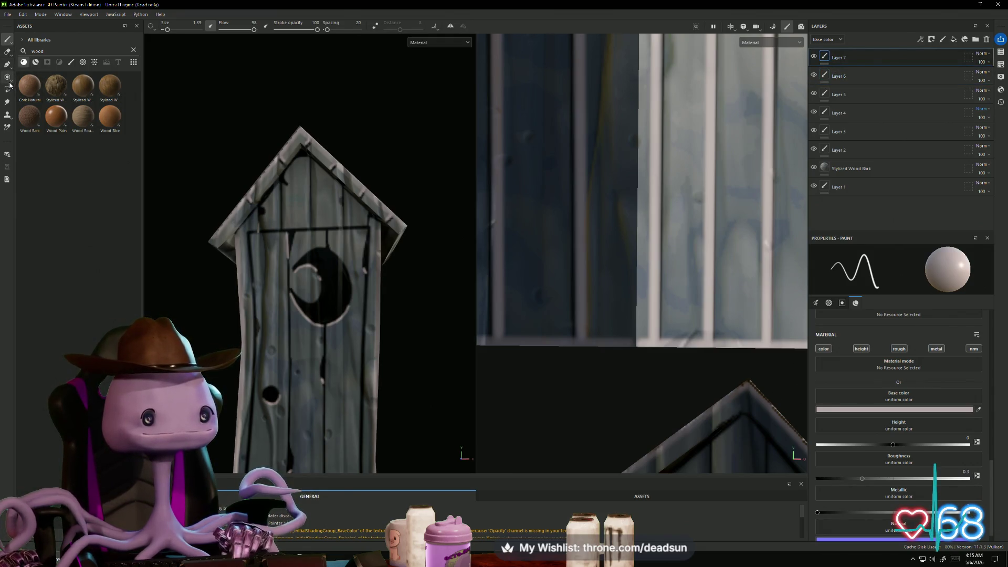
pyautogui.click(71, 62)
pyautogui.click(133, 50)
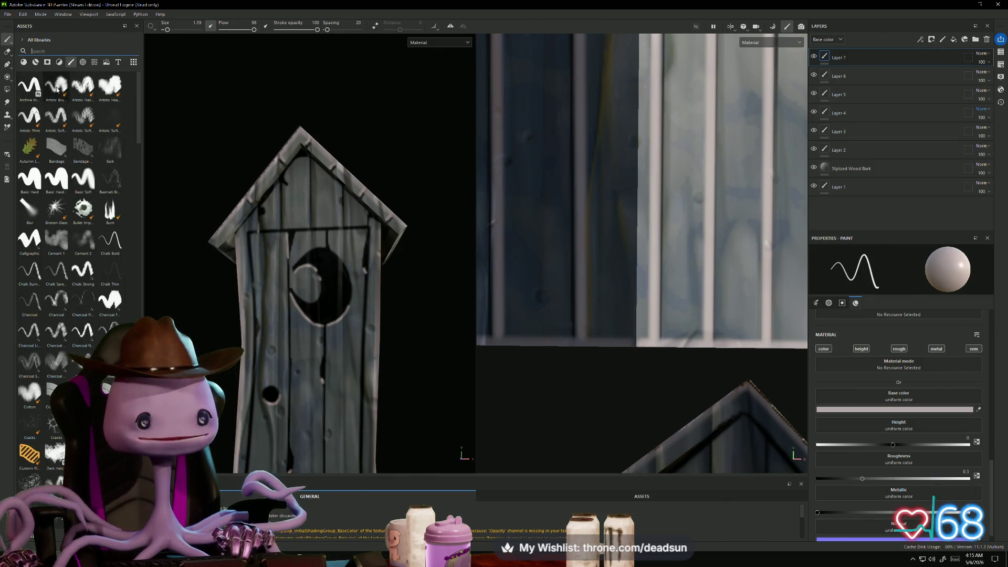
pyautogui.scroll(-3, 54, 110)
pyautogui.click(60, 62)
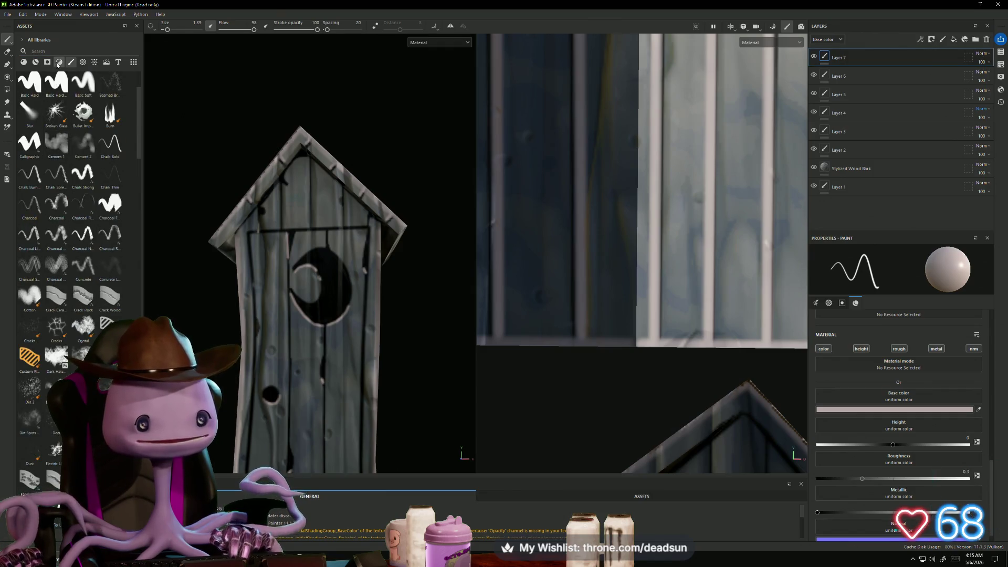
pyautogui.click(83, 62)
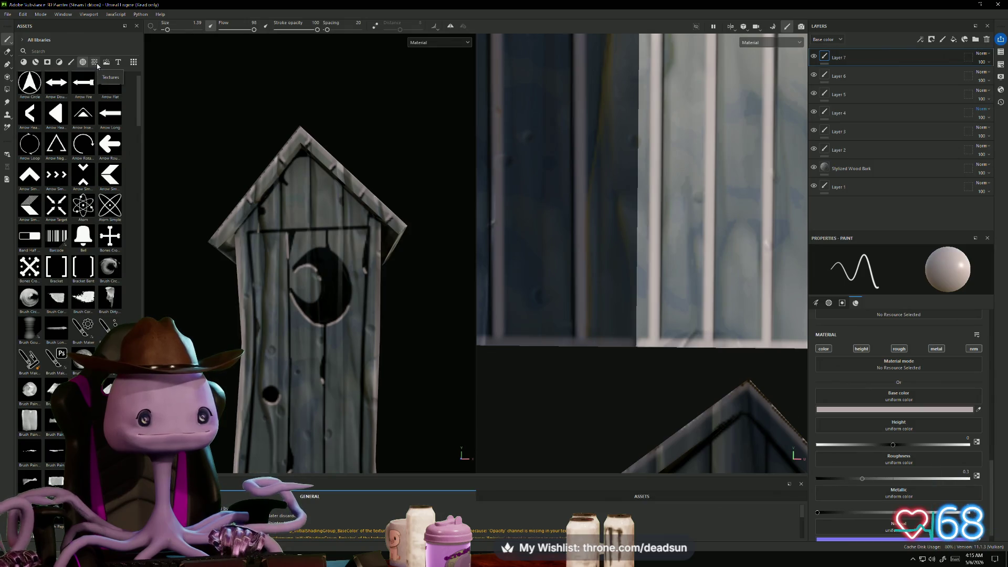
# Scroll down the alpha list to the shape alphas and the Shape Gradient
pyautogui.scroll(-9, 97, 250)
pyautogui.scroll(-14, 96, 251)
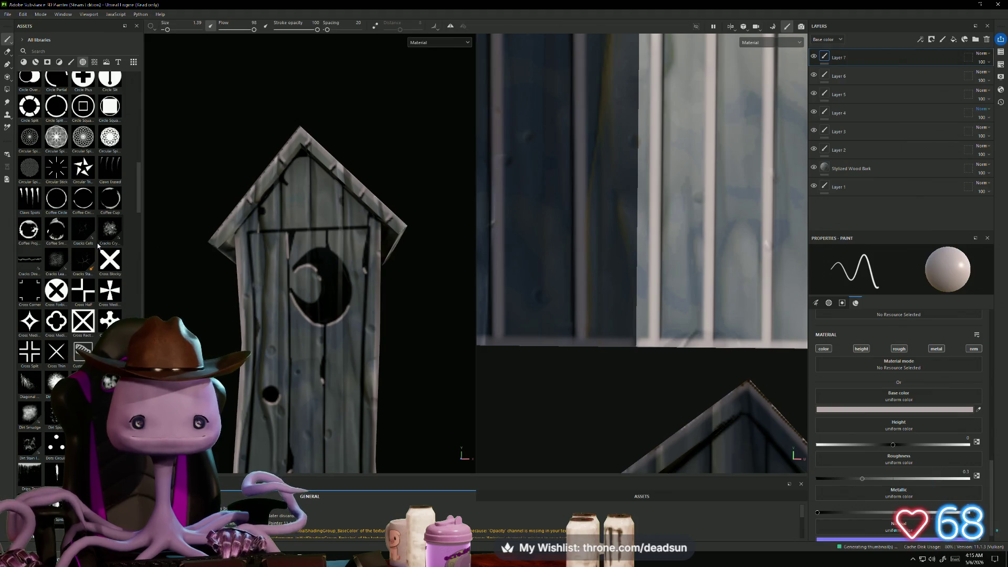
pyautogui.scroll(-10, 84, 238)
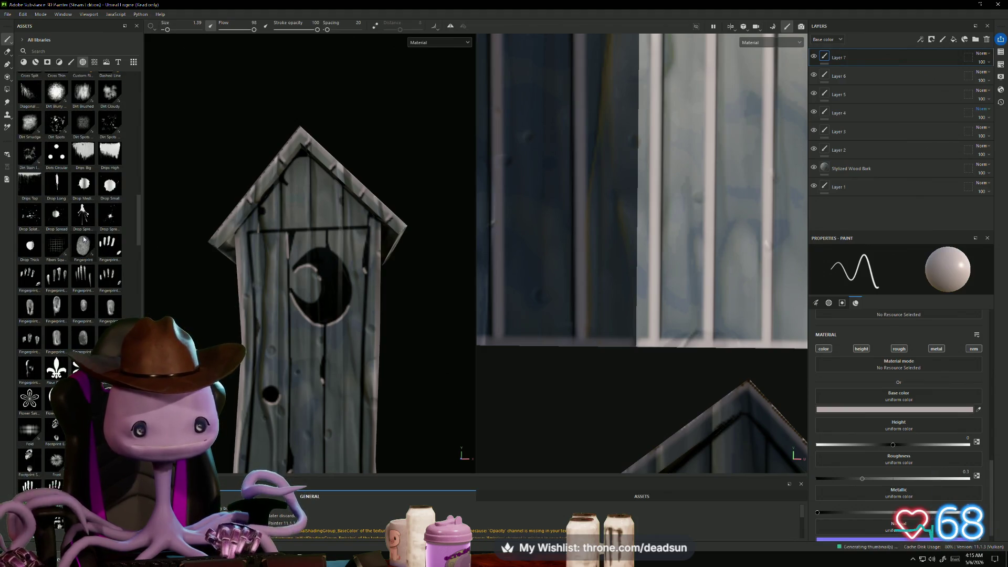
pyautogui.scroll(-12, 84, 239)
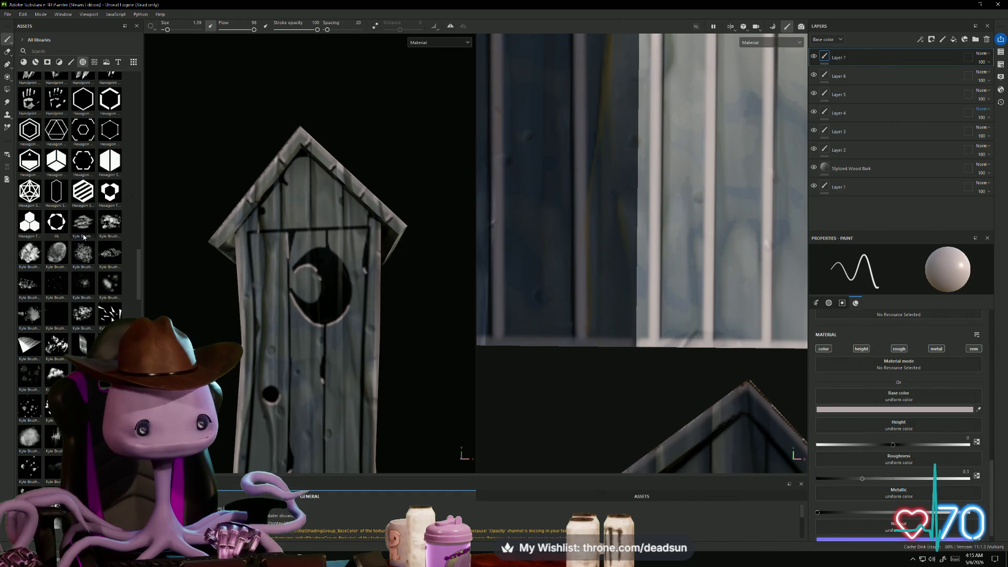
pyautogui.scroll(-10, 84, 237)
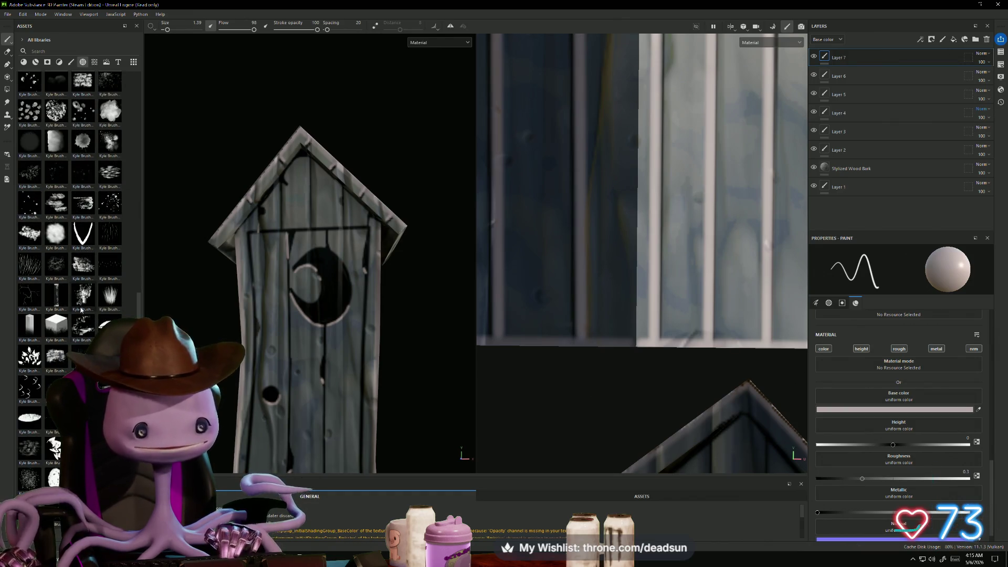
pyautogui.scroll(-5, 79, 294)
pyautogui.scroll(-6, 61, 271)
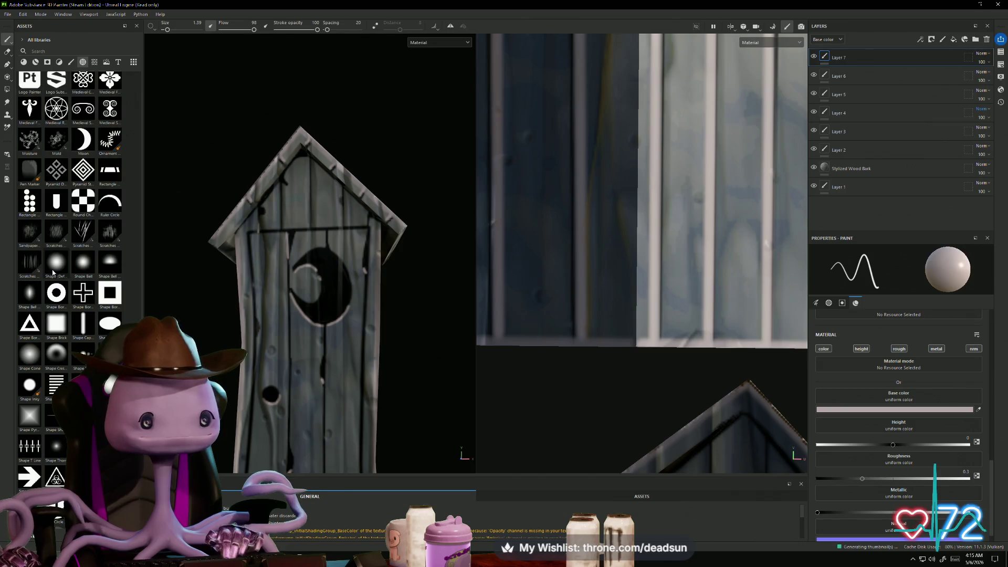
pyautogui.scroll(-6, 57, 267)
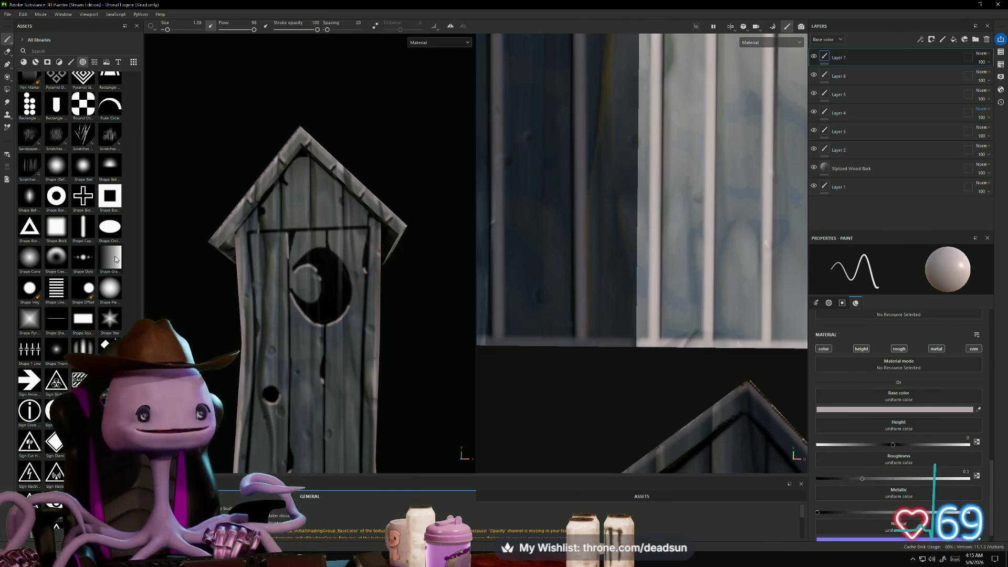
pyautogui.moveTo(116, 259)
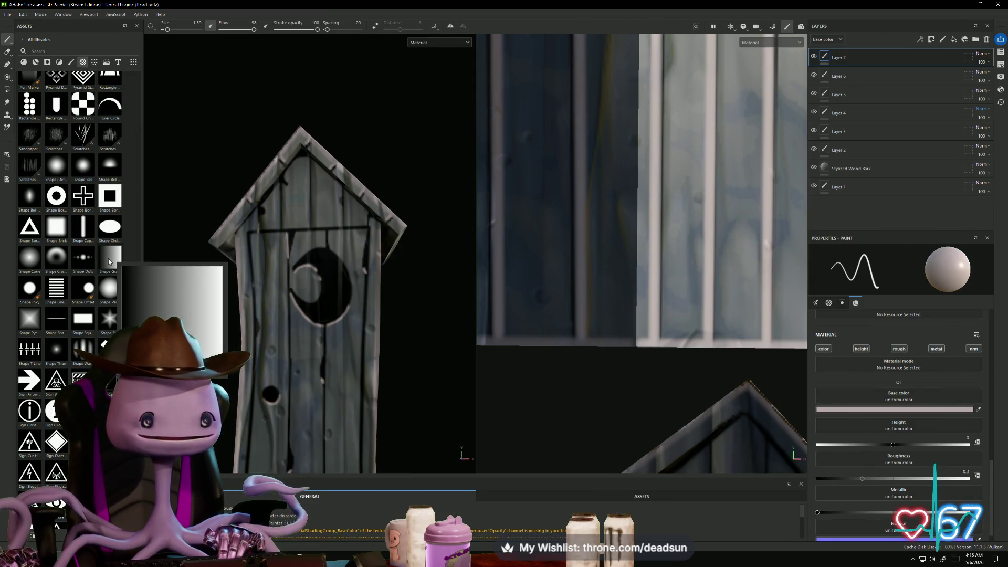
pyautogui.moveTo(110, 262); pyautogui.dragTo(285, 231)
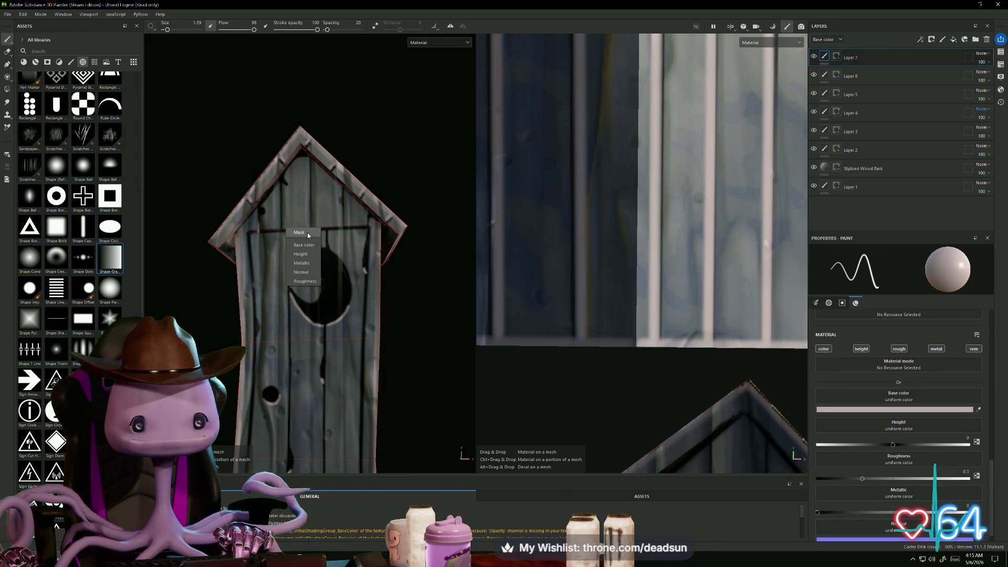
pyautogui.click(302, 232)
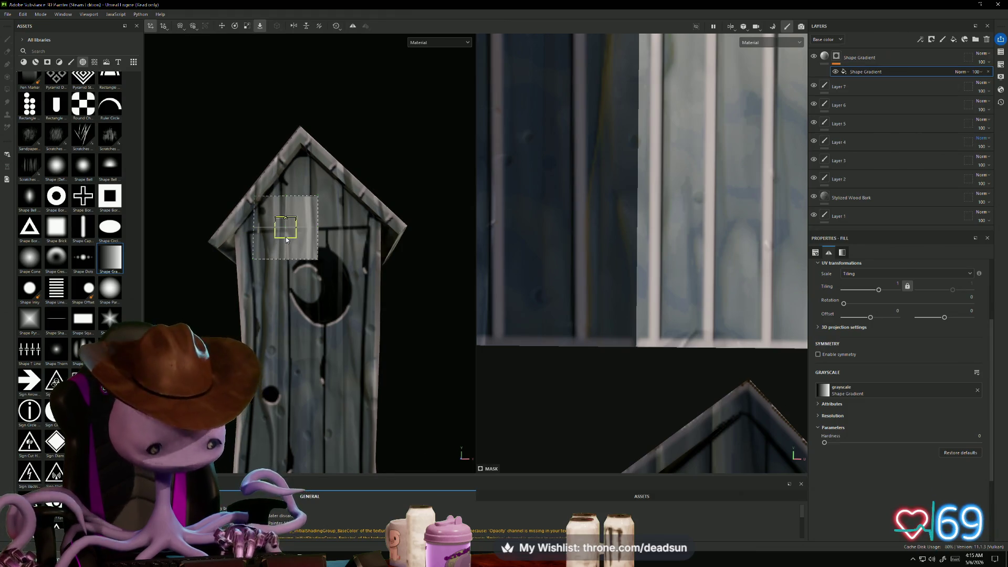
pyautogui.scroll(2, 281, 241)
pyautogui.press('e')
pyautogui.press('r')
pyautogui.moveTo(289, 231)
pyautogui.mouseDown()
pyautogui.moveTo(340, 197)
pyautogui.moveTo(331, 203)
pyautogui.mouseUp()
pyautogui.press('e')
pyautogui.moveTo(318, 250); pyautogui.dragTo(287, 264)
pyautogui.press('r')
pyautogui.moveTo(285, 220); pyautogui.dragTo(309, 217)
pyautogui.hotkey('ctrl', 'z')
pyautogui.hotkey('ctrl', 'z')
pyautogui.hotkey('ctrl', 'z')
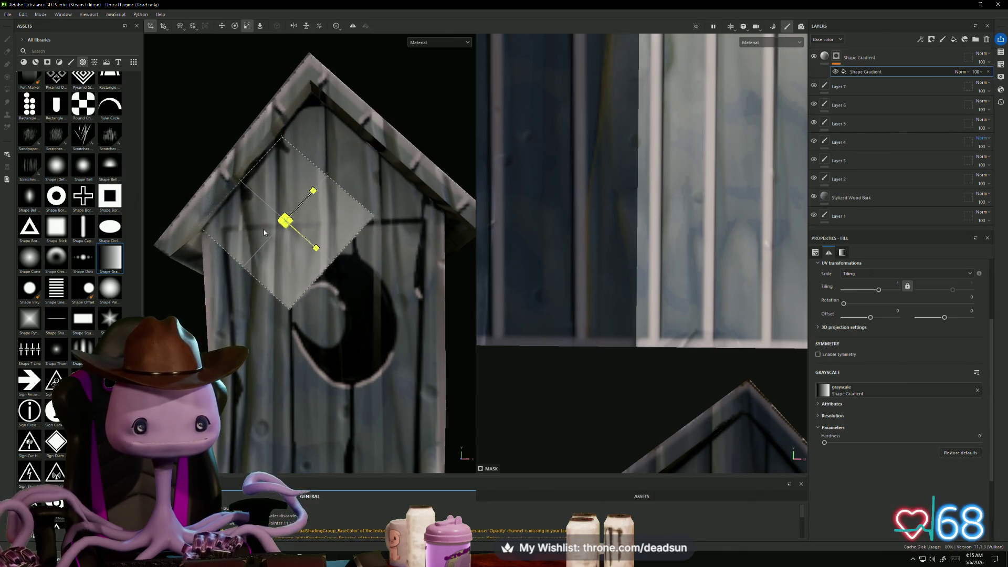
pyautogui.press('w')
pyautogui.hotkey('ctrl', 'z')
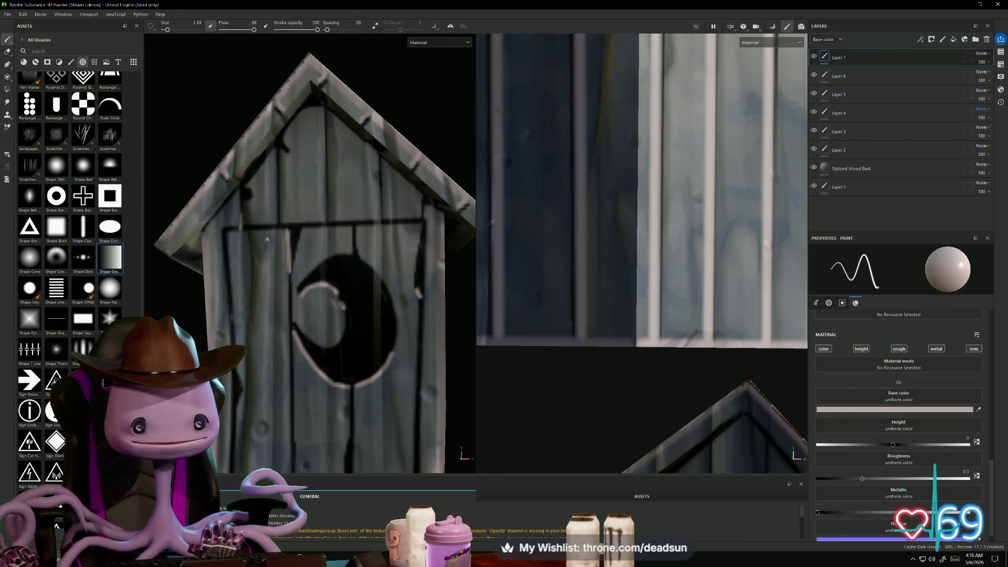
pyautogui.scroll(-3, 106, 241)
pyautogui.scroll(3, 54, 229)
pyautogui.scroll(-3, 54, 229)
pyautogui.scroll(-3, 52, 242)
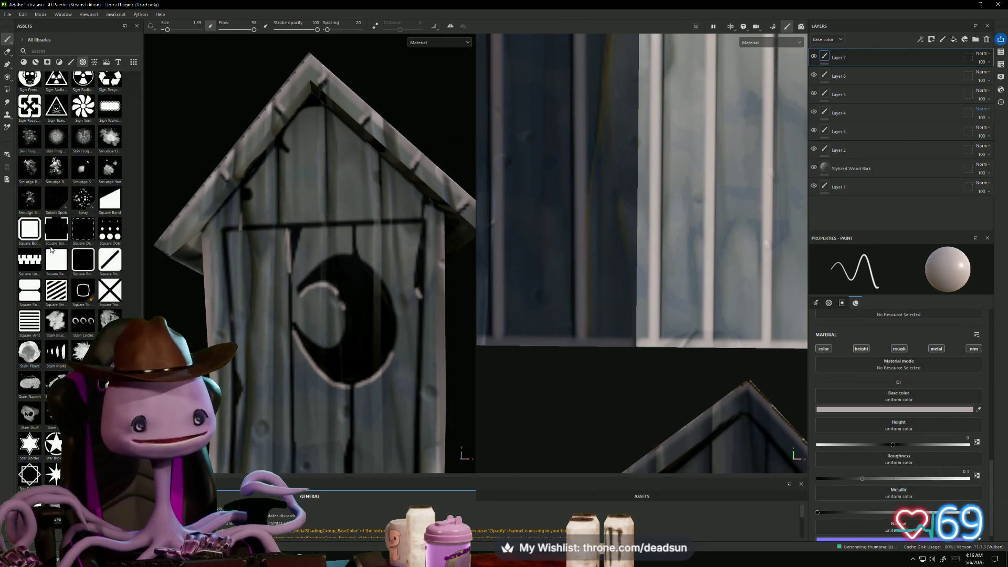
pyautogui.scroll(5, 54, 245)
pyautogui.scroll(-3, 76, 242)
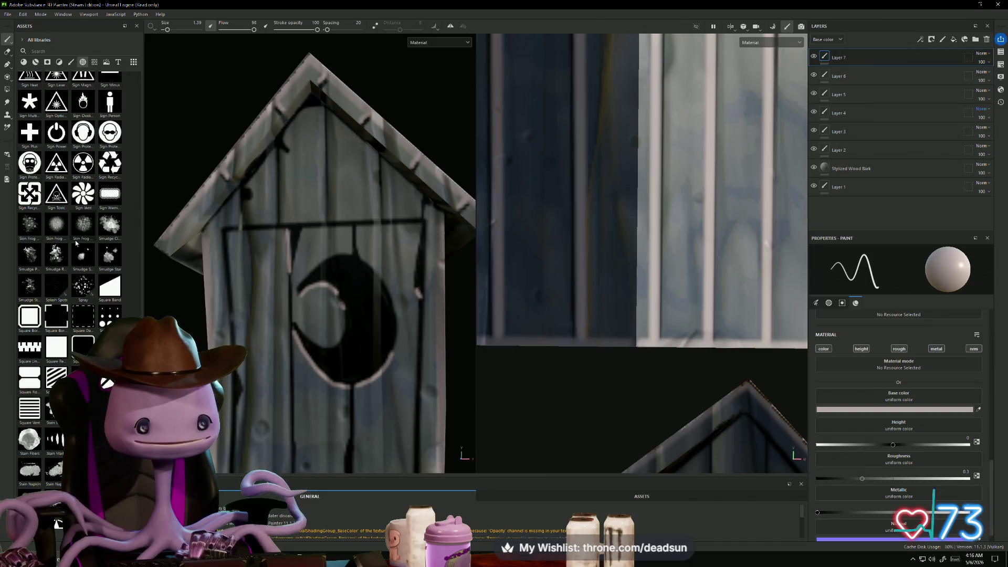
pyautogui.scroll(3, 76, 242)
pyautogui.moveTo(67, 240)
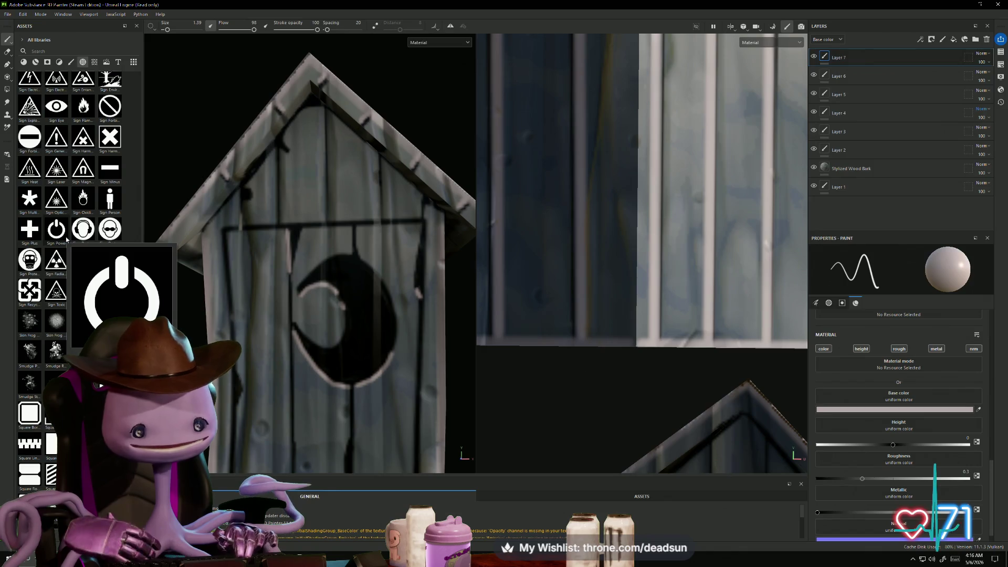
pyautogui.scroll(12, 83, 194)
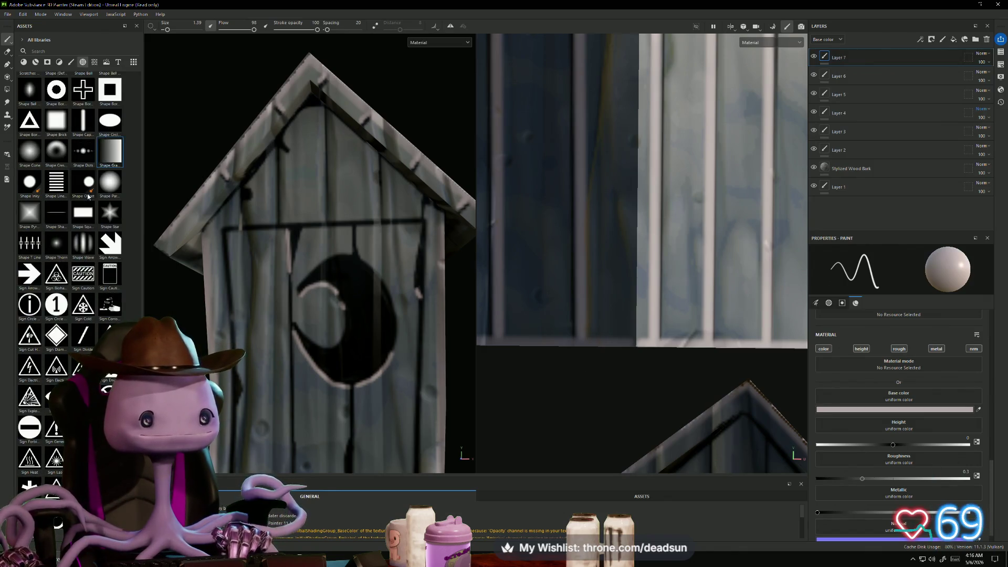
pyautogui.scroll(-3, 86, 200)
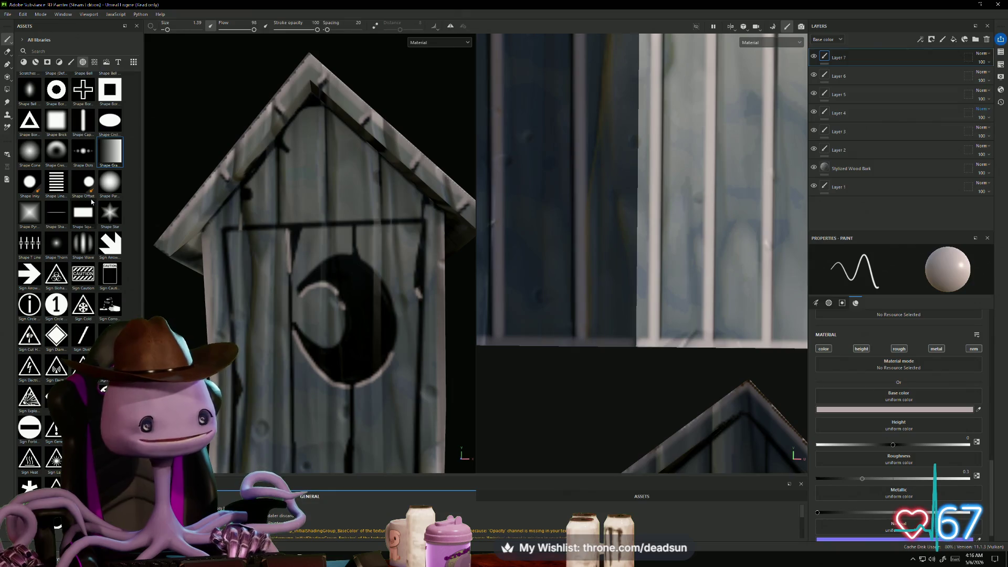
pyautogui.scroll(6, 87, 231)
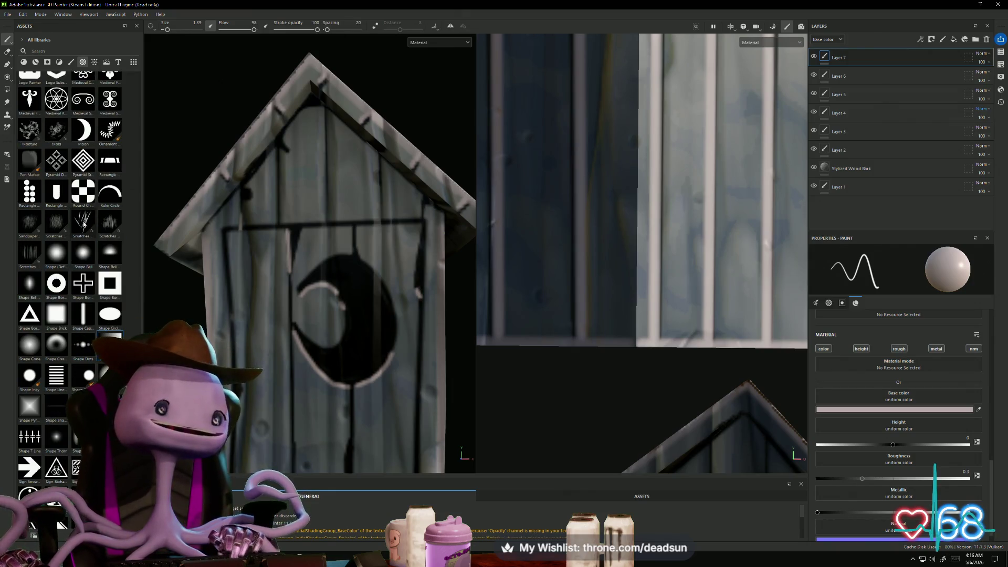
pyautogui.scroll(6, 85, 226)
pyautogui.scroll(15, 89, 208)
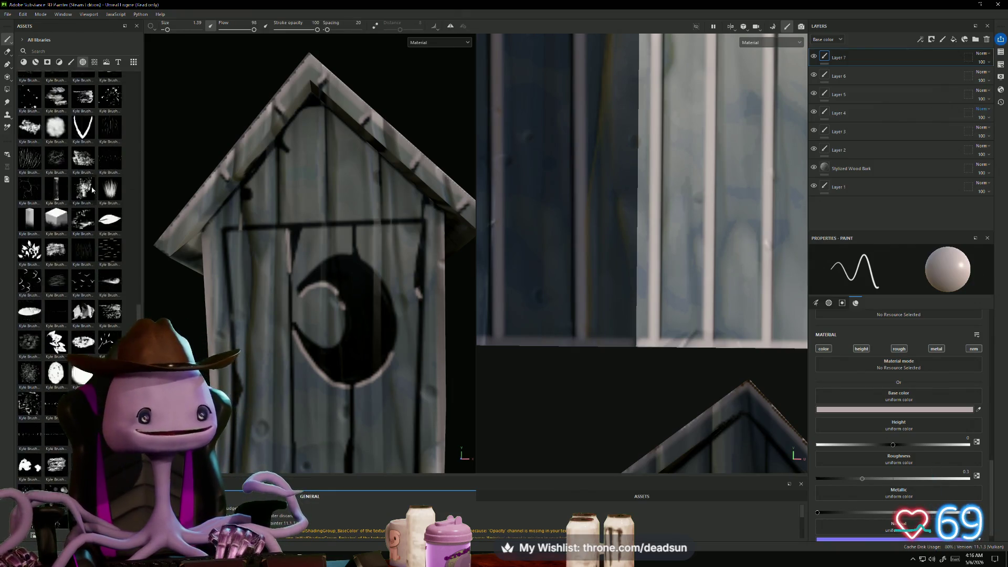
pyautogui.scroll(15, 104, 211)
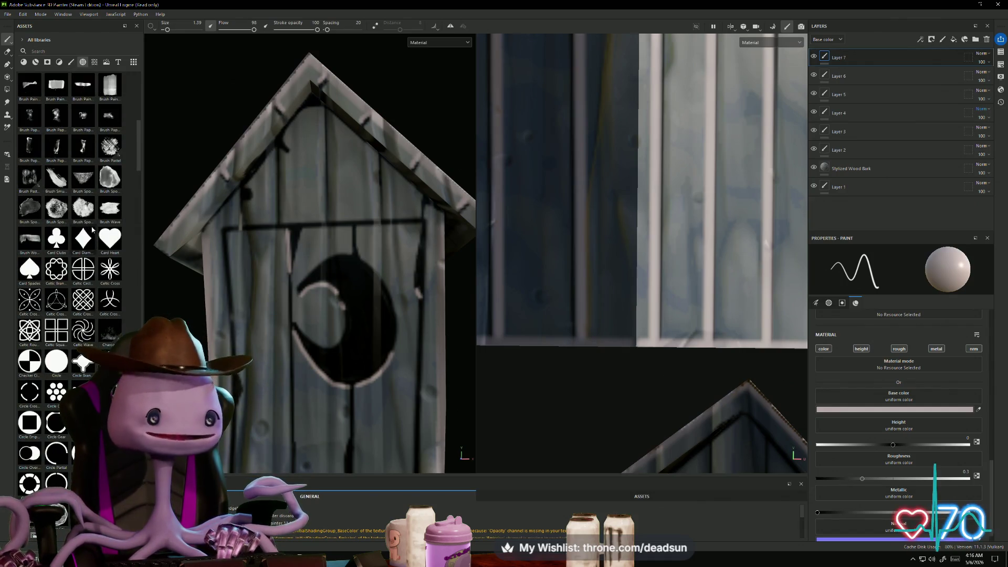
pyautogui.scroll(3, 94, 236)
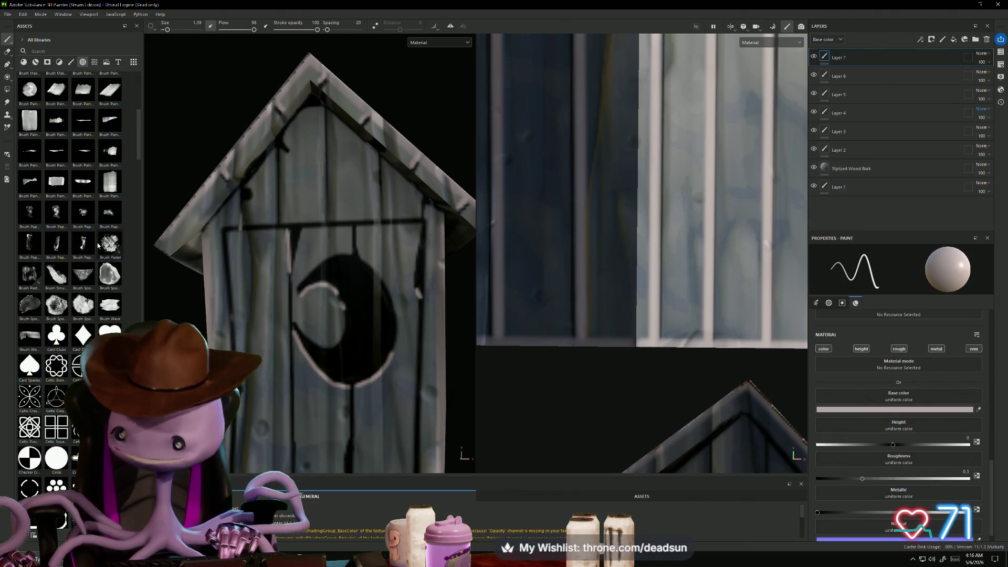
pyautogui.scroll(10, 121, 187)
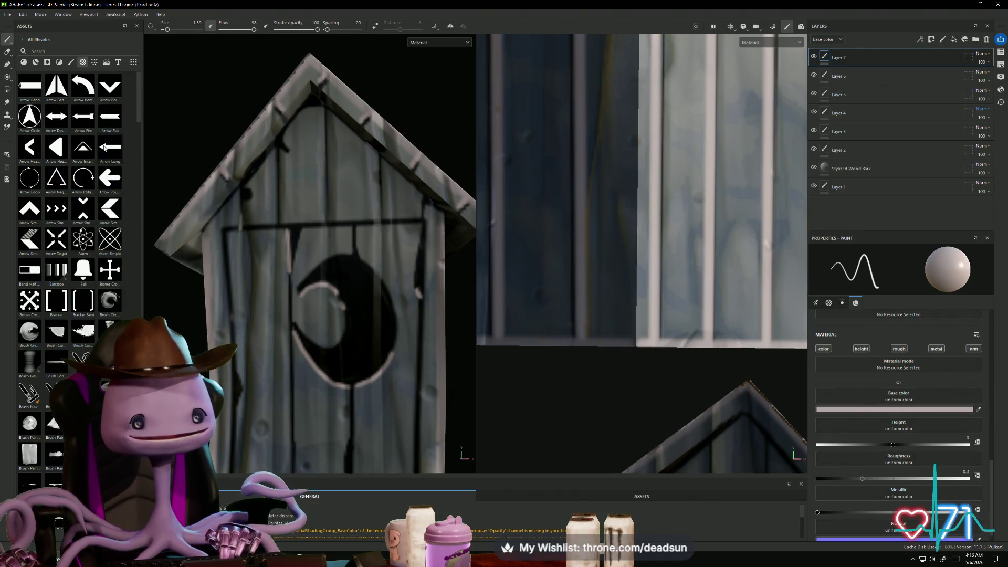
pyautogui.scroll(-6, 71, 131)
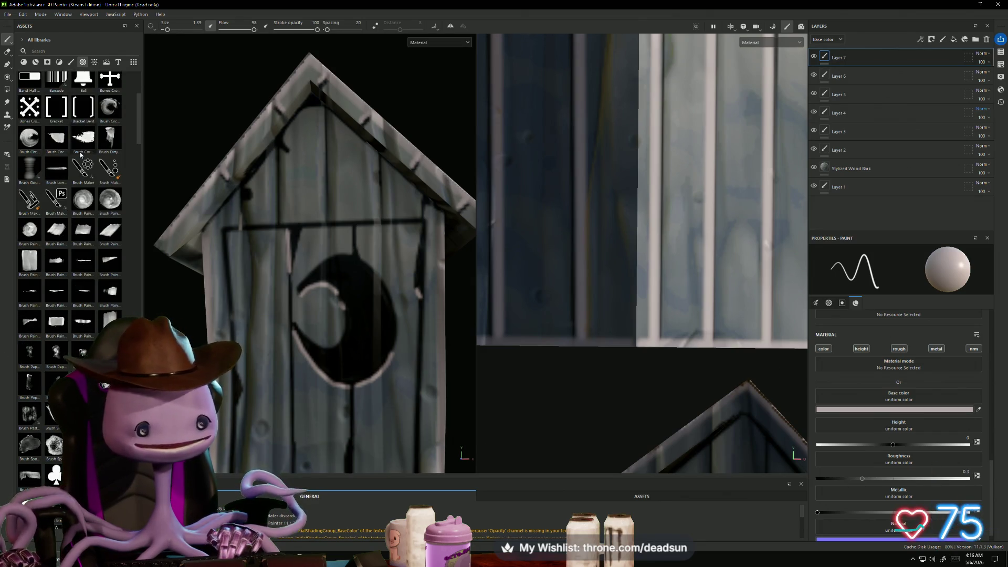
pyautogui.scroll(-15, 84, 157)
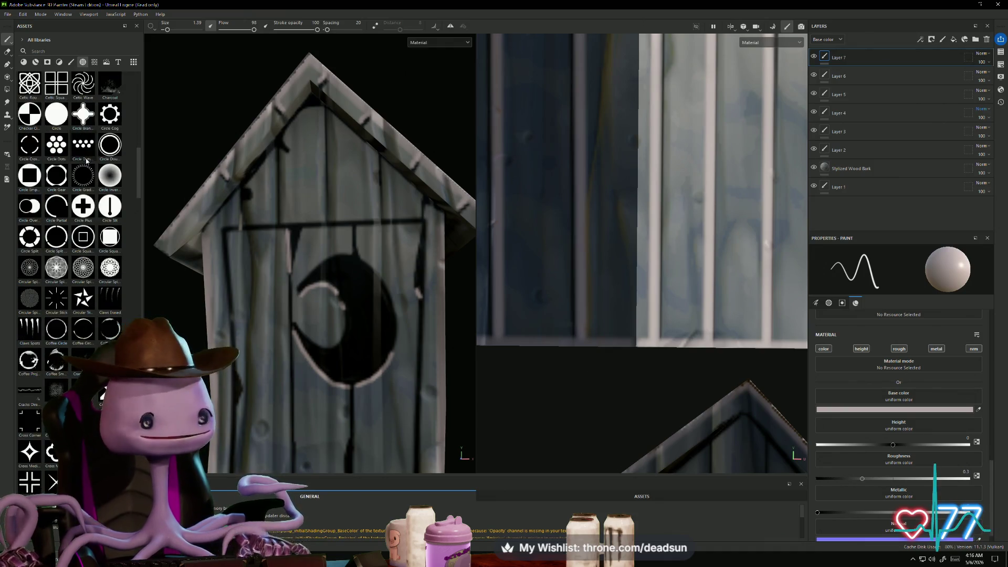
pyautogui.scroll(-20, 86, 161)
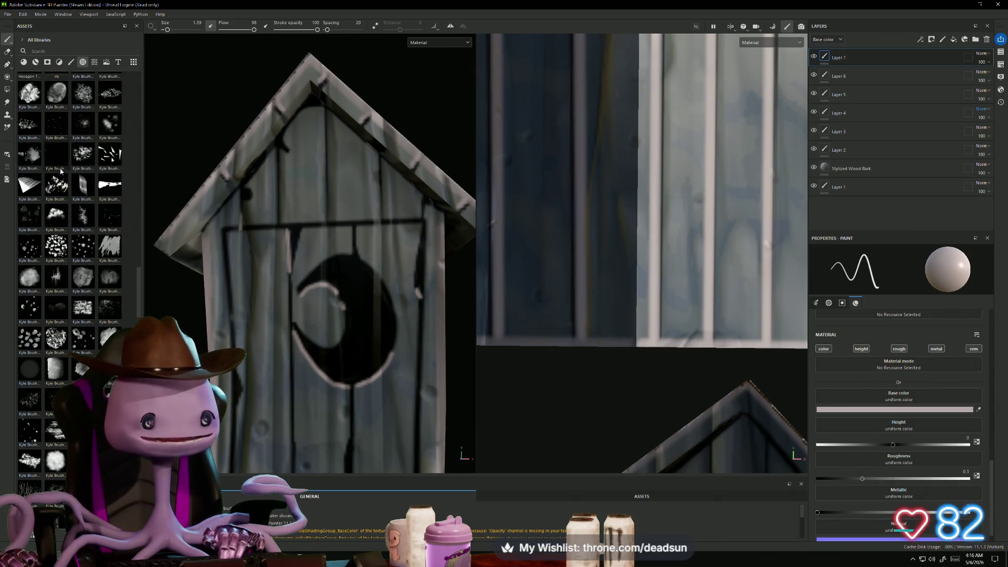
pyautogui.scroll(-15, 61, 173)
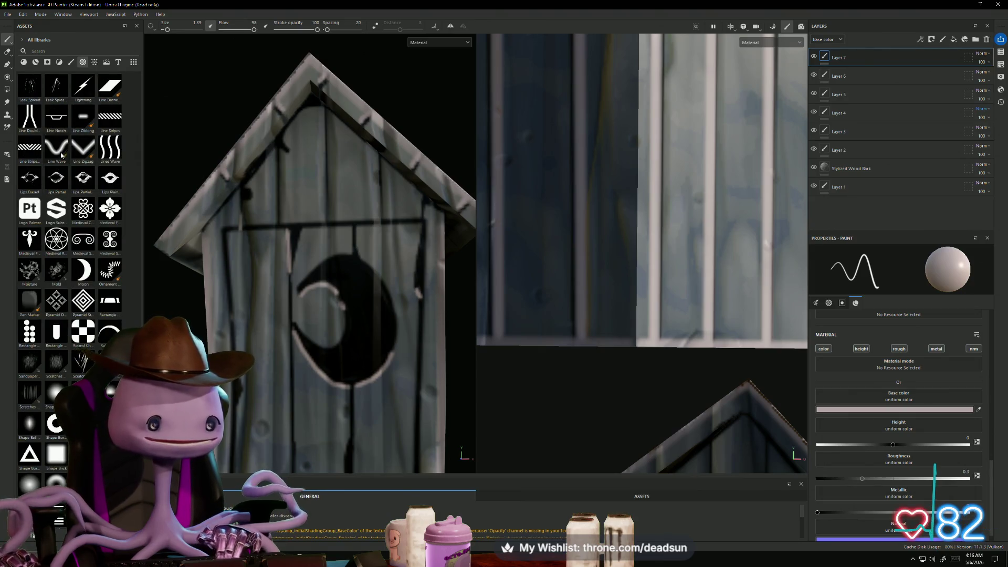
pyautogui.scroll(-10, 59, 173)
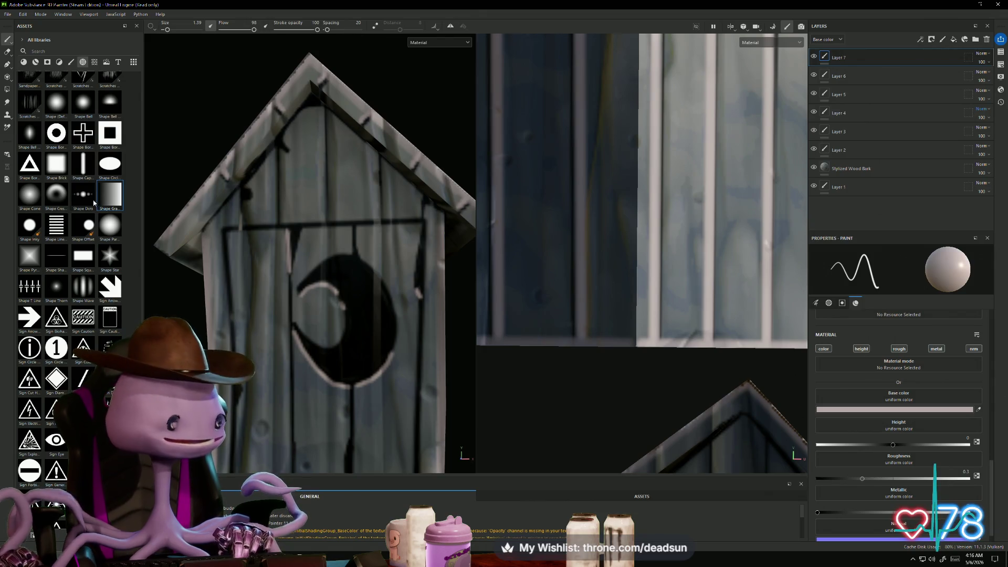
pyautogui.scroll(-2, 90, 204)
pyautogui.scroll(2, 84, 210)
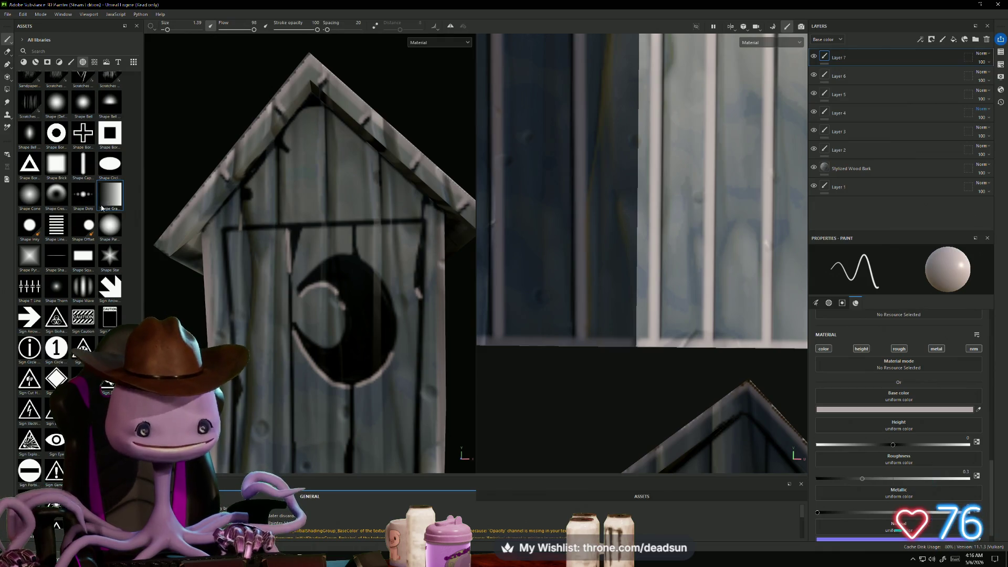
pyautogui.scroll(-3, 103, 206)
pyautogui.scroll(-3, 103, 205)
pyautogui.scroll(3, 104, 204)
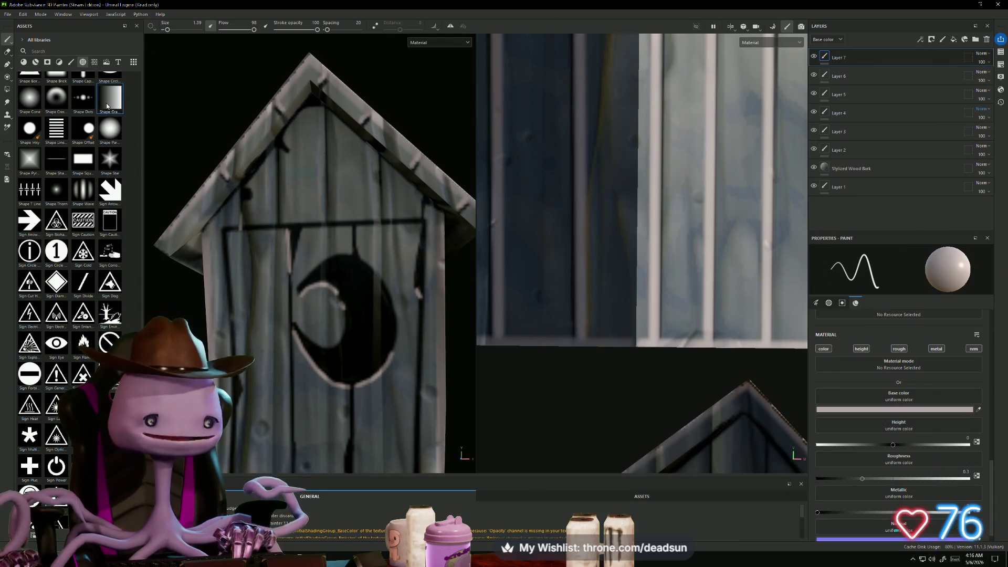
# Drop the Shape Gradient onto the outhouse and rotate its projection about 45 degrees
pyautogui.moveTo(105, 101)
pyautogui.moveTo(109, 97)
pyautogui.mouseDown()
pyautogui.moveTo(245, 191)
pyautogui.moveTo(315, 205)
pyautogui.moveTo(301, 205)
pyautogui.moveTo(307, 193)
pyautogui.mouseUp()
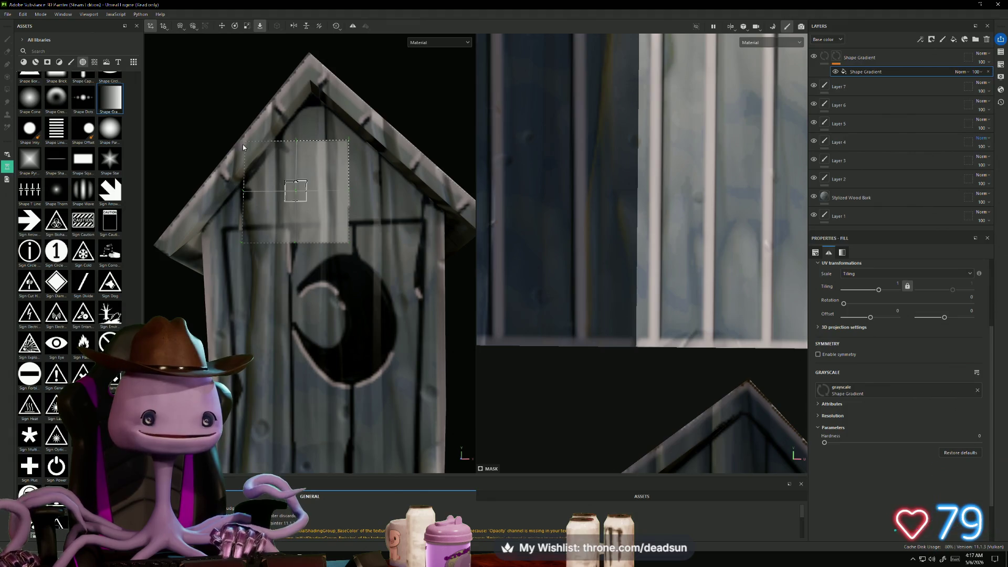
pyautogui.press('w')
pyautogui.press('e')
pyautogui.moveTo(321, 227); pyautogui.dragTo(252, 247)
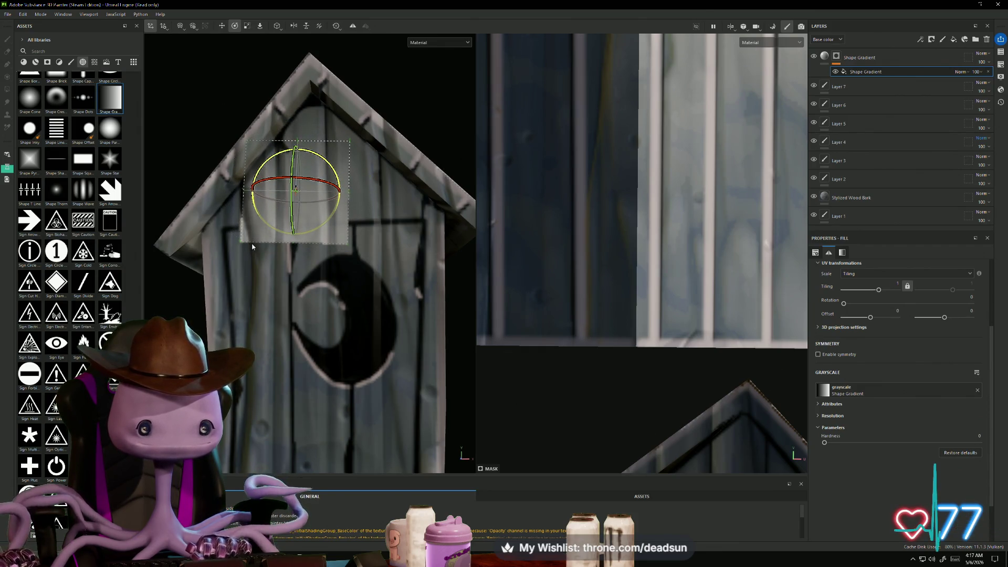
# Enlarge the gradient projection over the gable and nudge it up under the roof peak
pyautogui.press('r')
pyautogui.moveTo(293, 194); pyautogui.dragTo(386, 144)
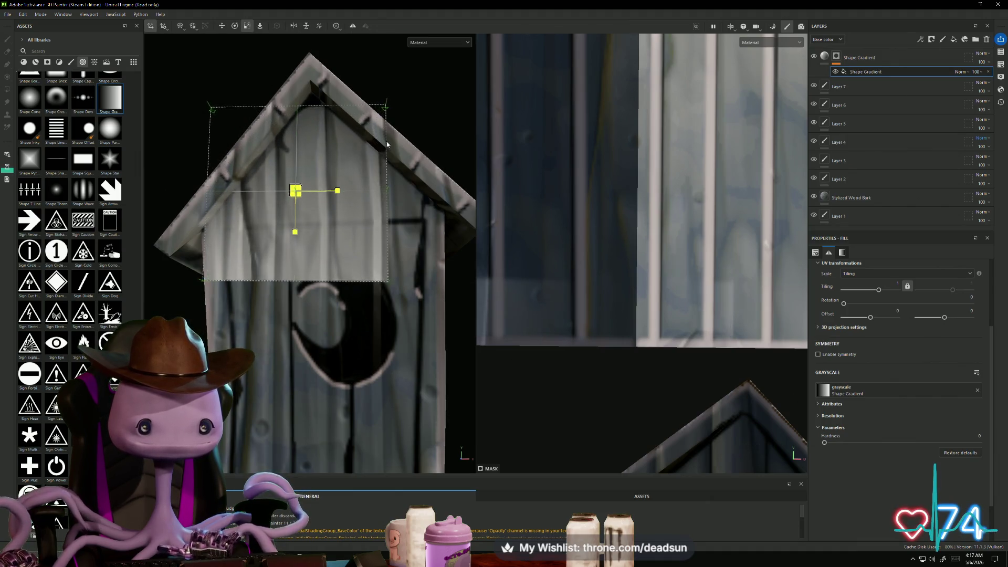
pyautogui.press('w')
pyautogui.moveTo(335, 190); pyautogui.dragTo(353, 184)
pyautogui.moveTo(313, 222); pyautogui.dragTo(312, 212)
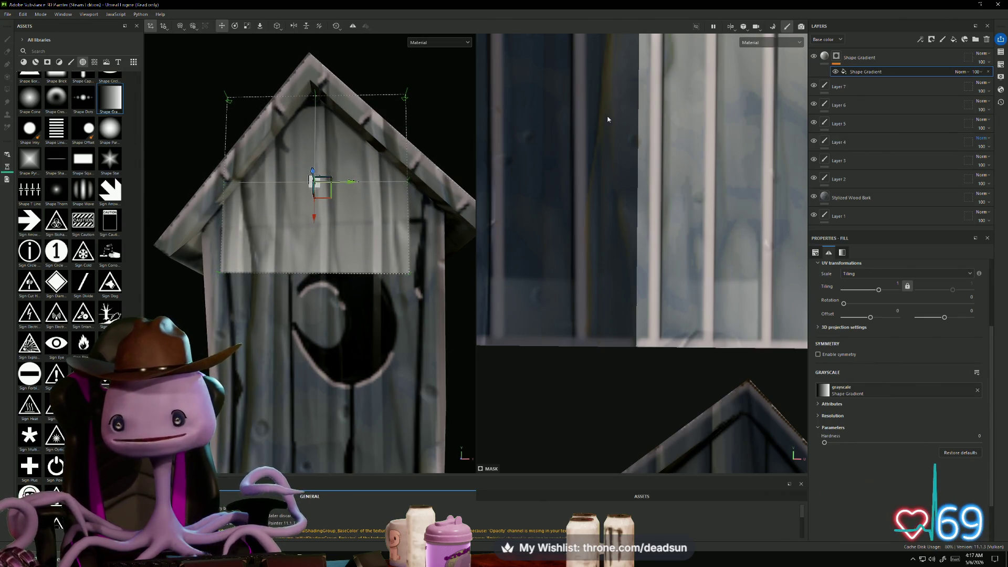
pyautogui.click(824, 56)
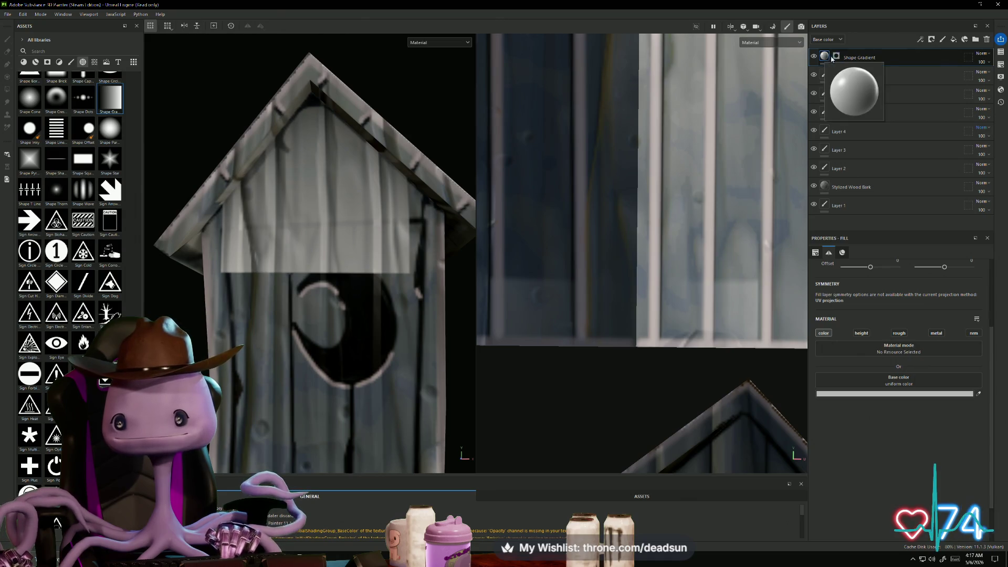
# Try tinting the Shape Gradient fill's base colour dark red
pyautogui.click(835, 58)
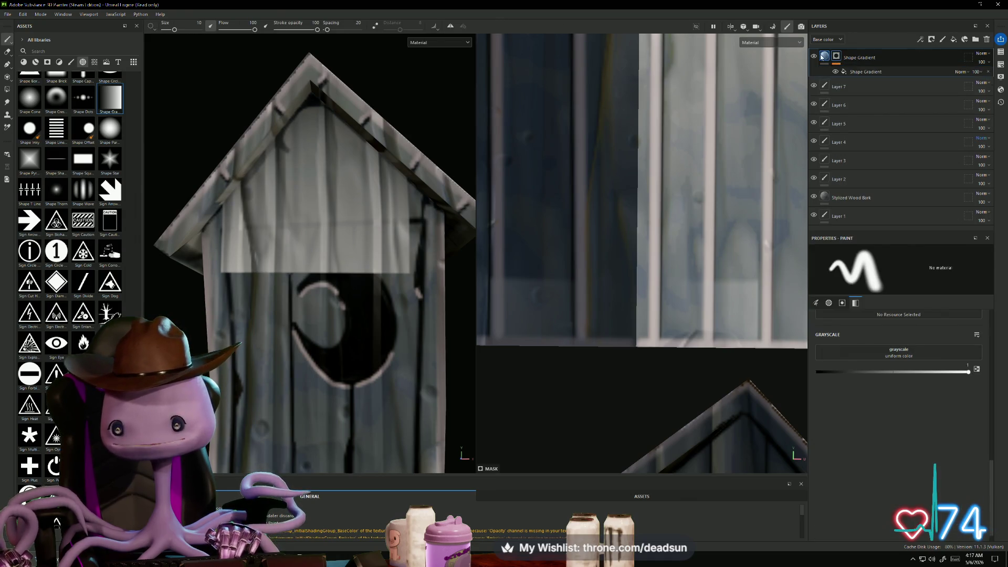
pyautogui.click(825, 57)
pyautogui.click(900, 394)
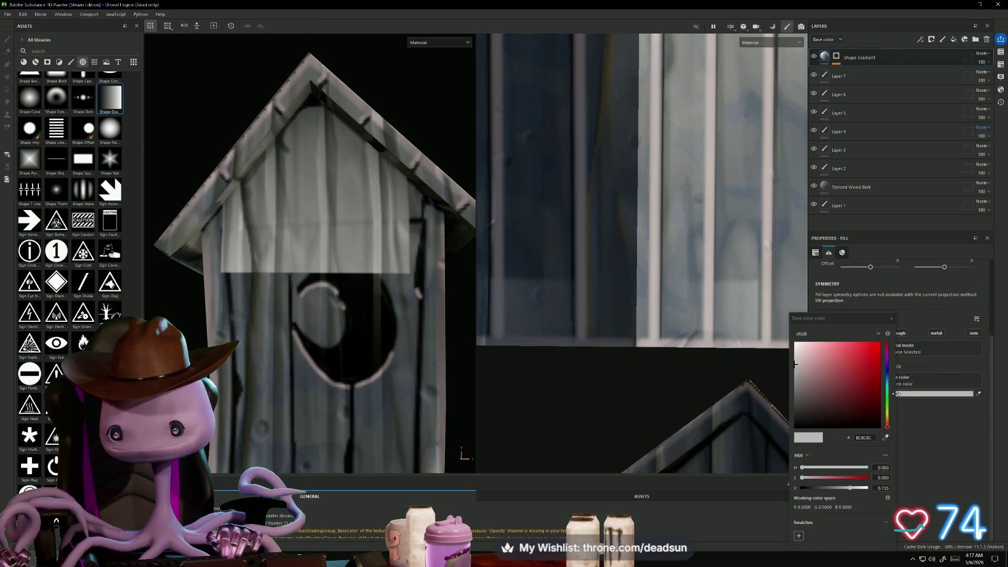
pyautogui.moveTo(832, 384)
pyautogui.mouseDown()
pyautogui.moveTo(819, 377)
pyautogui.moveTo(865, 407)
pyautogui.moveTo(811, 380)
pyautogui.moveTo(829, 370)
pyautogui.moveTo(866, 384)
pyautogui.moveTo(867, 394)
pyautogui.mouseUp()
pyautogui.scroll(-3, 439, 402)
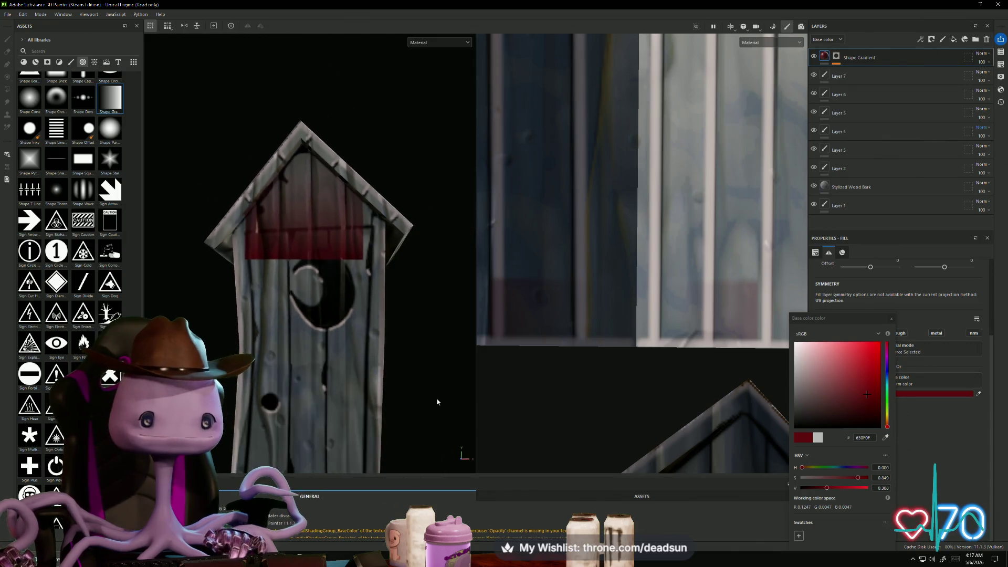
pyautogui.scroll(2, 420, 337)
# Undo the red tint and delete the Shape Gradient layer
pyautogui.hotkey('ctrl', 'z')
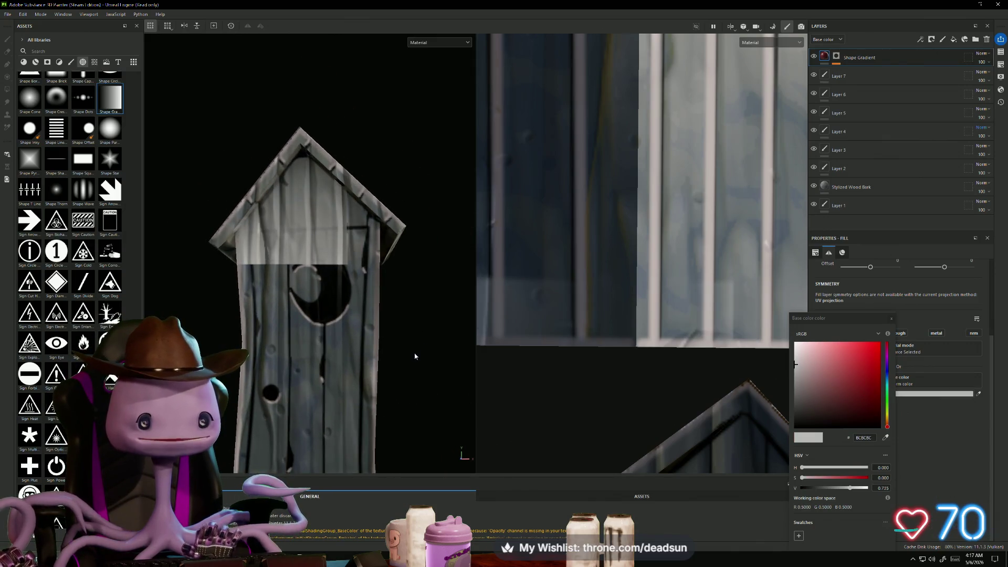
pyautogui.hotkey('ctrl', 'z')
pyautogui.moveTo(412, 351)
pyautogui.keyDown('alt'); pyautogui.mouseDown()
pyautogui.moveTo(425, 308)
pyautogui.moveTo(171, 89)
pyautogui.mouseUp(); pyautogui.keyUp('alt')
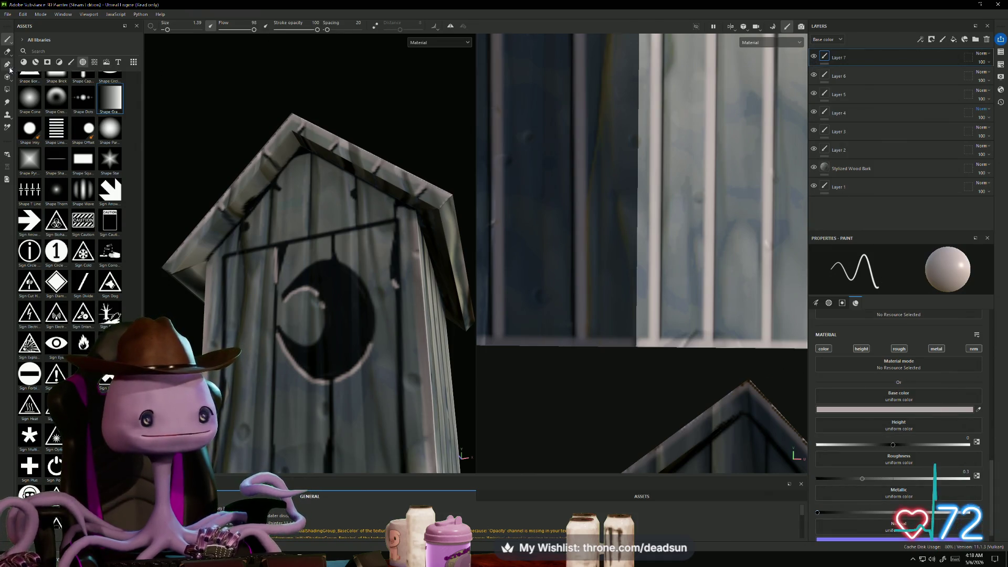
# Filter the asset library to brushes and select the Artistic brush
pyautogui.click(36, 63)
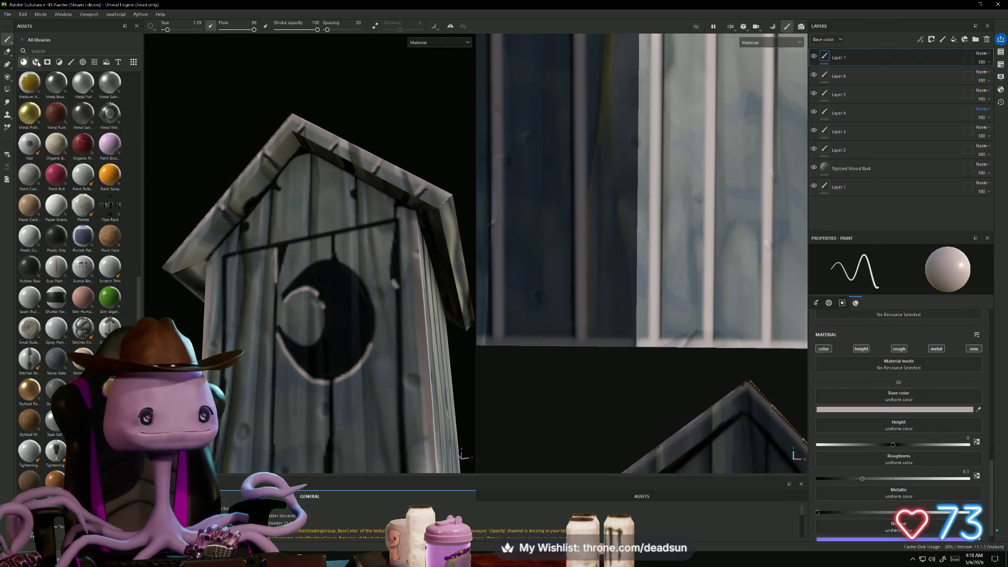
pyautogui.click(71, 62)
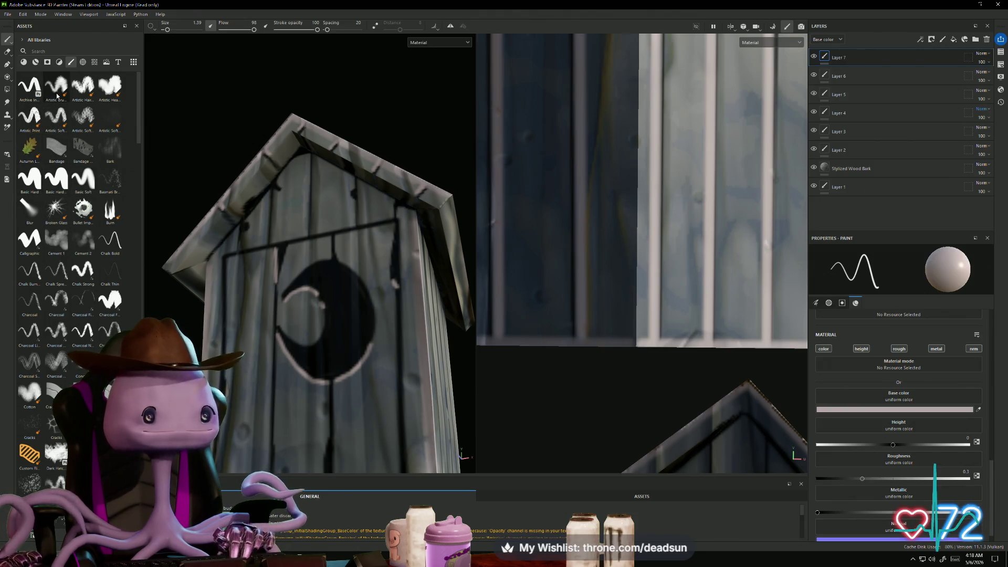
pyautogui.click(57, 91)
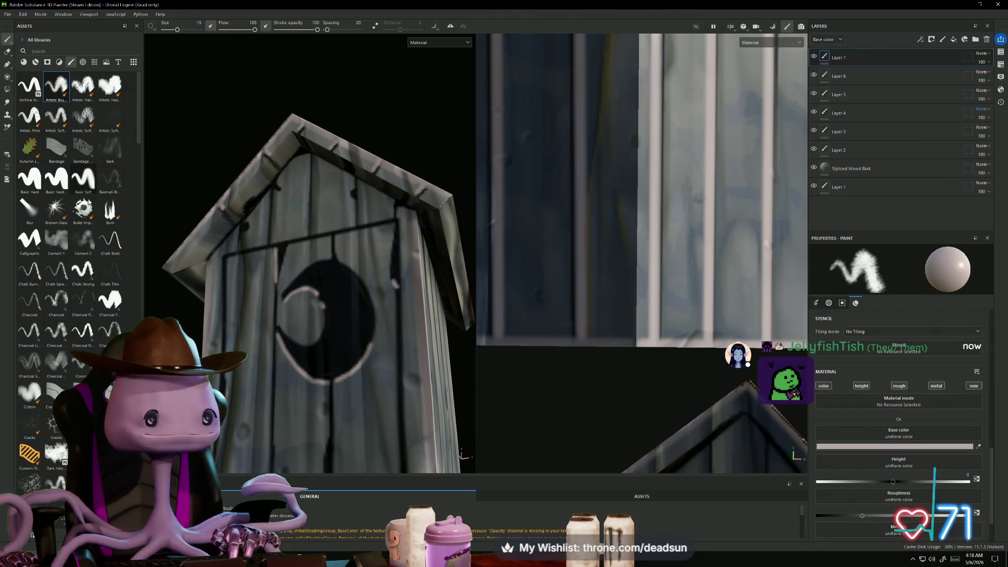
# Set the brush colour to dark grey 312C2C and enlarge its size to about 32
pyautogui.click(895, 446)
pyautogui.click(809, 411)
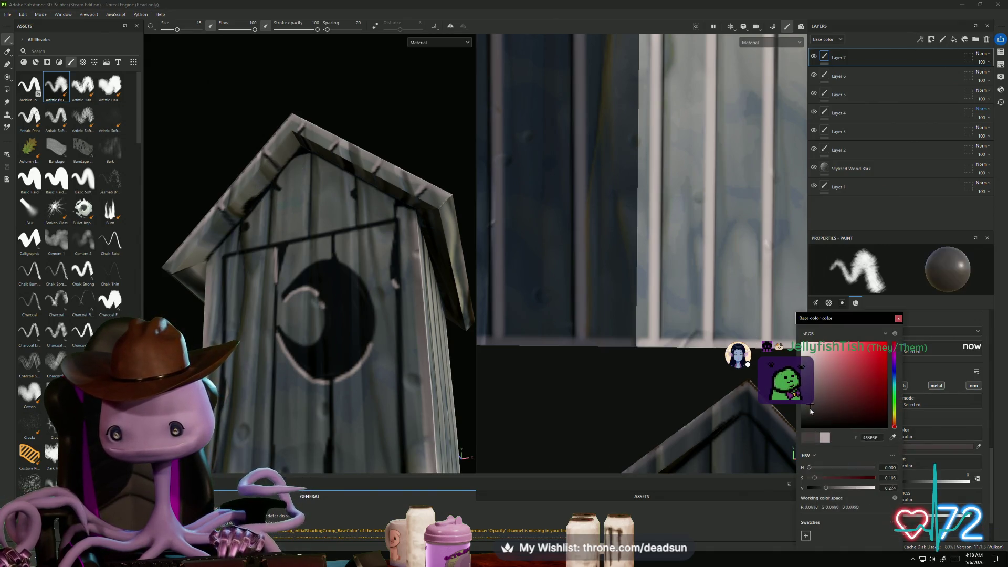
pyautogui.moveTo(177, 29); pyautogui.dragTo(185, 31)
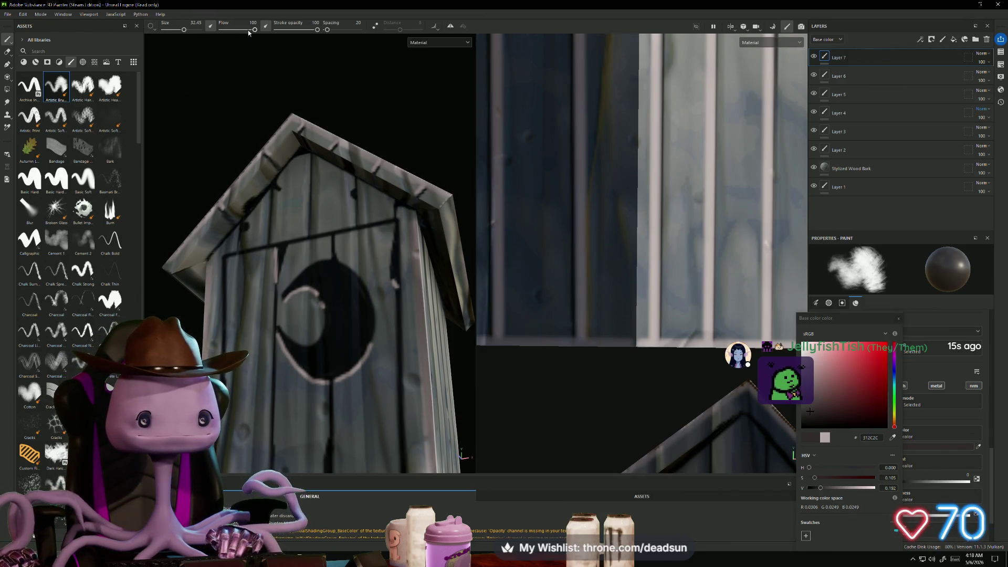
# Lower brush flow to 52 and paint dark shading on the planks under the left roof slope
pyautogui.click(297, 214)
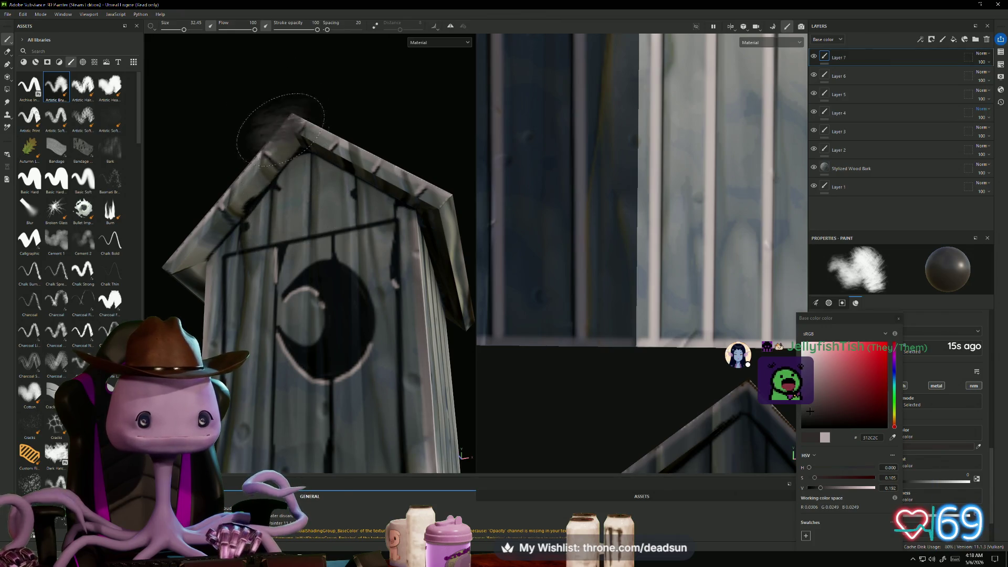
pyautogui.moveTo(254, 30); pyautogui.dragTo(231, 30)
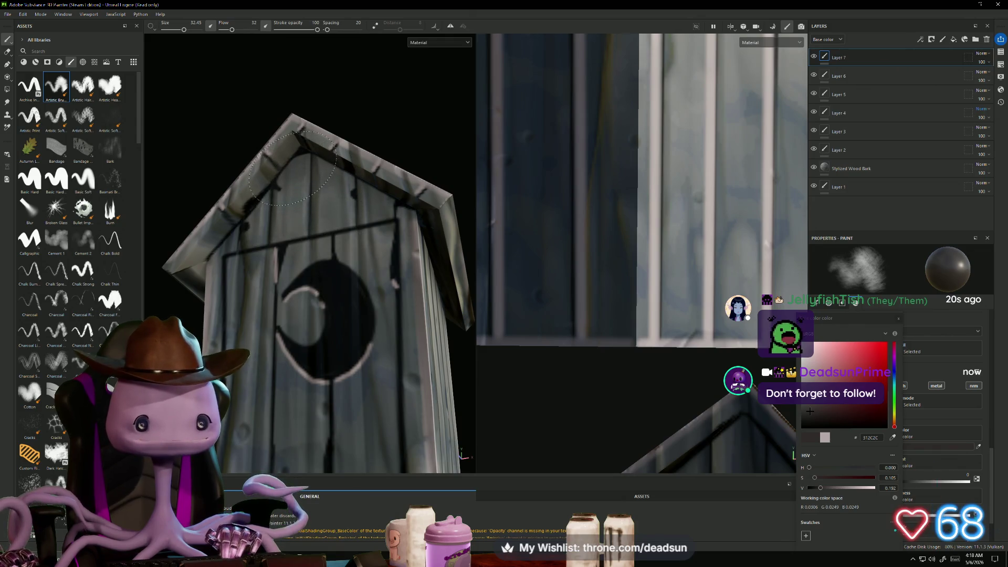
pyautogui.moveTo(293, 177)
pyautogui.mouseDown()
pyautogui.moveTo(263, 221)
pyautogui.moveTo(226, 218)
pyautogui.moveTo(245, 223)
pyautogui.moveTo(261, 179)
pyautogui.moveTo(286, 160)
pyautogui.moveTo(404, 221)
pyautogui.moveTo(392, 213)
pyautogui.mouseUp()
pyautogui.keyDown('alt'); pyautogui.moveTo(454, 129); pyautogui.dragTo(428, 103); pyautogui.keyUp('alt')
pyautogui.moveTo(427, 103)
pyautogui.keyDown('alt'); pyautogui.mouseDown(button='right')
pyautogui.moveTo(337, 85)
pyautogui.moveTo(349, 102)
pyautogui.mouseUp(button='right'); pyautogui.keyUp('alt')
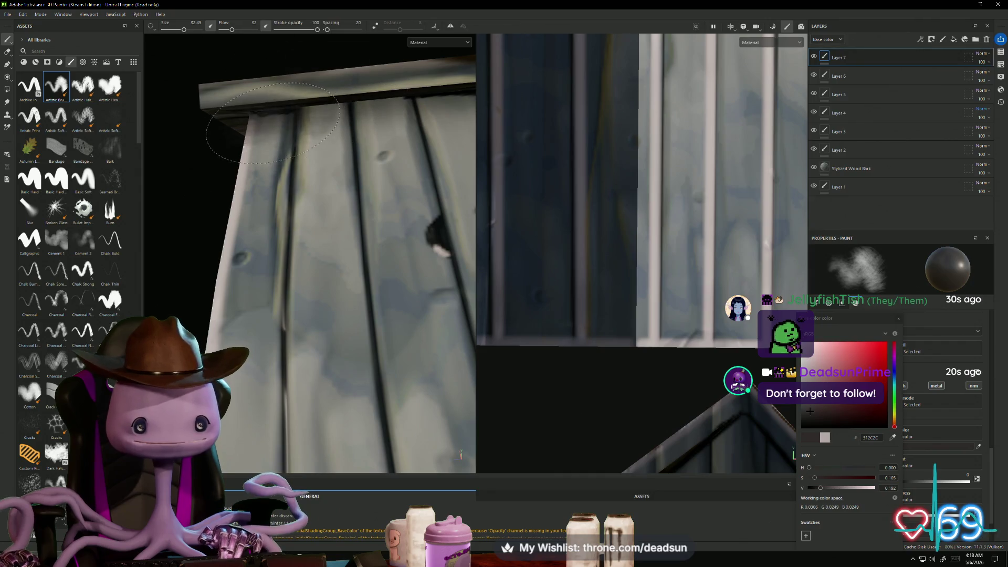
pyautogui.moveTo(191, 186)
pyautogui.keyDown('alt'); pyautogui.mouseDown()
pyautogui.moveTo(244, 157)
pyautogui.moveTo(276, 182)
pyautogui.moveTo(287, 163)
pyautogui.moveTo(202, 166)
pyautogui.moveTo(270, 215)
pyautogui.mouseUp(); pyautogui.keyUp('alt')
pyautogui.moveTo(337, 191)
pyautogui.keyDown('alt'); pyautogui.mouseDown()
pyautogui.moveTo(338, 205)
pyautogui.moveTo(293, 247)
pyautogui.moveTo(330, 246)
pyautogui.moveTo(340, 222)
pyautogui.mouseUp(); pyautogui.keyUp('alt')
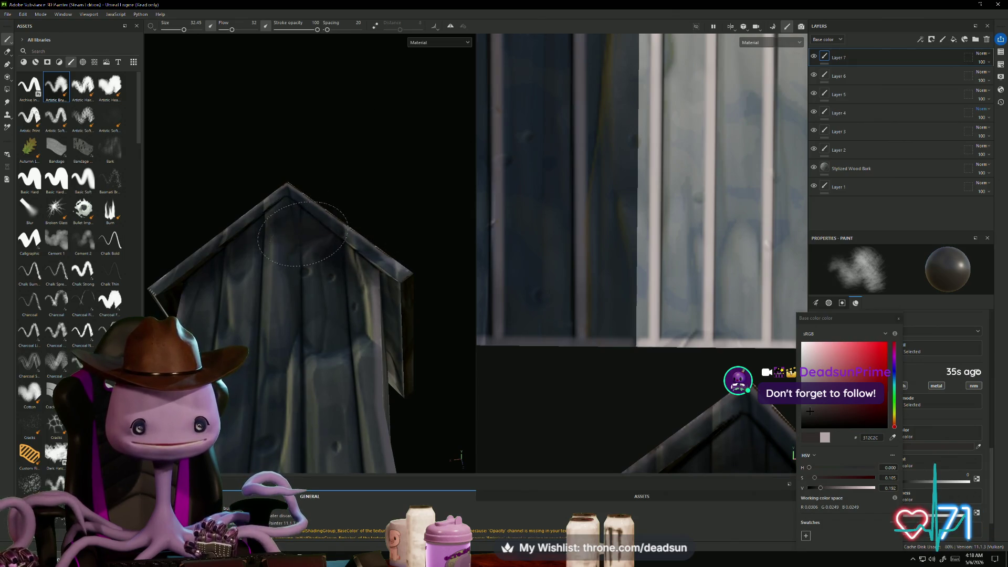
# Darken the plank bottoms at the outhouse's lower wall corner with dark strokes
pyautogui.keyDown('alt'); pyautogui.moveTo(305, 237); pyautogui.dragTo(350, 269); pyautogui.keyUp('alt')
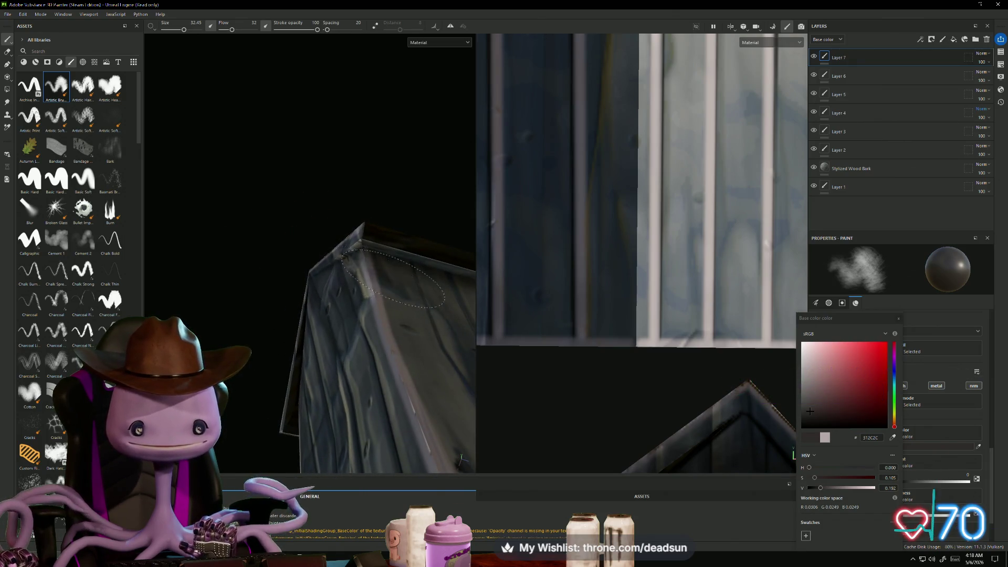
pyautogui.moveTo(430, 273)
pyautogui.keyDown('alt'); pyautogui.mouseDown()
pyautogui.moveTo(269, 277)
pyautogui.moveTo(242, 291)
pyautogui.mouseUp(); pyautogui.keyUp('alt')
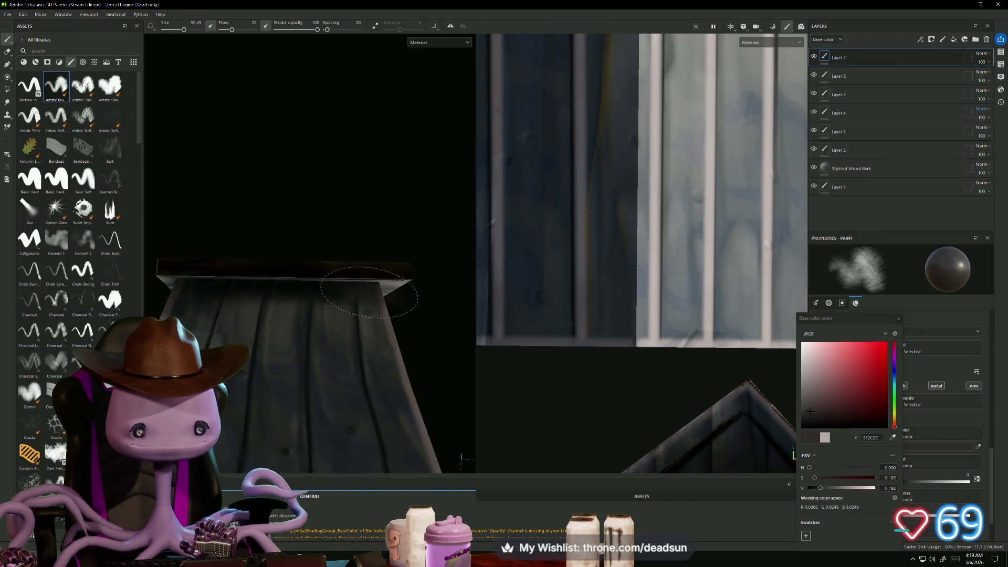
pyautogui.moveTo(336, 278)
pyautogui.keyDown('alt'); pyautogui.mouseDown()
pyautogui.moveTo(318, 145)
pyautogui.moveTo(282, 261)
pyautogui.mouseUp(); pyautogui.keyUp('alt')
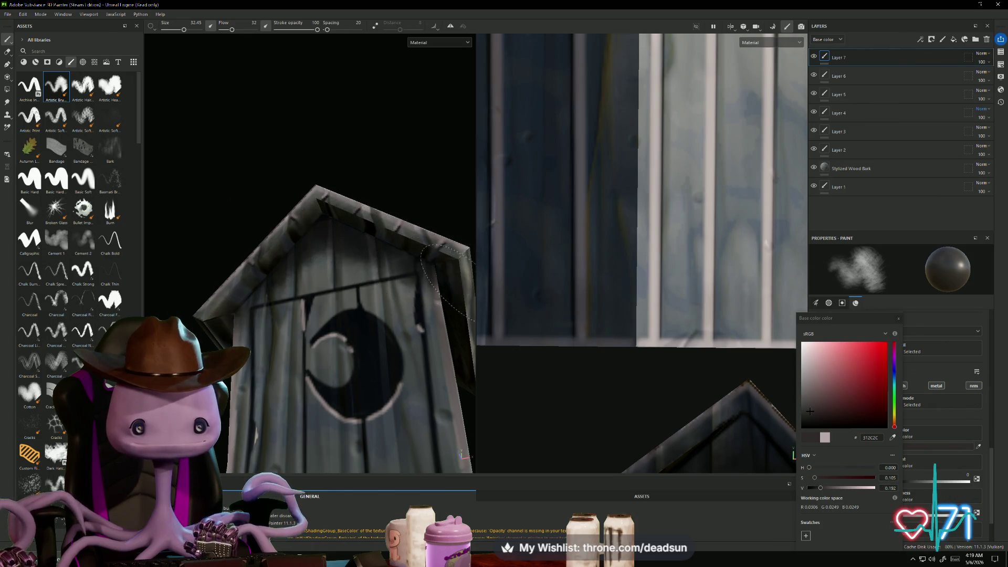
pyautogui.keyDown('alt'); pyautogui.moveTo(374, 237); pyautogui.dragTo(297, 329, button='right'); pyautogui.keyUp('alt')
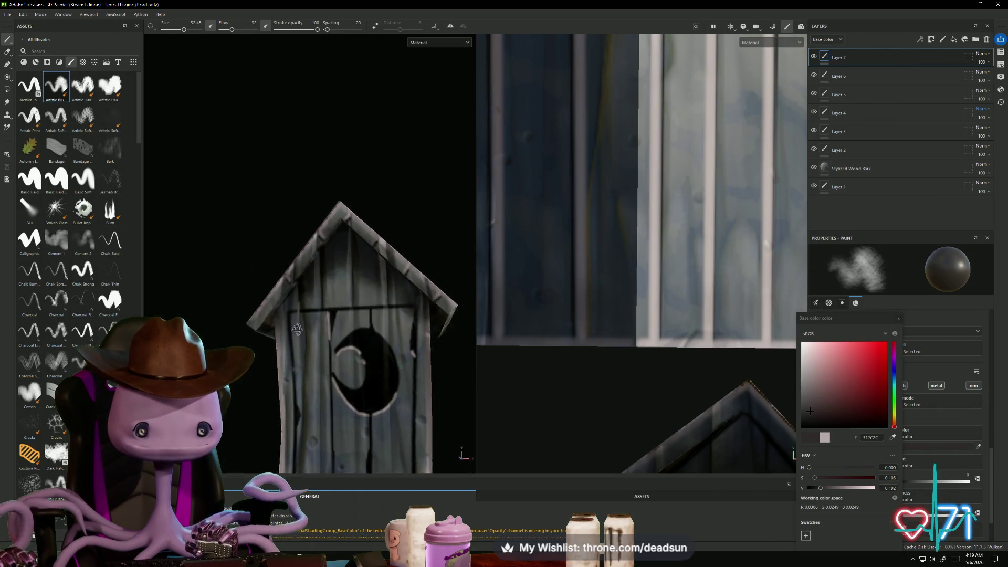
pyautogui.moveTo(296, 329)
pyautogui.keyDown('alt'); pyautogui.mouseDown()
pyautogui.moveTo(291, 300)
pyautogui.moveTo(394, 432)
pyautogui.moveTo(452, 401)
pyautogui.moveTo(490, 398)
pyautogui.moveTo(383, 270)
pyautogui.mouseUp(); pyautogui.keyUp('alt')
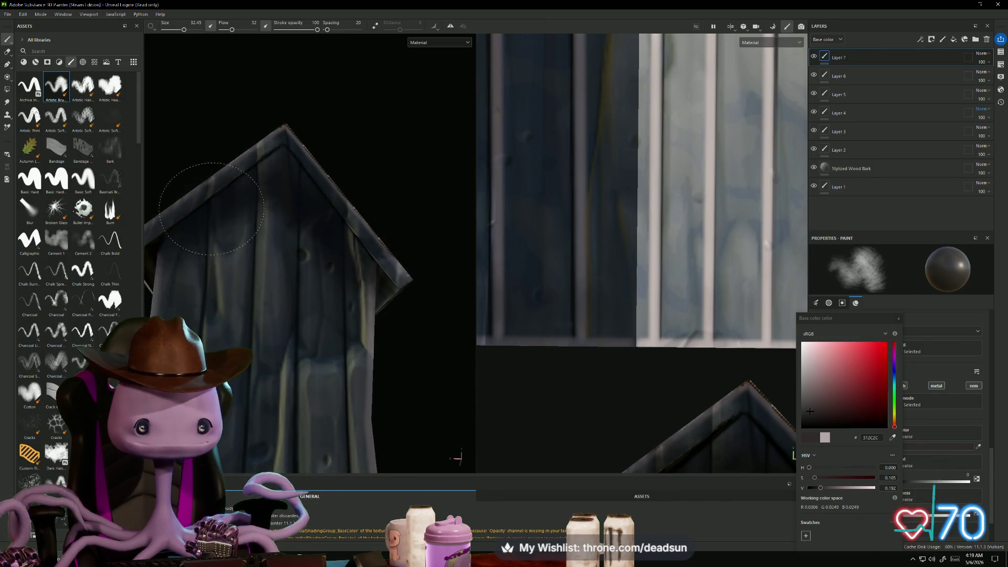
pyautogui.scroll(5, 215, 207)
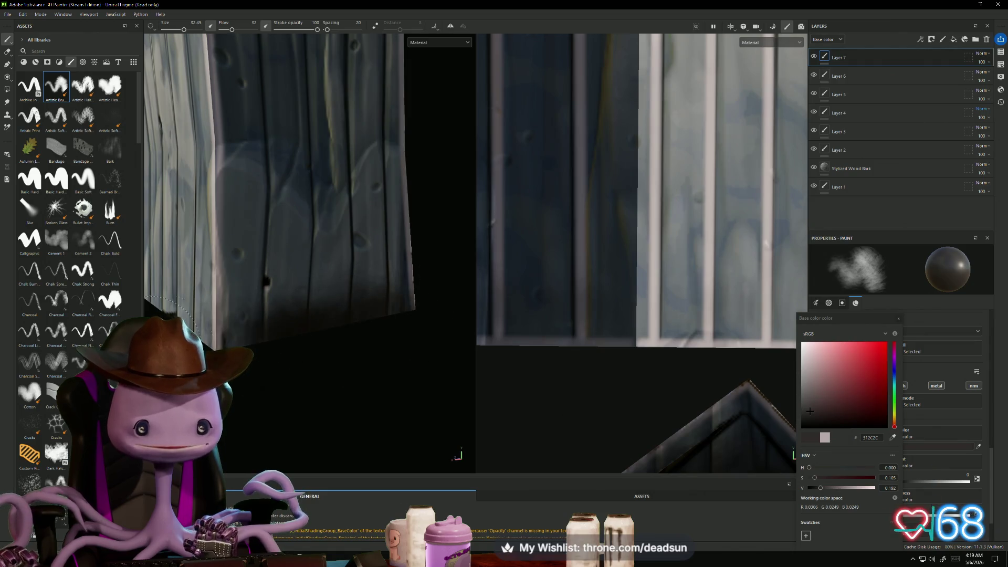
pyautogui.moveTo(336, 323)
pyautogui.keyDown('alt'); pyautogui.mouseDown()
pyautogui.moveTo(315, 355)
pyautogui.moveTo(292, 281)
pyautogui.moveTo(414, 378)
pyautogui.moveTo(407, 336)
pyautogui.moveTo(320, 356)
pyautogui.moveTo(432, 309)
pyautogui.mouseUp(); pyautogui.keyUp('alt')
pyautogui.moveTo(364, 341)
pyautogui.mouseDown()
pyautogui.moveTo(377, 341)
pyautogui.moveTo(322, 400)
pyautogui.moveTo(360, 405)
pyautogui.moveTo(348, 383)
pyautogui.moveTo(368, 341)
pyautogui.mouseUp()
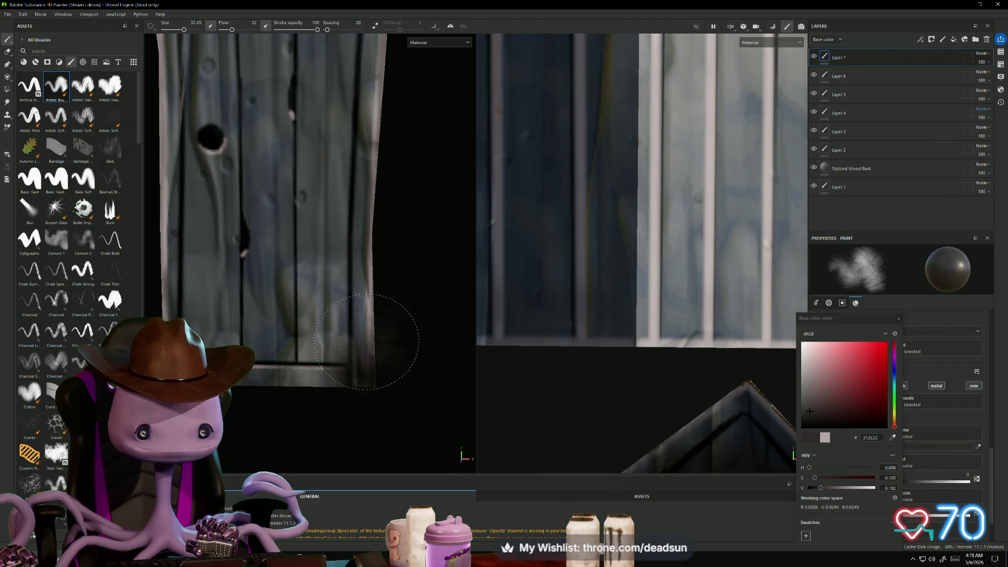
pyautogui.moveTo(220, 409)
pyautogui.keyDown('alt'); pyautogui.mouseDown()
pyautogui.moveTo(360, 393)
pyautogui.moveTo(338, 407)
pyautogui.mouseUp(); pyautogui.keyUp('alt')
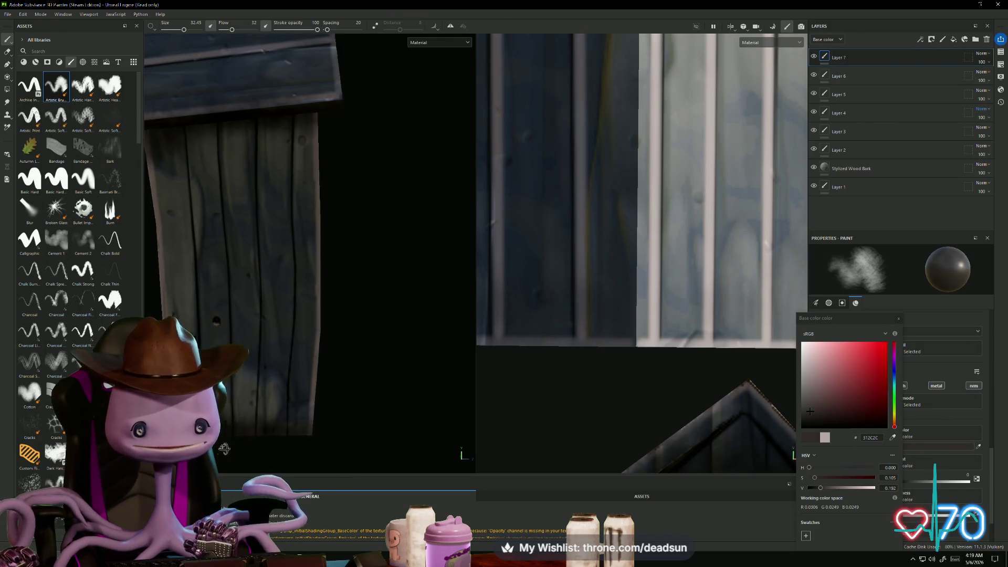
# Review the outhouse from several angles, then reduce brush size to 2.94 for door detail
pyautogui.keyDown('alt'); pyautogui.moveTo(338, 407); pyautogui.dragTo(276, 433); pyautogui.keyUp('alt')
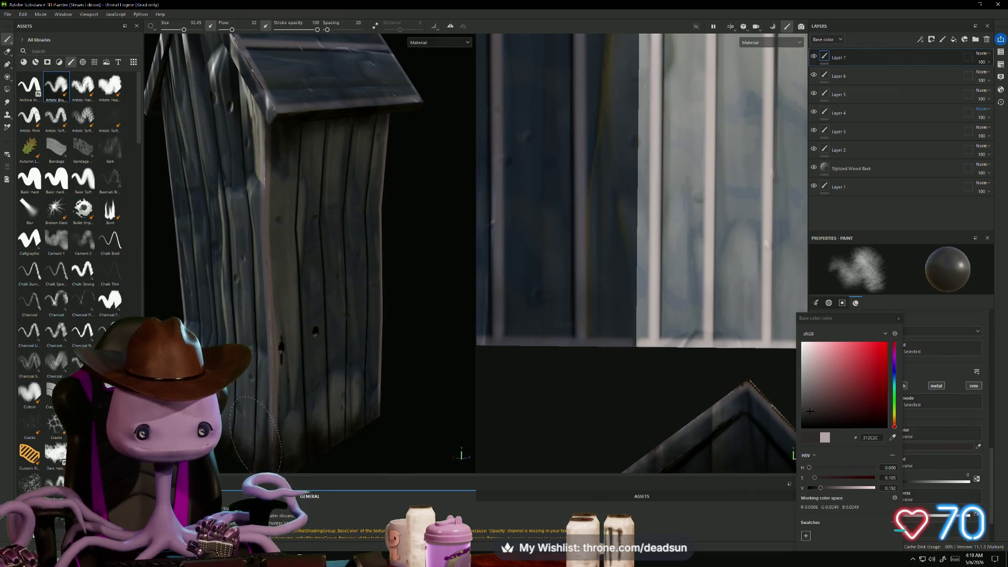
pyautogui.moveTo(245, 445)
pyautogui.keyDown('alt'); pyautogui.mouseDown()
pyautogui.moveTo(360, 432)
pyautogui.moveTo(267, 418)
pyautogui.mouseUp(); pyautogui.keyUp('alt')
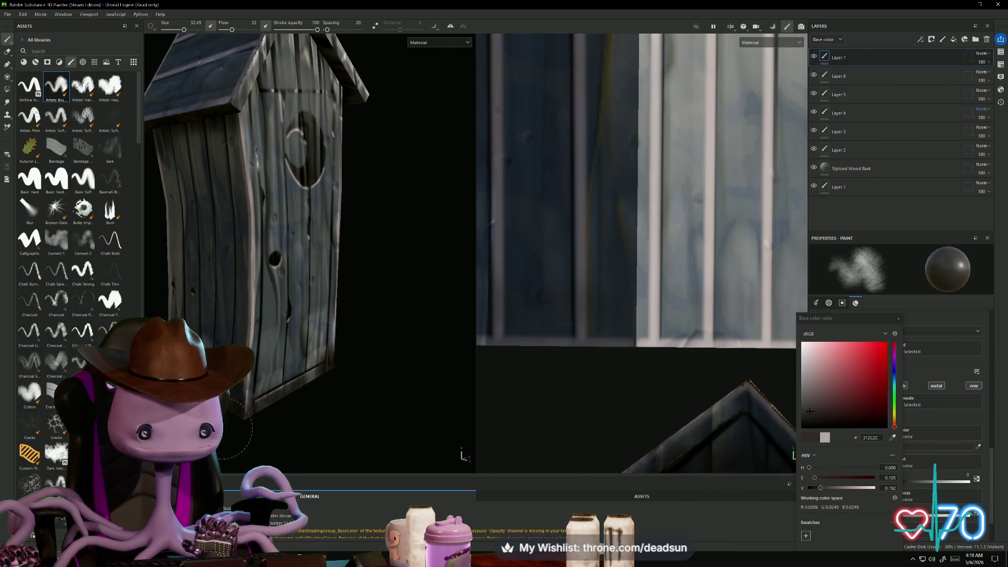
pyautogui.moveTo(250, 430)
pyautogui.keyDown('alt'); pyautogui.mouseDown()
pyautogui.moveTo(297, 418)
pyautogui.moveTo(307, 399)
pyautogui.mouseUp(); pyautogui.keyUp('alt')
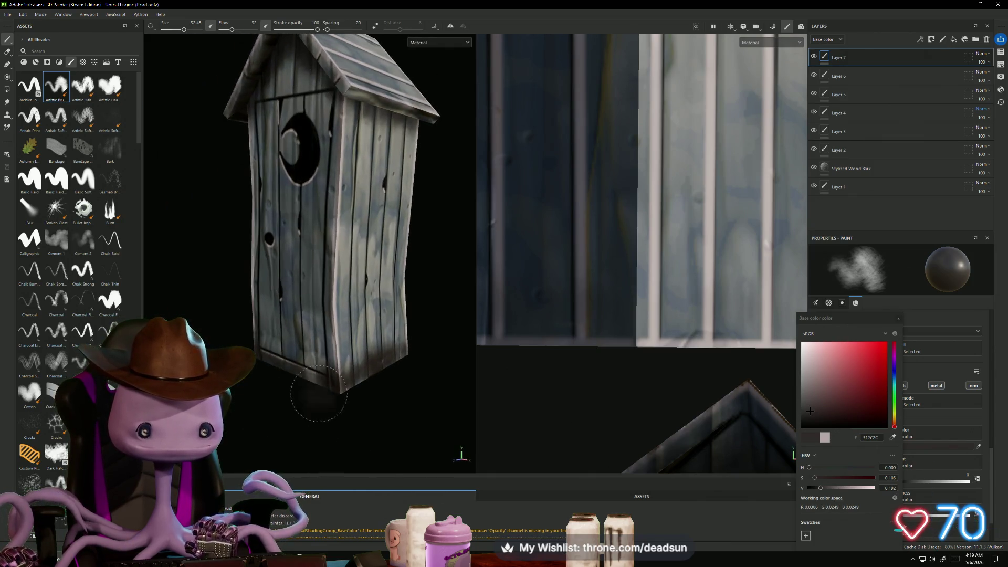
pyautogui.moveTo(367, 422)
pyautogui.keyDown('alt'); pyautogui.mouseDown()
pyautogui.moveTo(315, 406)
pyautogui.moveTo(304, 363)
pyautogui.mouseUp(); pyautogui.keyUp('alt')
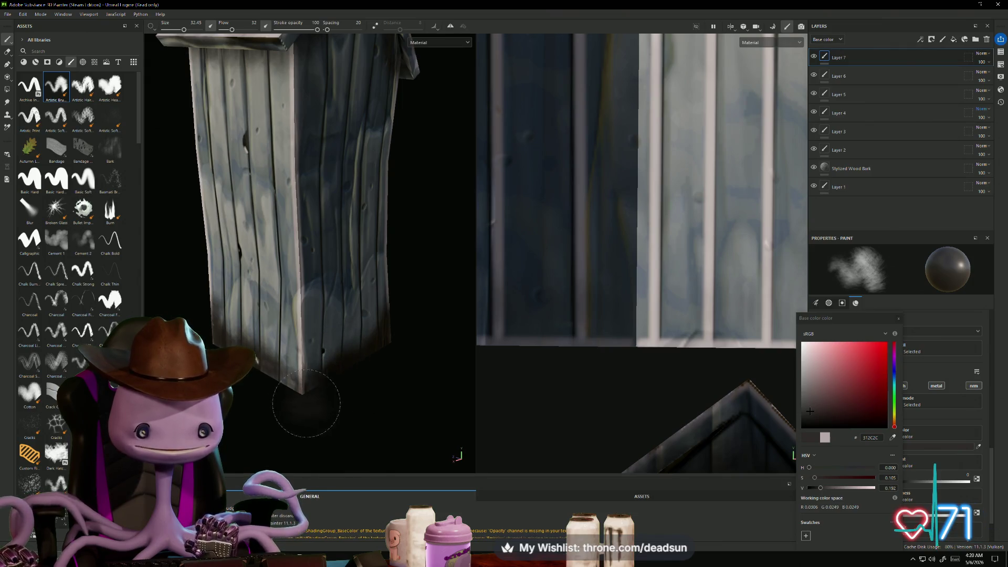
pyautogui.moveTo(300, 391)
pyautogui.keyDown('alt'); pyautogui.mouseDown(button='right')
pyautogui.moveTo(396, 378)
pyautogui.moveTo(308, 375)
pyautogui.moveTo(333, 376)
pyautogui.moveTo(302, 387)
pyautogui.moveTo(335, 418)
pyautogui.moveTo(388, 396)
pyautogui.mouseUp(button='right'); pyautogui.keyUp('alt')
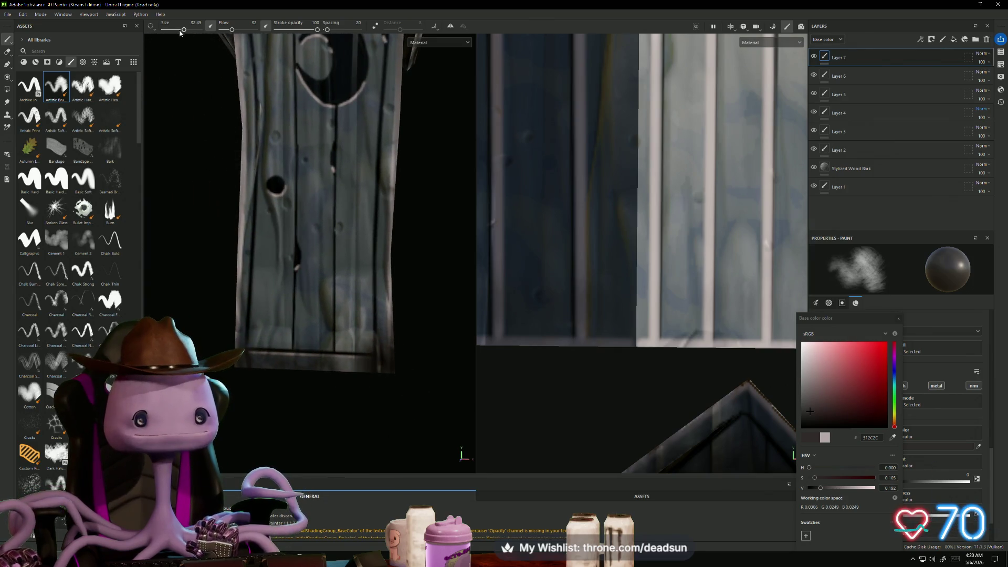
pyautogui.moveTo(183, 30); pyautogui.dragTo(169, 30)
pyautogui.scroll(3, 210, 334)
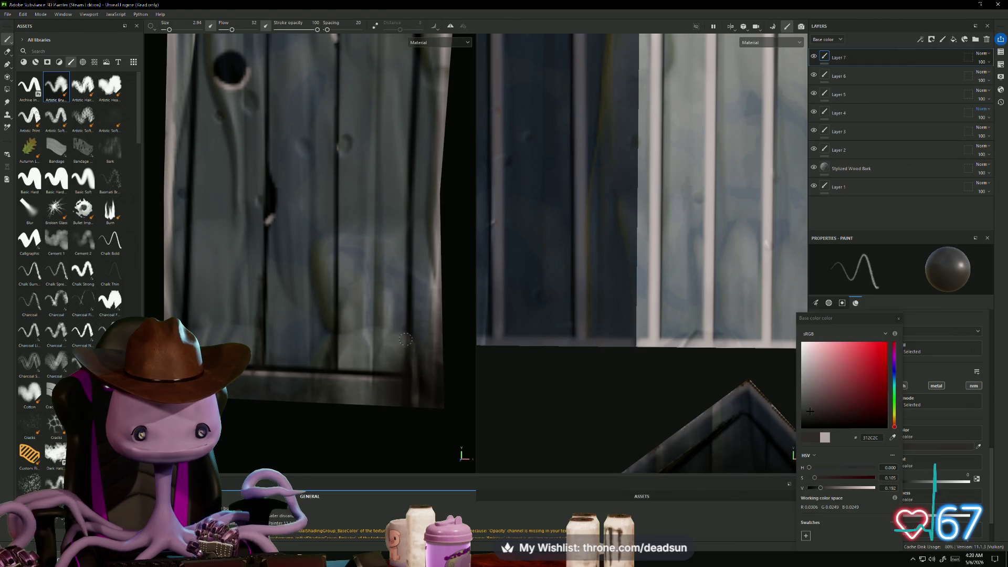
# Zoom out to an angled outhouse view and open Layer 7's blend mode dropdown
pyautogui.scroll(-3, 406, 330)
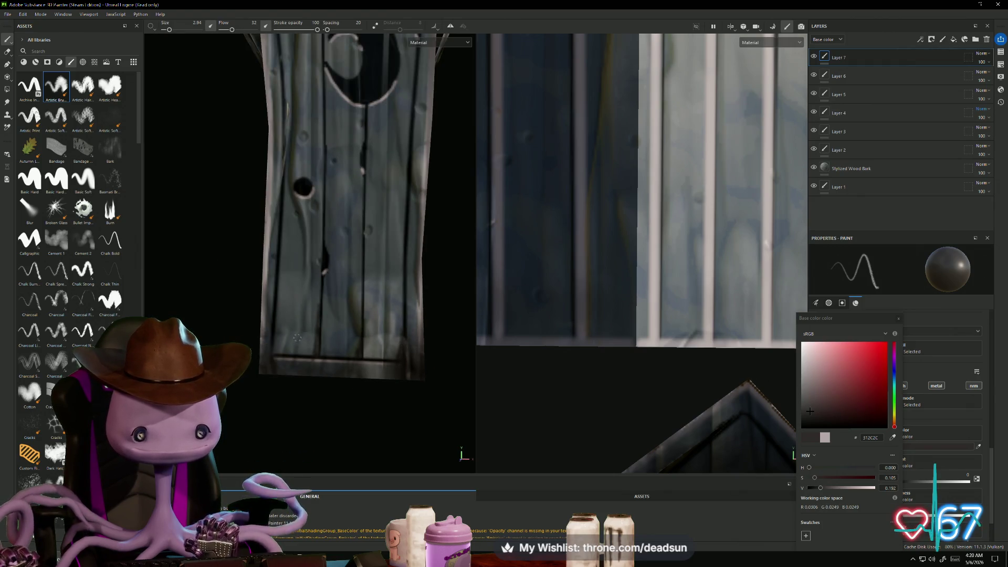
pyautogui.scroll(-5, 274, 340)
pyautogui.moveTo(283, 333)
pyautogui.keyDown('alt'); pyautogui.mouseDown()
pyautogui.moveTo(312, 318)
pyautogui.moveTo(273, 316)
pyautogui.moveTo(450, 300)
pyautogui.moveTo(392, 310)
pyautogui.mouseUp(); pyautogui.keyUp('alt')
pyautogui.scroll(3, 392, 310)
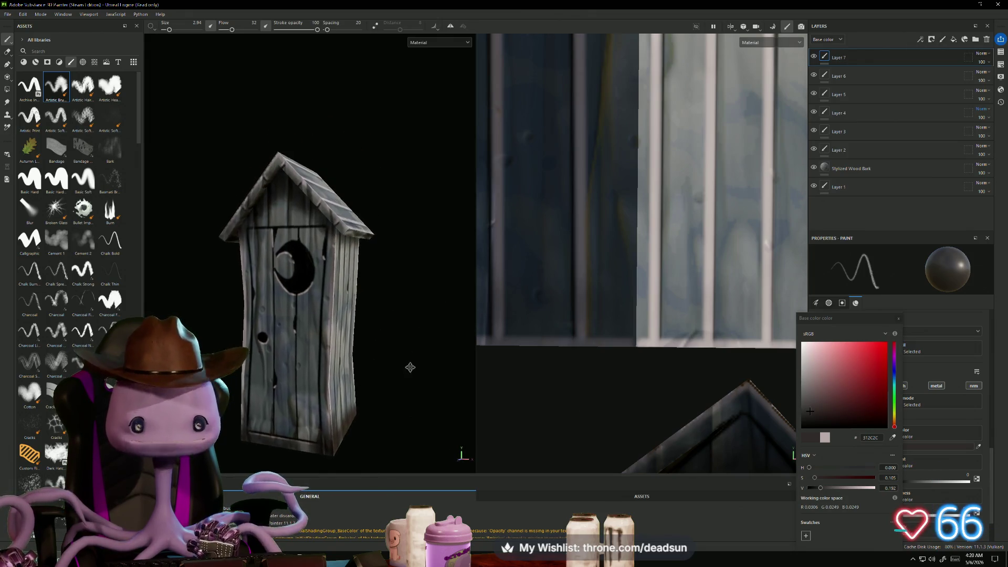
pyautogui.click(981, 53)
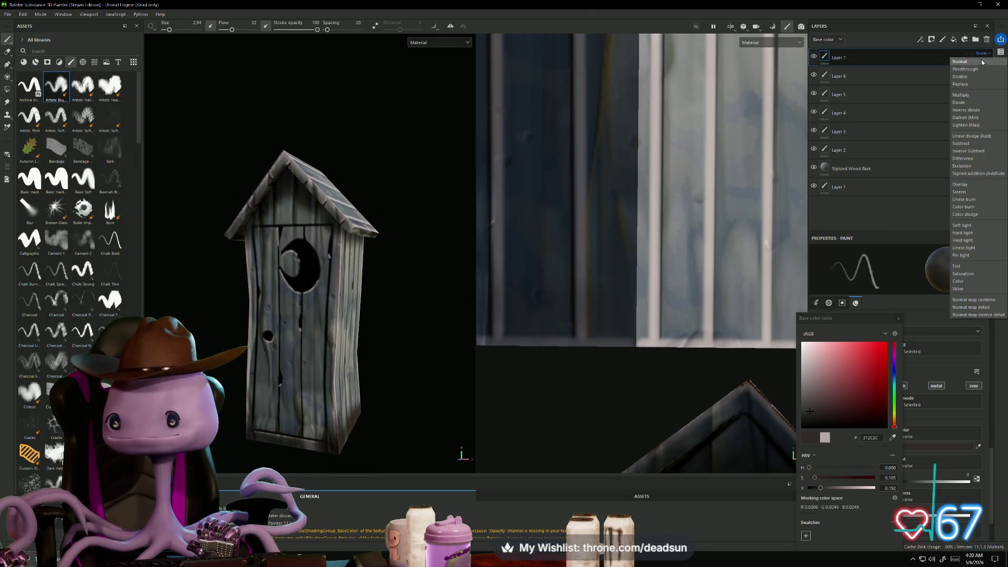
# Set Layer 7 to Multiply and paint a straight dark line down one plank
pyautogui.click(971, 94)
pyautogui.moveTo(472, 257)
pyautogui.keyDown('alt'); pyautogui.mouseDown()
pyautogui.moveTo(504, 251)
pyautogui.moveTo(434, 253)
pyautogui.moveTo(361, 310)
pyautogui.moveTo(206, 329)
pyautogui.moveTo(439, 308)
pyautogui.moveTo(366, 324)
pyautogui.moveTo(378, 326)
pyautogui.moveTo(389, 427)
pyautogui.moveTo(347, 413)
pyautogui.moveTo(356, 404)
pyautogui.moveTo(344, 411)
pyautogui.moveTo(407, 319)
pyautogui.moveTo(425, 196)
pyautogui.moveTo(383, 217)
pyautogui.moveTo(391, 221)
pyautogui.mouseUp(); pyautogui.keyUp('alt')
pyautogui.scroll(-4, 644, 238)
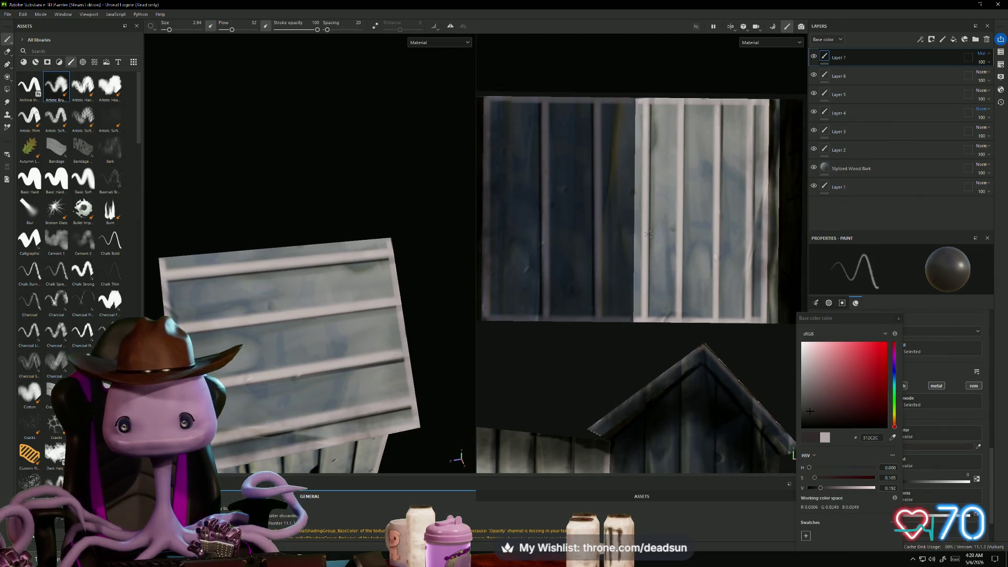
pyautogui.scroll(2, 644, 238)
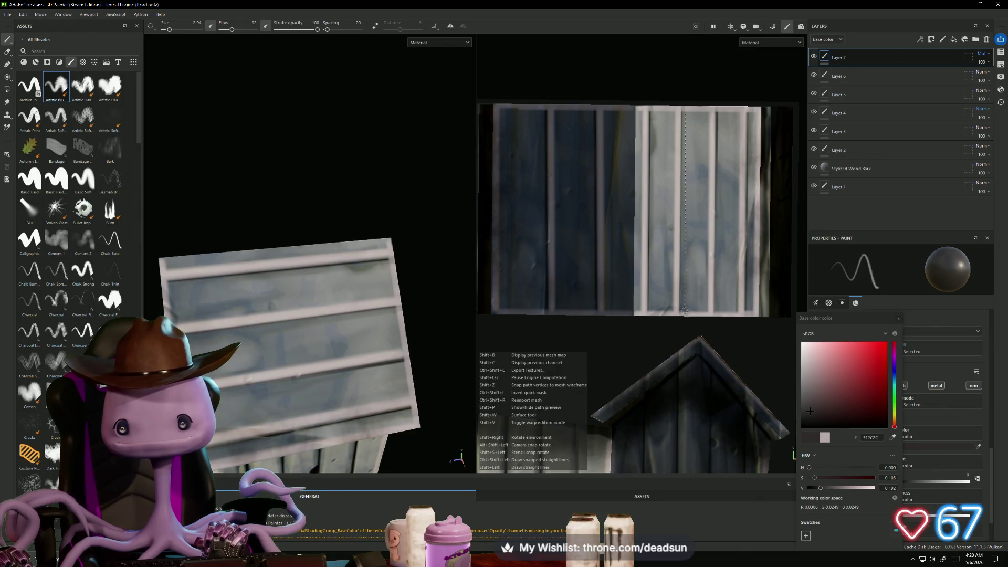
pyautogui.keyDown('shift'); pyautogui.click(684, 315); pyautogui.keyUp('shift')
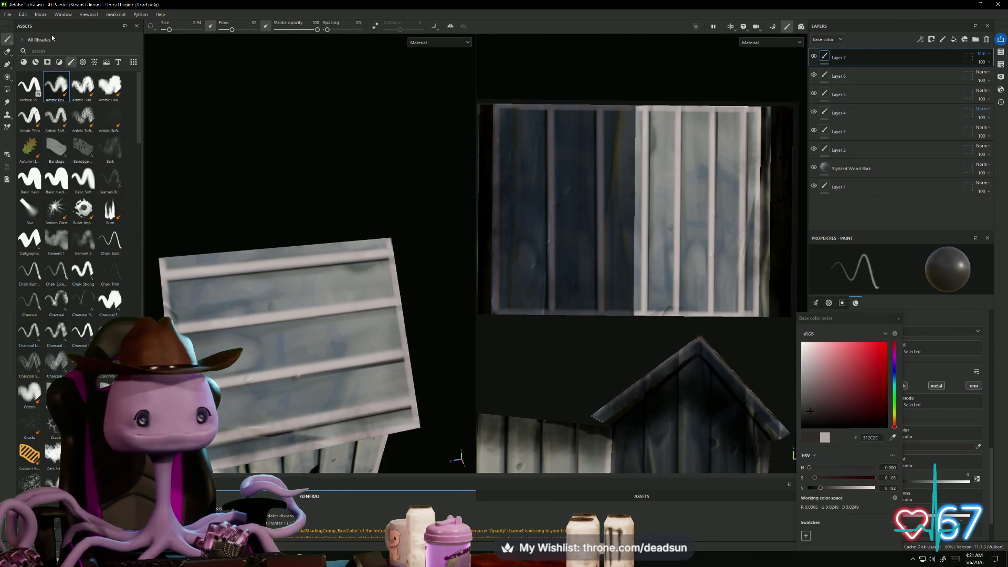
# Enlarge the brush and frame the whole outhouse in a three-quarter view
pyautogui.moveTo(171, 29); pyautogui.dragTo(175, 30)
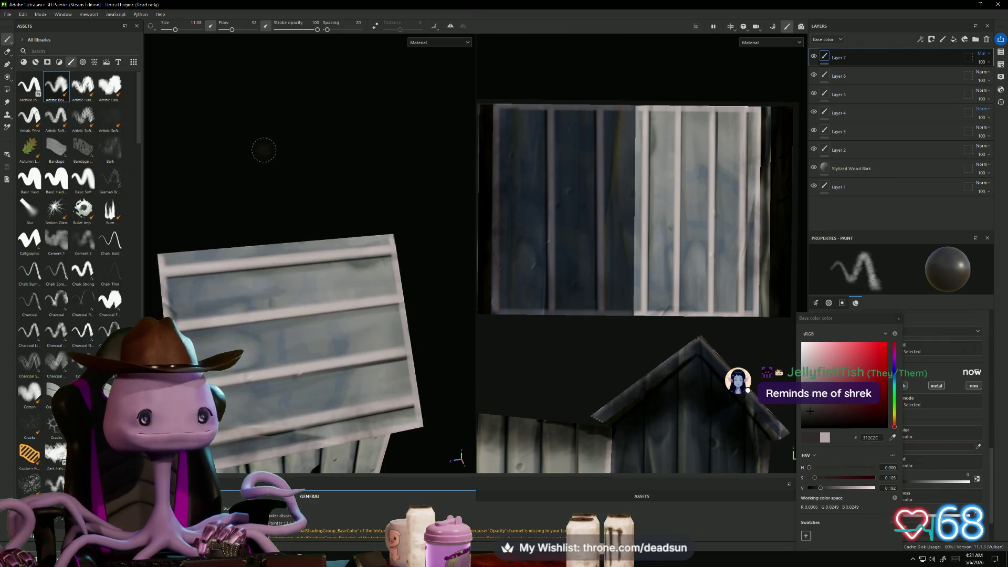
pyautogui.press('f')
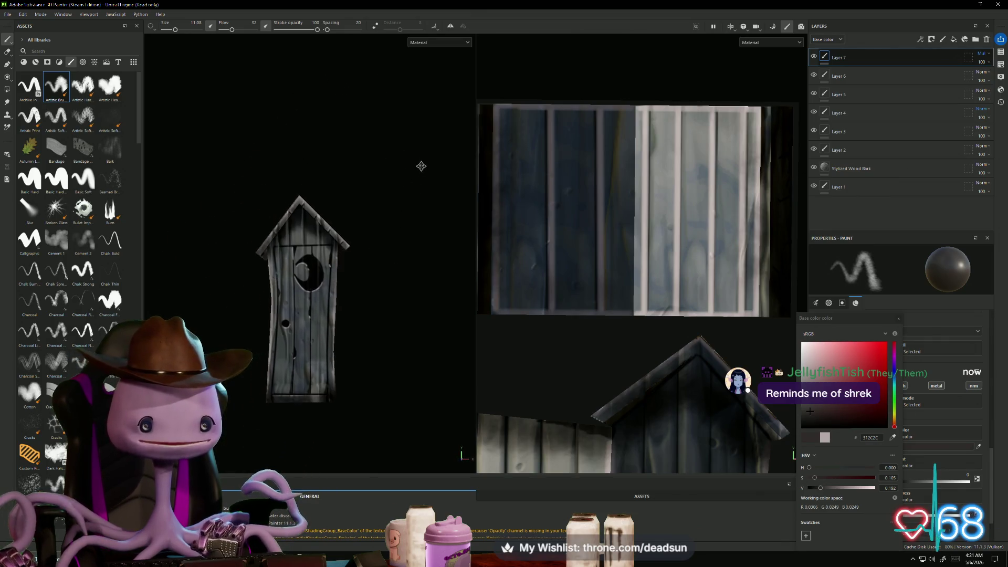
pyautogui.moveTo(408, 194)
pyautogui.keyDown('alt'); pyautogui.mouseDown()
pyautogui.moveTo(414, 215)
pyautogui.moveTo(395, 208)
pyautogui.moveTo(450, 209)
pyautogui.moveTo(477, 194)
pyautogui.moveTo(431, 203)
pyautogui.moveTo(420, 230)
pyautogui.mouseUp(); pyautogui.keyUp('alt')
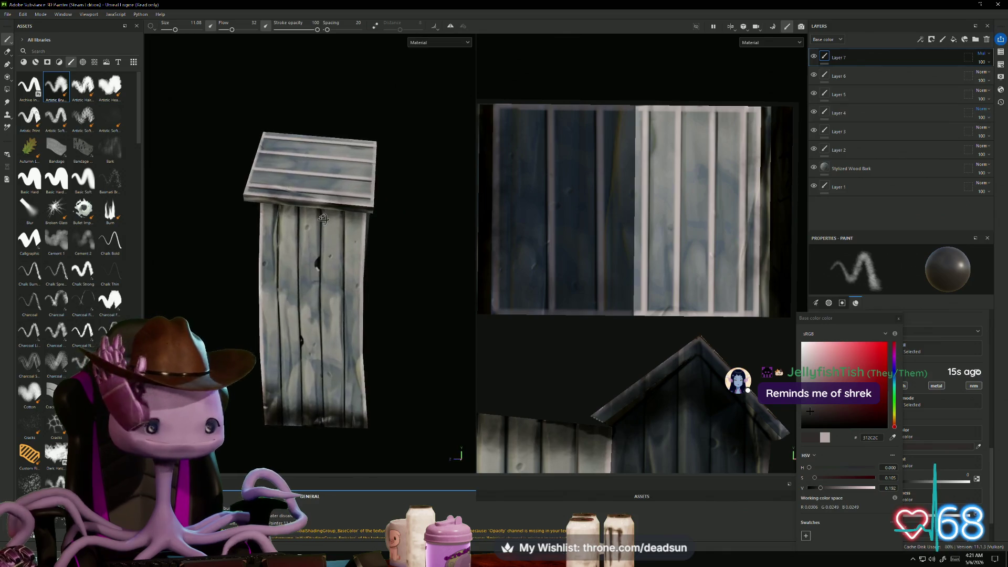
pyautogui.keyDown('alt'); pyautogui.moveTo(319, 206); pyautogui.dragTo(348, 235); pyautogui.keyUp('alt')
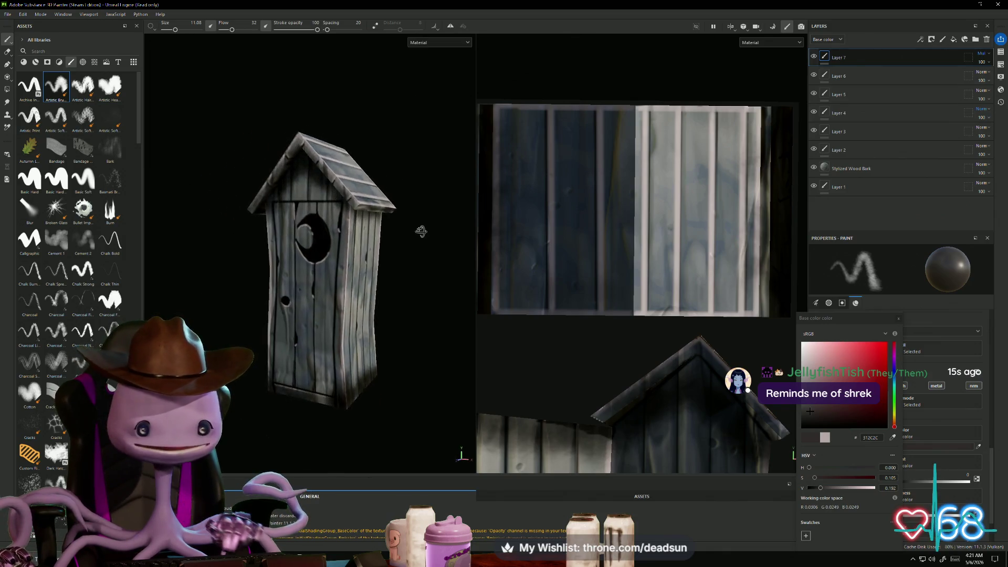
# Orbit around the outhouse to inspect its roof, front and underside
pyautogui.moveTo(427, 196)
pyautogui.keyDown('alt'); pyautogui.mouseDown()
pyautogui.moveTo(704, 208)
pyautogui.moveTo(467, 243)
pyautogui.moveTo(382, 213)
pyautogui.moveTo(407, 208)
pyautogui.moveTo(475, 240)
pyautogui.mouseUp(); pyautogui.keyUp('alt')
pyautogui.moveTo(415, 211)
pyautogui.keyDown('alt'); pyautogui.mouseDown()
pyautogui.moveTo(408, 189)
pyautogui.moveTo(458, 218)
pyautogui.moveTo(416, 211)
pyautogui.moveTo(429, 257)
pyautogui.moveTo(405, 230)
pyautogui.mouseUp(); pyautogui.keyUp('alt')
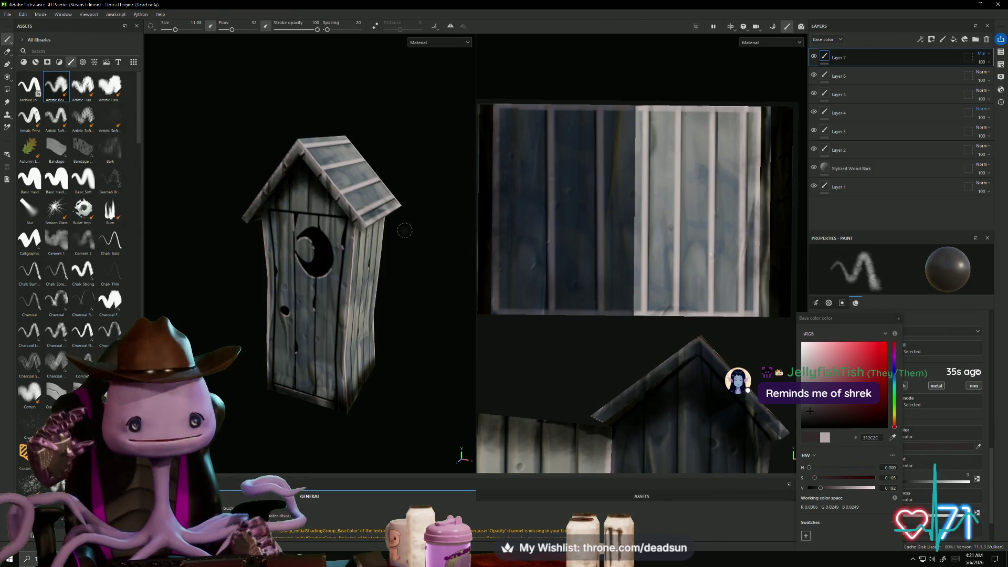
pyautogui.keyDown('alt'); pyautogui.moveTo(422, 261); pyautogui.dragTo(403, 288); pyautogui.keyUp('alt')
pyautogui.moveTo(291, 360)
pyautogui.keyDown('alt'); pyautogui.mouseDown()
pyautogui.moveTo(278, 405)
pyautogui.moveTo(291, 393)
pyautogui.mouseUp(); pyautogui.keyUp('alt')
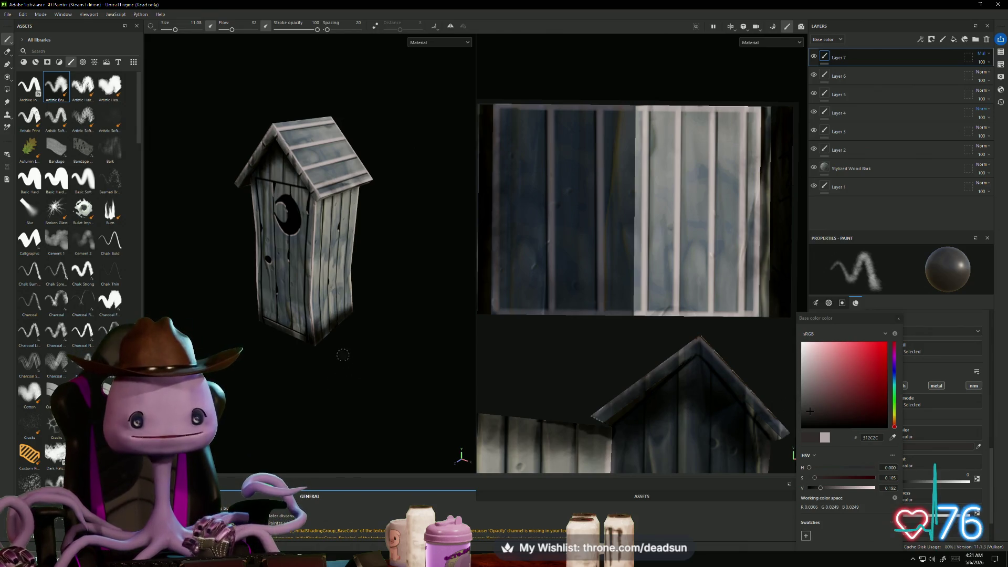
pyautogui.moveTo(334, 449)
pyautogui.keyDown('alt'); pyautogui.mouseDown()
pyautogui.moveTo(333, 420)
pyautogui.moveTo(291, 383)
pyautogui.moveTo(317, 362)
pyautogui.moveTo(314, 375)
pyautogui.mouseUp(); pyautogui.keyUp('alt')
pyautogui.keyDown('alt'); pyautogui.moveTo(349, 423); pyautogui.dragTo(345, 314); pyautogui.keyUp('alt')
pyautogui.moveTo(257, 323)
pyautogui.keyDown('alt'); pyautogui.mouseDown()
pyautogui.moveTo(339, 380)
pyautogui.moveTo(329, 301)
pyautogui.moveTo(373, 378)
pyautogui.moveTo(312, 380)
pyautogui.moveTo(299, 360)
pyautogui.moveTo(312, 368)
pyautogui.mouseUp(); pyautogui.keyUp('alt')
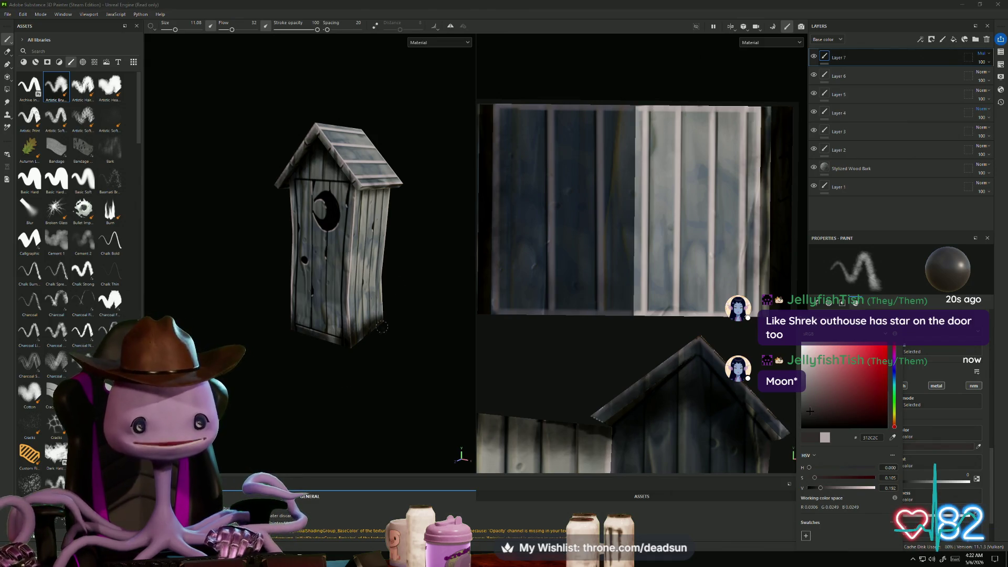
pyautogui.scroll(-2, 365, 355)
pyautogui.moveTo(367, 361)
pyautogui.keyDown('alt'); pyautogui.mouseDown()
pyautogui.moveTo(421, 397)
pyautogui.moveTo(315, 401)
pyautogui.moveTo(258, 423)
pyautogui.moveTo(407, 284)
pyautogui.moveTo(441, 299)
pyautogui.moveTo(357, 299)
pyautogui.mouseUp(); pyautogui.keyUp('alt')
# Save the project as 'outhouse' in the UFOclawgame folder
pyautogui.click(8, 14)
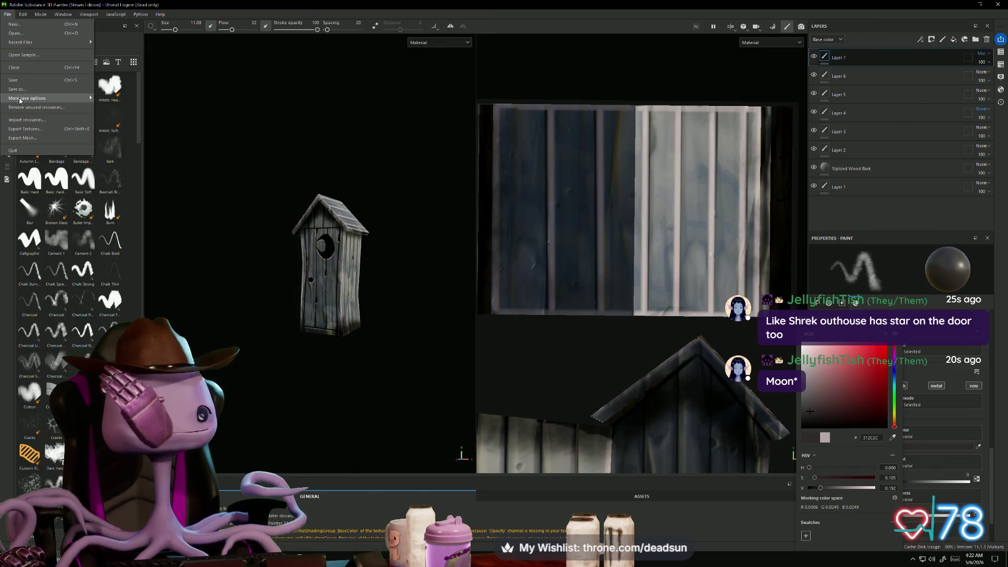
pyautogui.moveTo(31, 46)
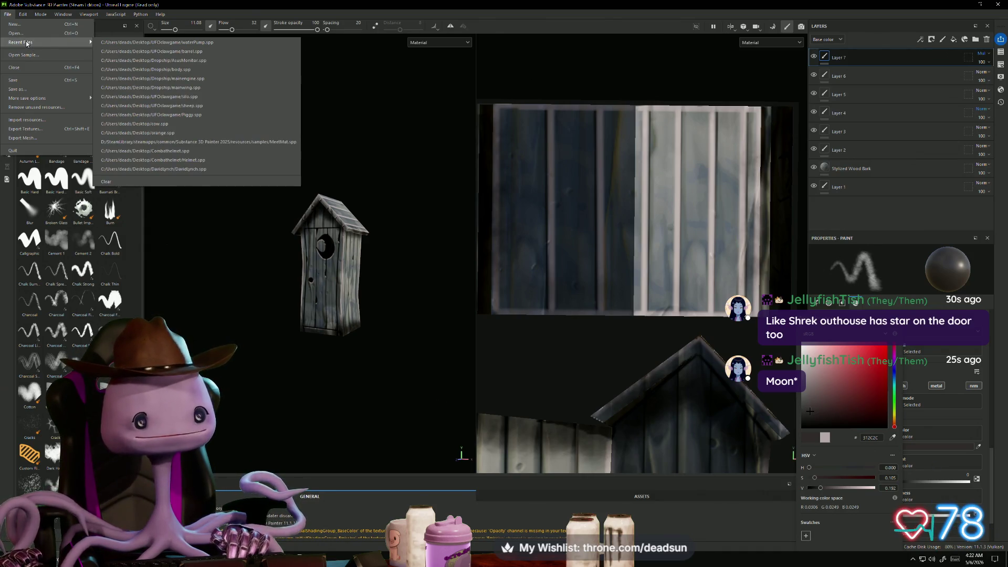
pyautogui.click(17, 89)
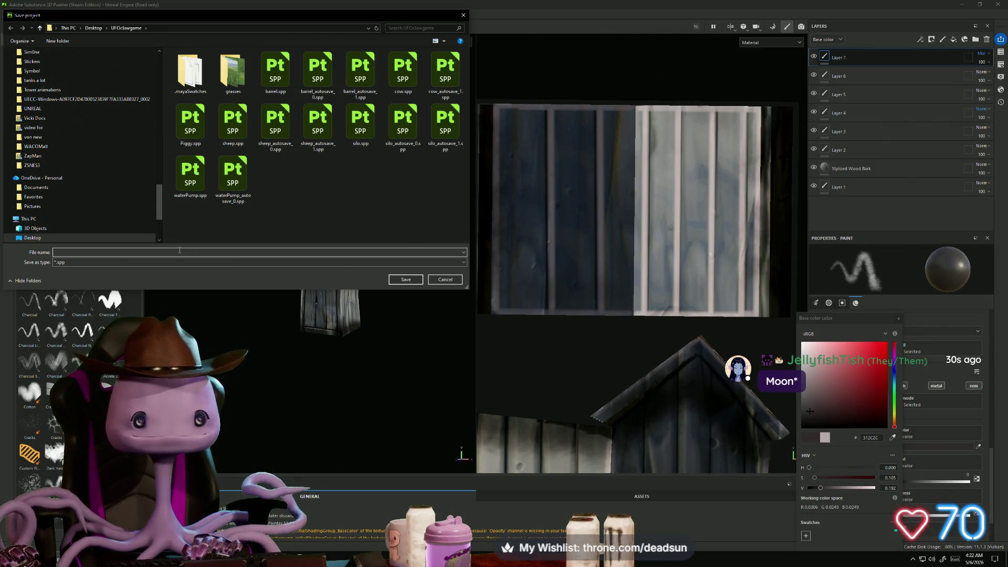
pyautogui.write('o')
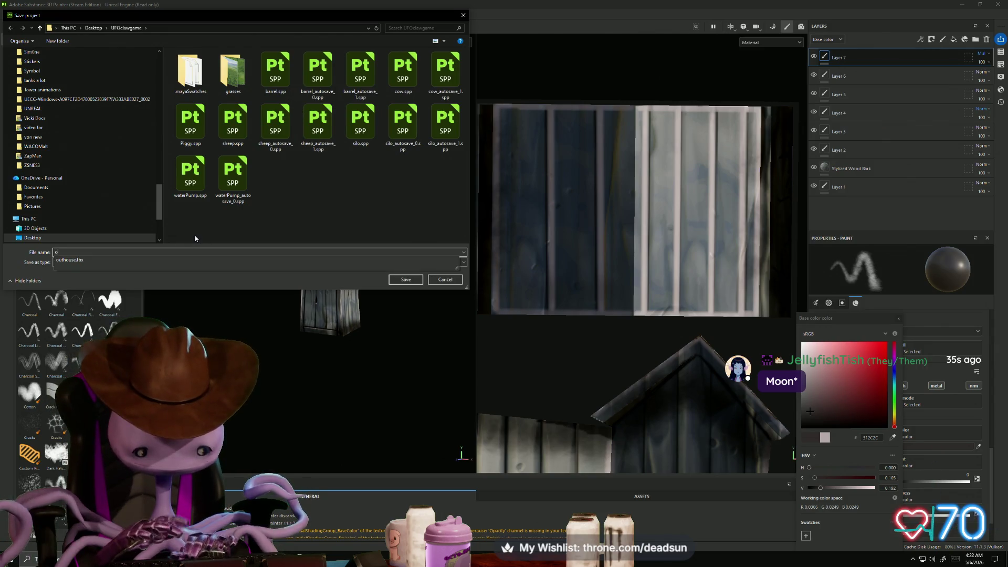
pyautogui.write('ut')
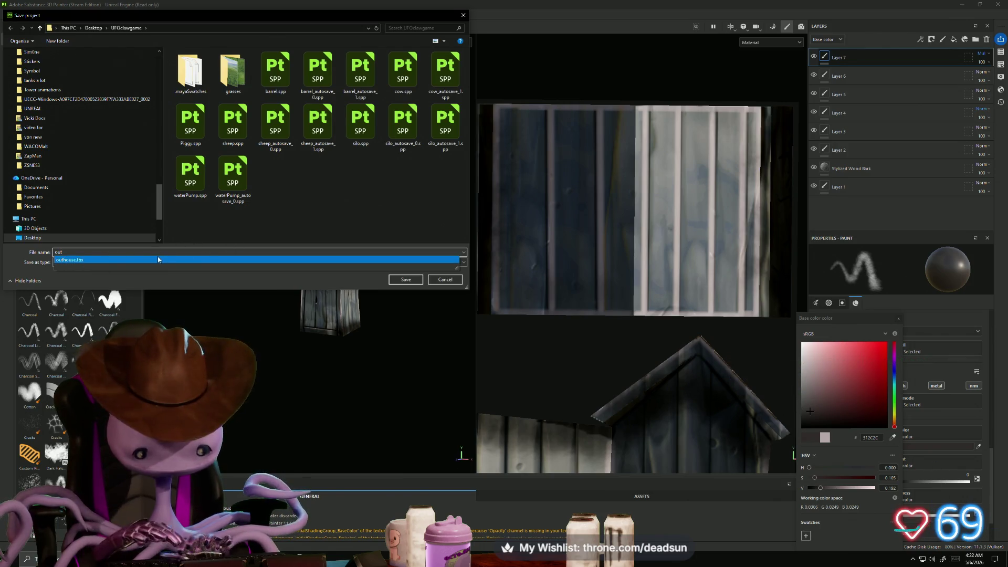
pyautogui.write('house')
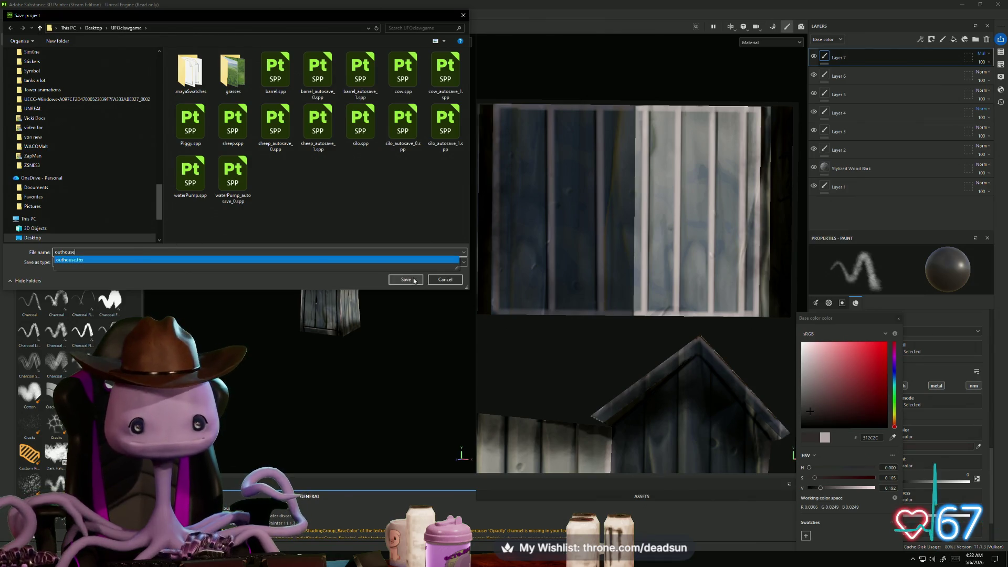
pyautogui.click(415, 281)
# Orbit the saved outhouse to a new angle and reopen the File menu
pyautogui.moveTo(179, 321)
pyautogui.keyDown('alt'); pyautogui.mouseDown()
pyautogui.moveTo(396, 320)
pyautogui.moveTo(381, 318)
pyautogui.moveTo(394, 321)
pyautogui.moveTo(294, 321)
pyautogui.moveTo(279, 358)
pyautogui.moveTo(342, 351)
pyautogui.moveTo(313, 342)
pyautogui.moveTo(315, 362)
pyautogui.moveTo(182, 322)
pyautogui.moveTo(385, 373)
pyautogui.moveTo(446, 369)
pyautogui.moveTo(282, 351)
pyautogui.moveTo(442, 358)
pyautogui.mouseUp(); pyautogui.keyUp('alt')
pyautogui.scroll(-3, 181, 321)
pyautogui.scroll(4, 345, 367)
pyautogui.scroll(-2, 442, 357)
pyautogui.click(7, 14)
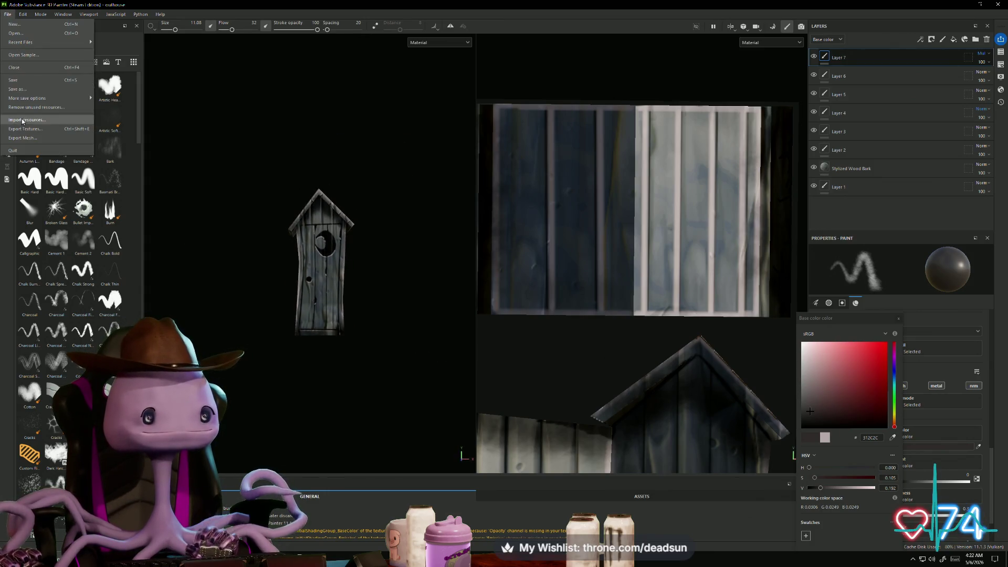
pyautogui.moveTo(28, 100)
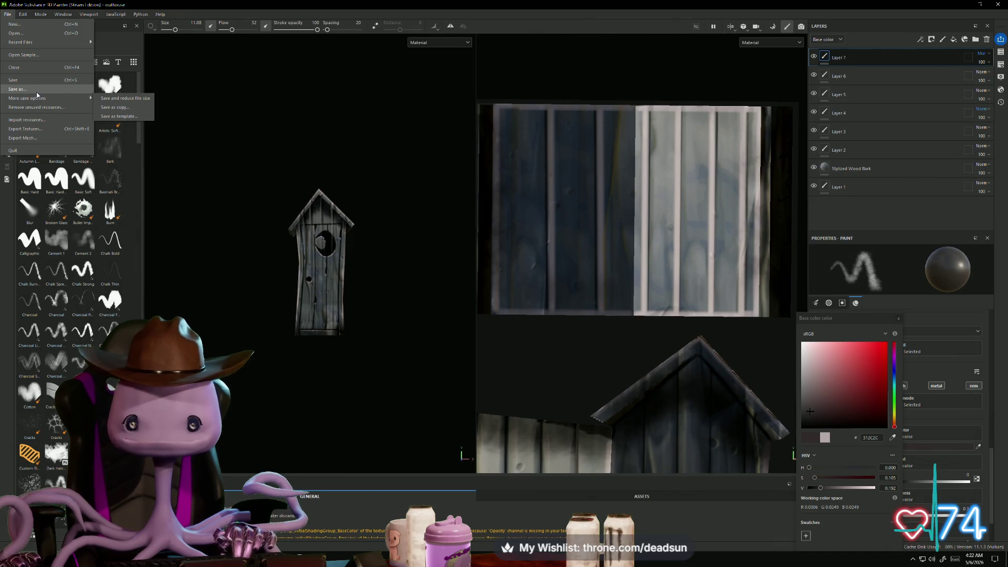
# Export the outhouse's four 512x512 PNG texture maps, then switch to the Maya farm scene
pyautogui.click(55, 128)
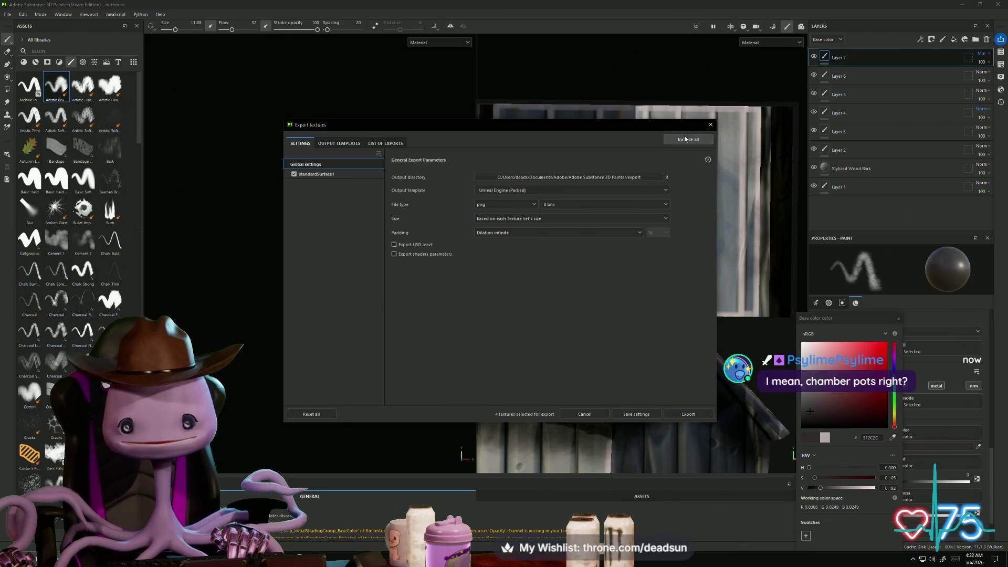
pyautogui.click(379, 144)
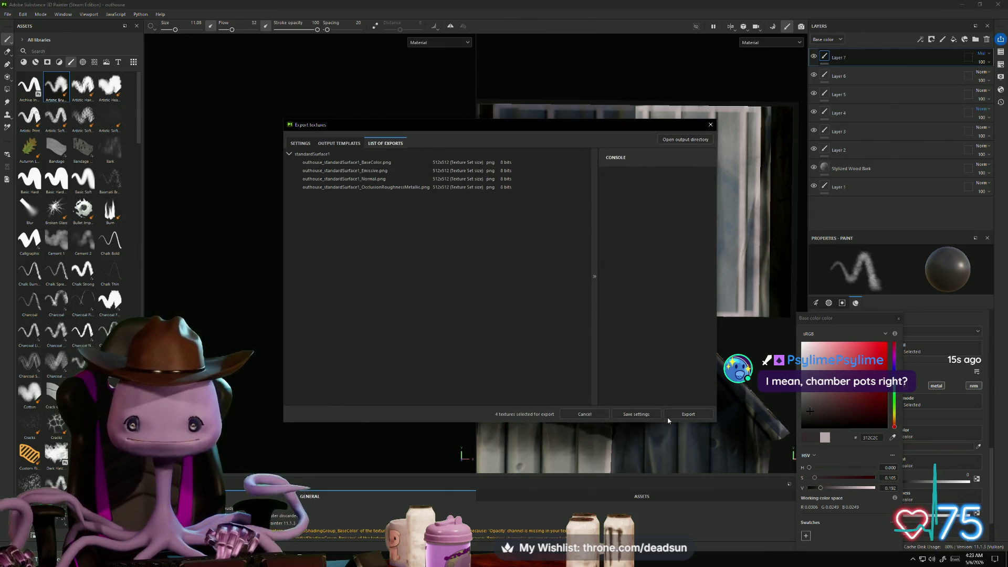
pyautogui.click(687, 415)
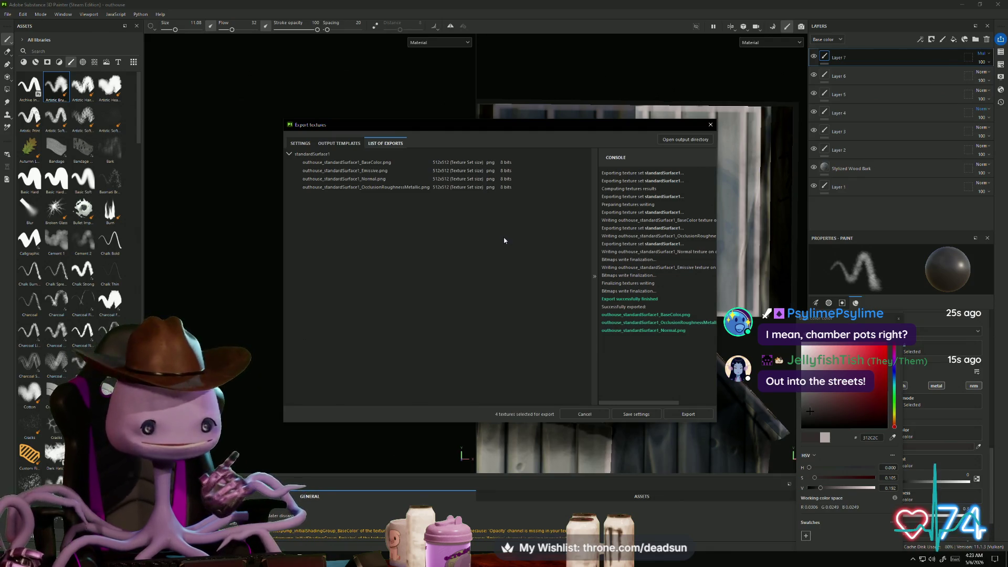
pyautogui.click(710, 125)
pyautogui.moveTo(363, 321)
pyautogui.keyDown('alt'); pyautogui.mouseDown()
pyautogui.moveTo(478, 328)
pyautogui.moveTo(414, 300)
pyautogui.moveTo(263, 315)
pyautogui.moveTo(310, 326)
pyautogui.mouseUp(); pyautogui.keyUp('alt')
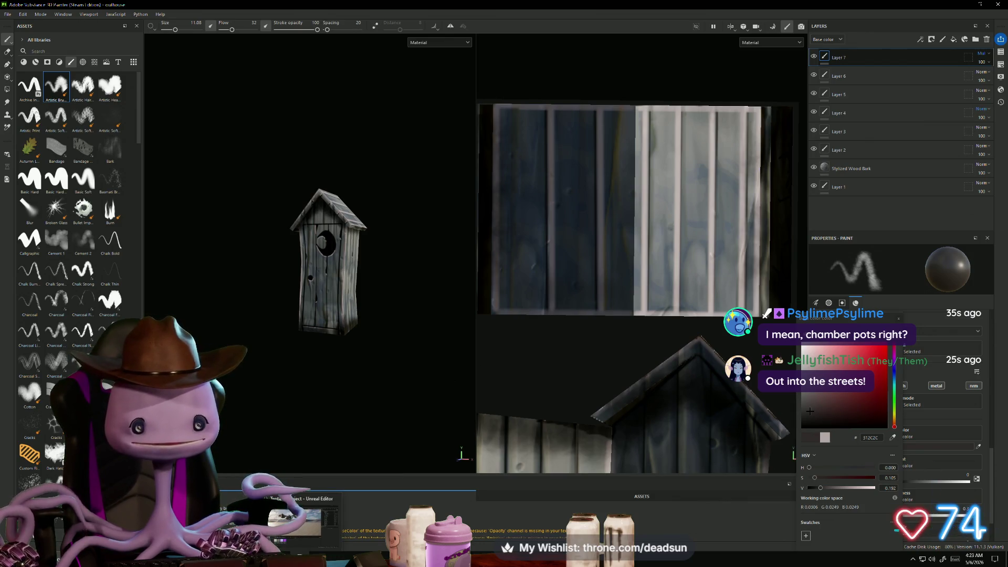
pyautogui.hotkey('alt', 'Tab')
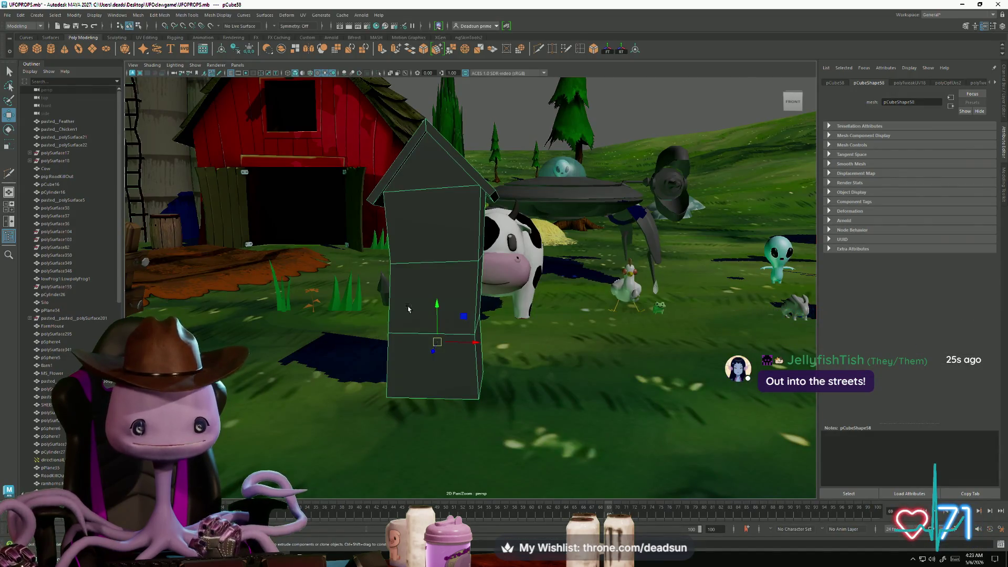
# Select only the outhouse by deselecting the ground plane
pyautogui.click(504, 100)
pyautogui.keyDown('shift'); pyautogui.click(450, 177); pyautogui.keyUp('shift')
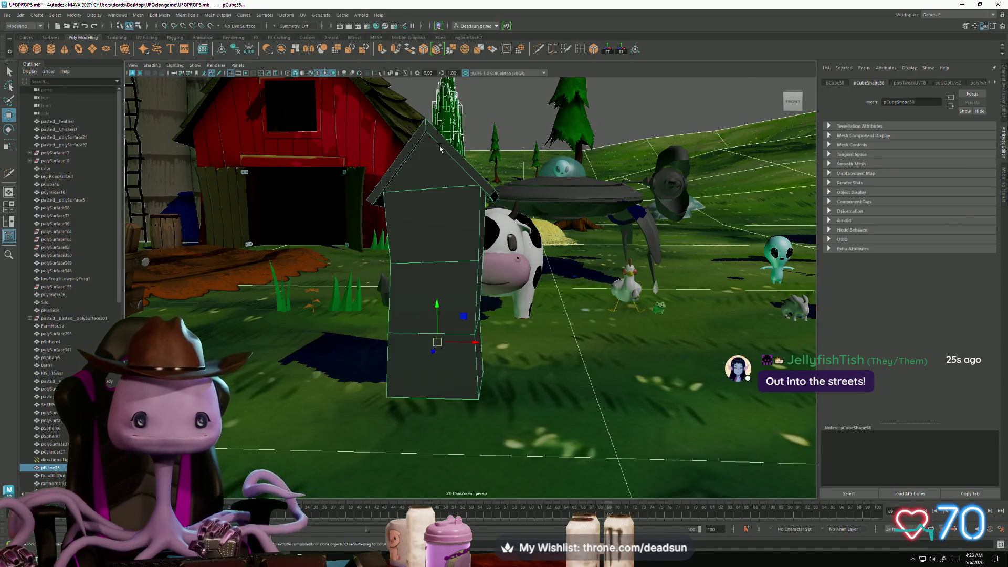
pyautogui.click(451, 226)
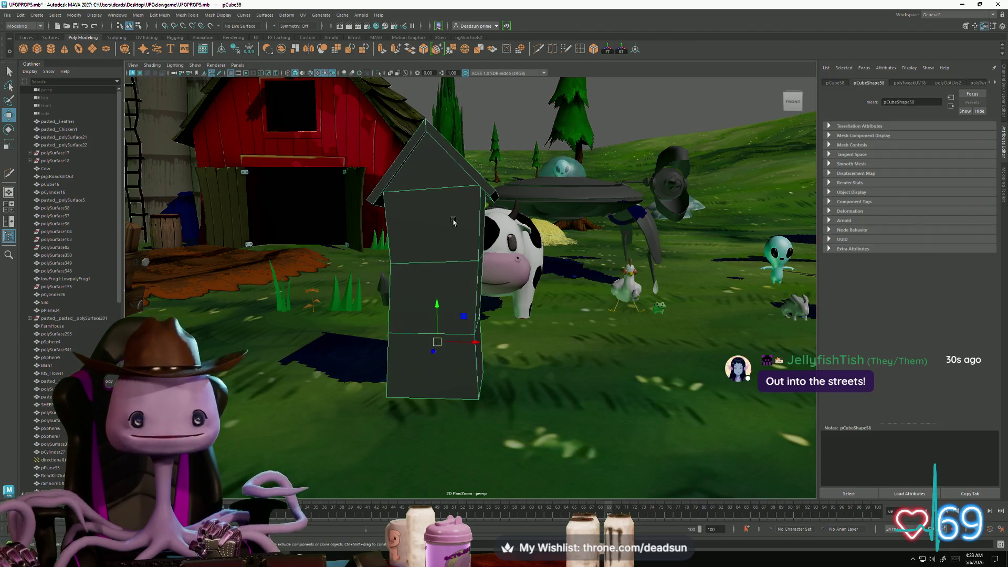
# Assign the outhouse a new Lambert material and open a texture node for its Color
pyautogui.rightClick(446, 182)
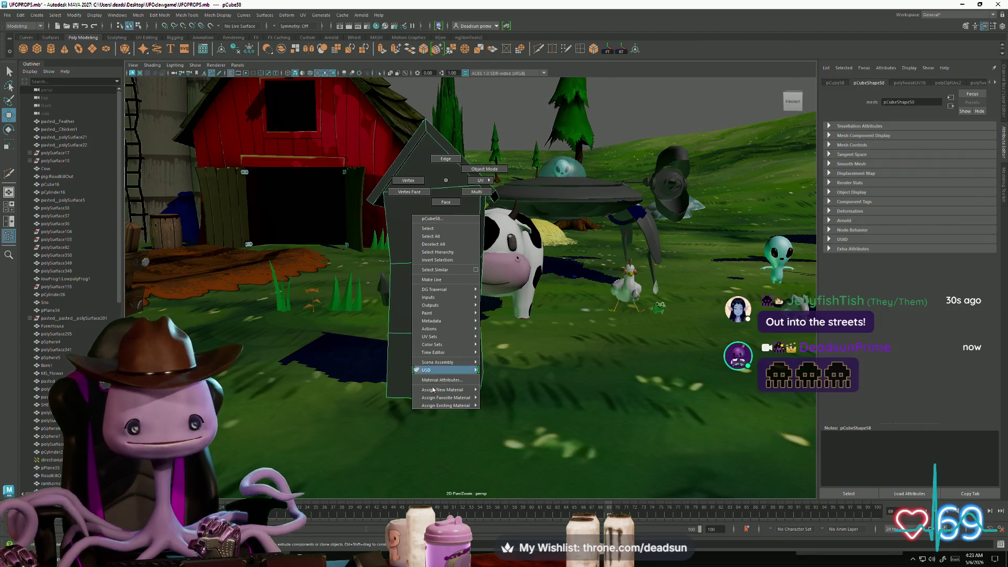
pyautogui.moveTo(456, 399)
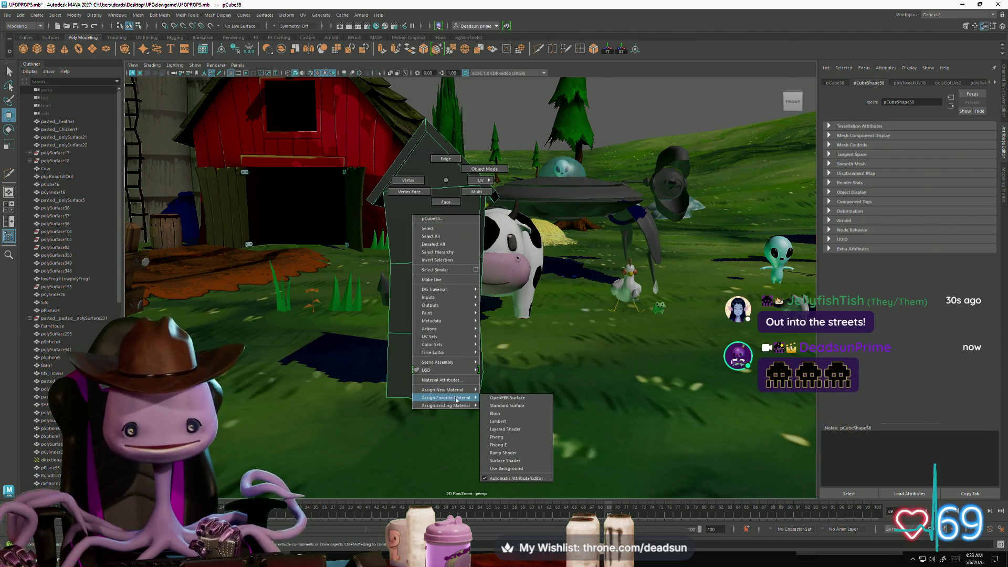
pyautogui.click(496, 421)
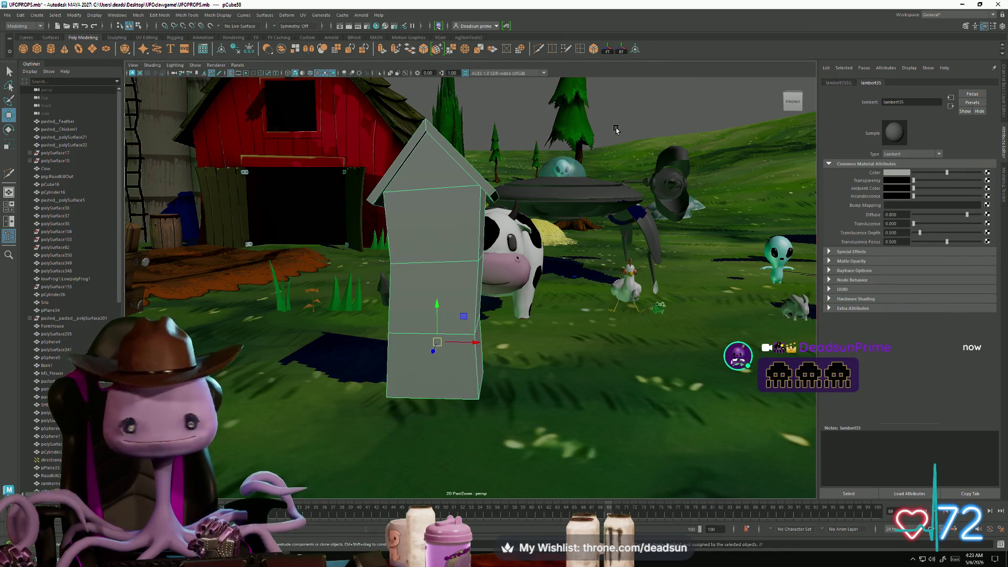
pyautogui.moveTo(472, 330)
pyautogui.keyDown('alt'); pyautogui.mouseDown()
pyautogui.moveTo(542, 240)
pyautogui.moveTo(499, 251)
pyautogui.moveTo(556, 247)
pyautogui.moveTo(585, 204)
pyautogui.mouseUp(); pyautogui.keyUp('alt')
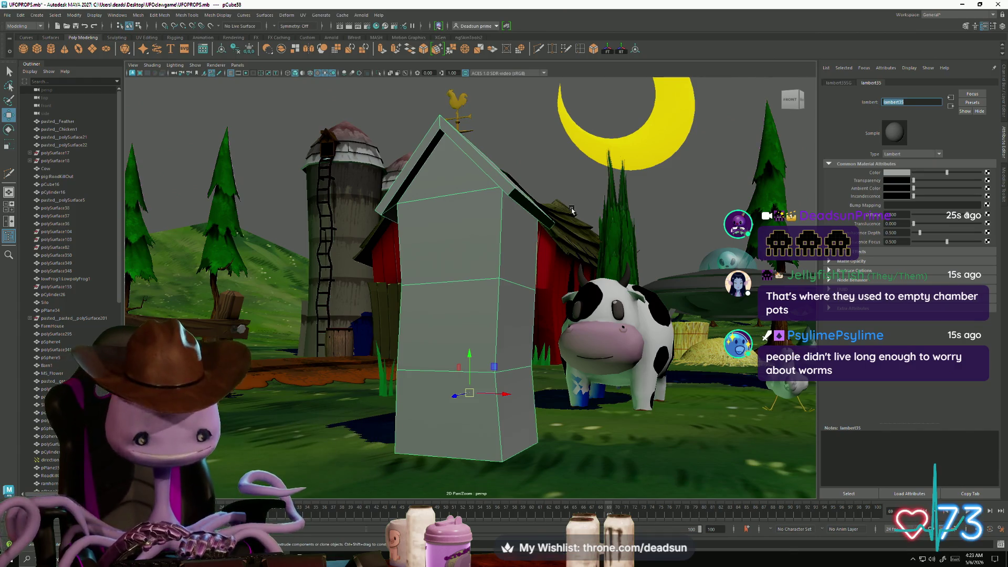
pyautogui.click(987, 173)
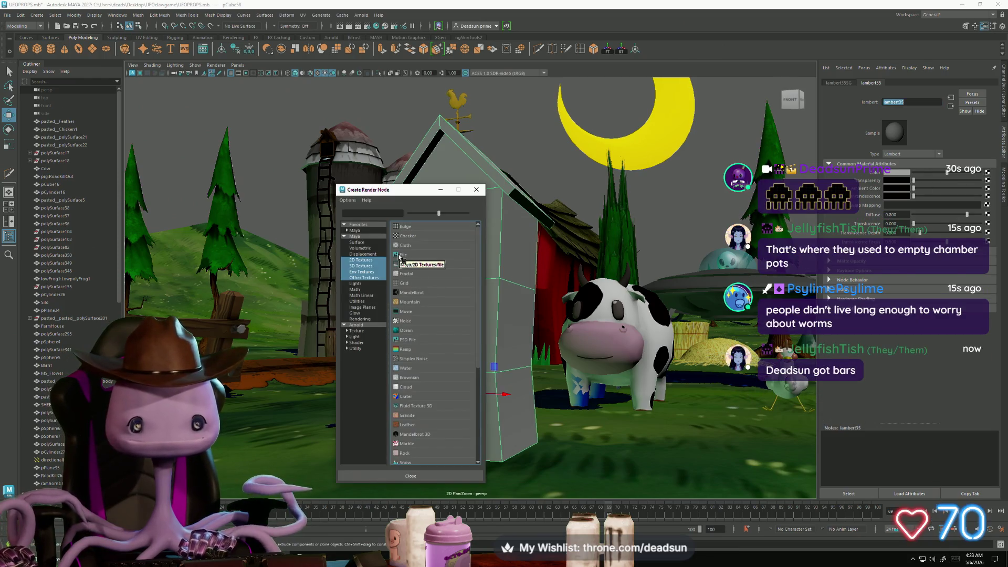
# Create a File texture for the colour and browse to Desktop > UFOclawgame for its image
pyautogui.click(402, 255)
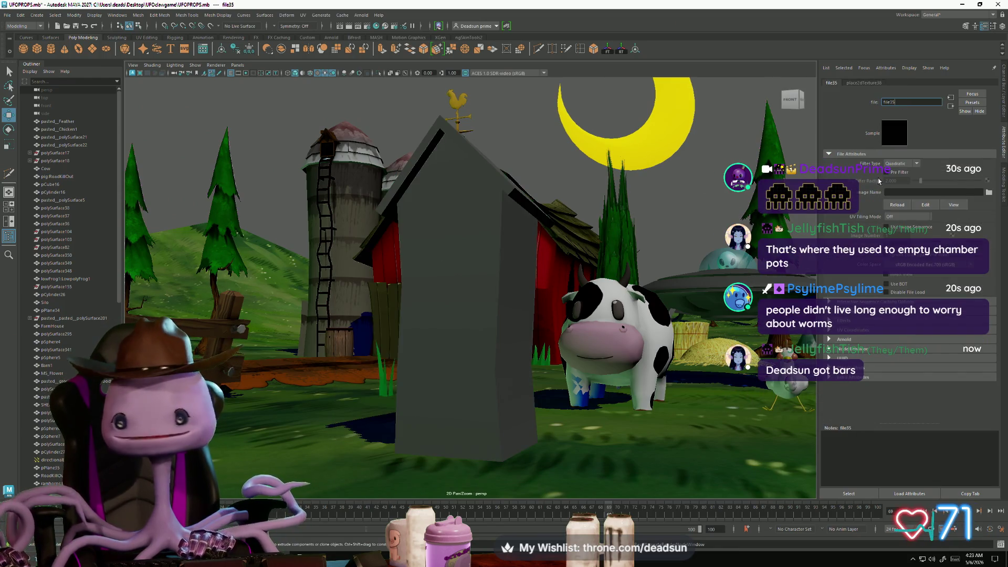
pyautogui.click(989, 192)
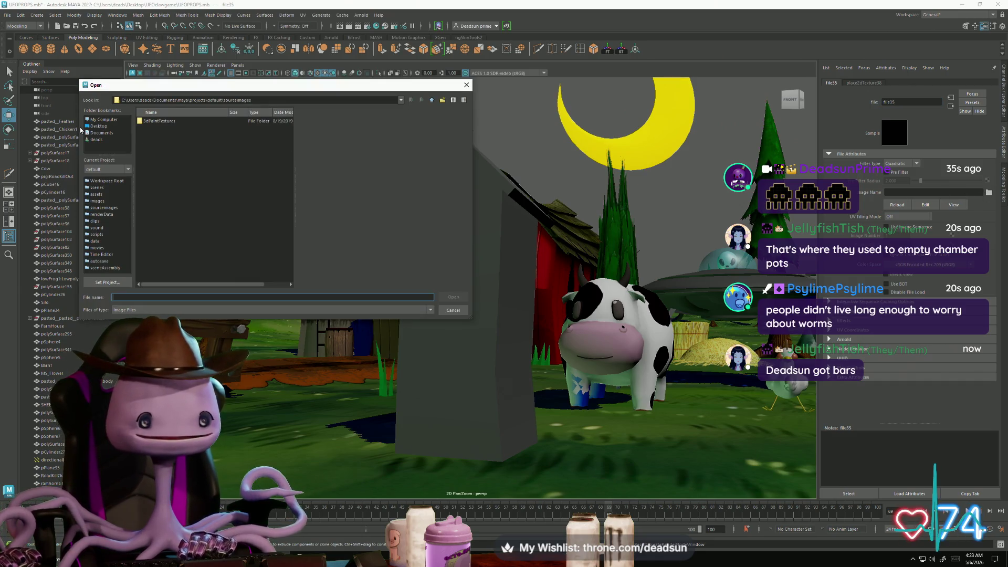
pyautogui.click(98, 126)
pyautogui.scroll(-4, 177, 183)
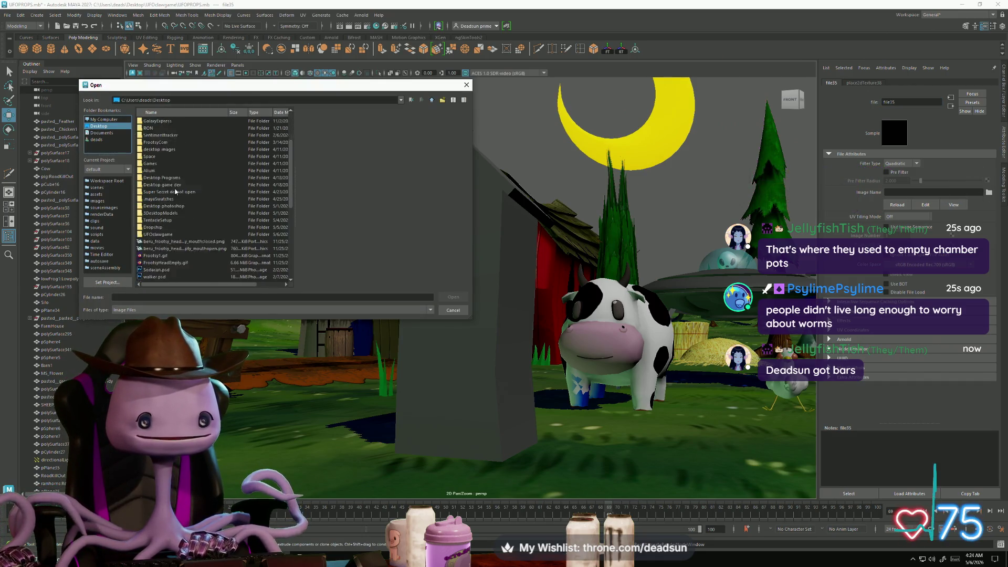
pyautogui.click(158, 213)
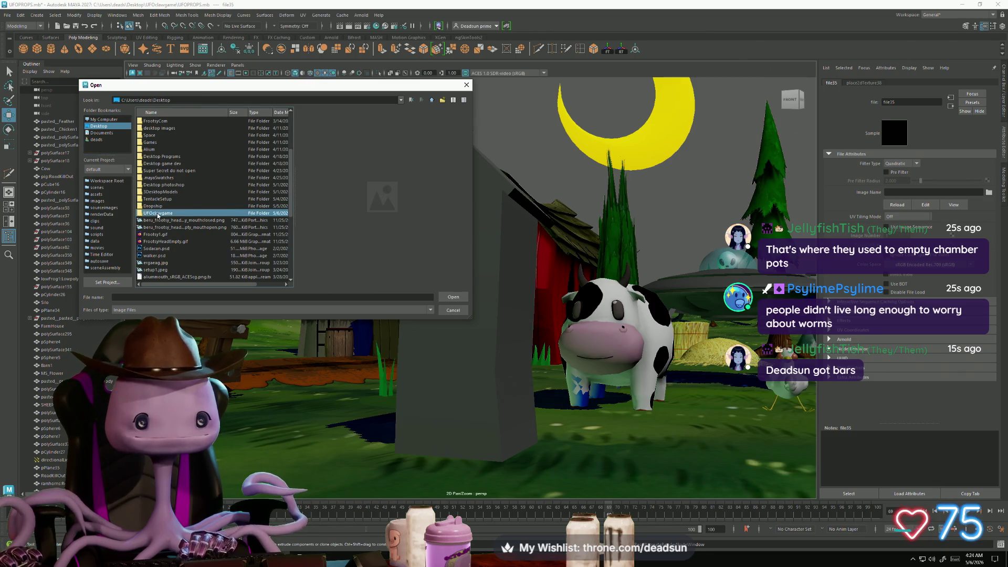
pyautogui.doubleClick(158, 213)
# Preview farmhouseUVS.png, the low barrel base colour and rockuv copy.png in the folder
pyautogui.click(169, 171)
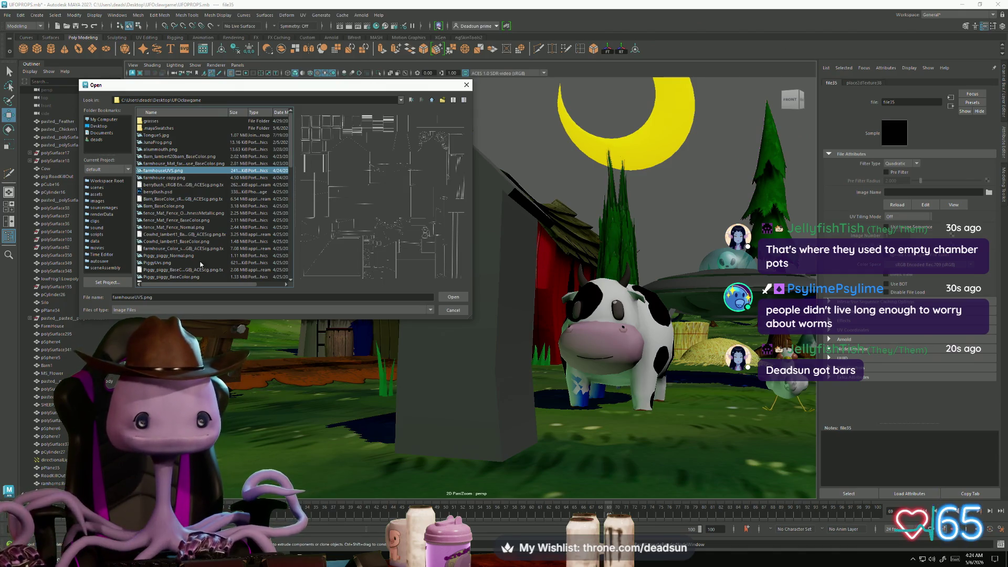
pyautogui.scroll(-10, 180, 273)
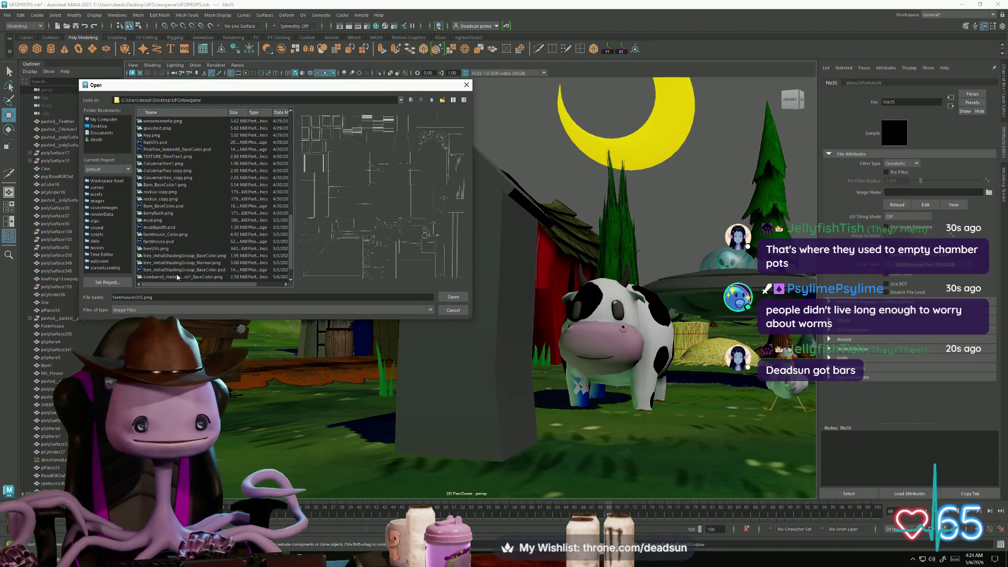
pyautogui.click(166, 256)
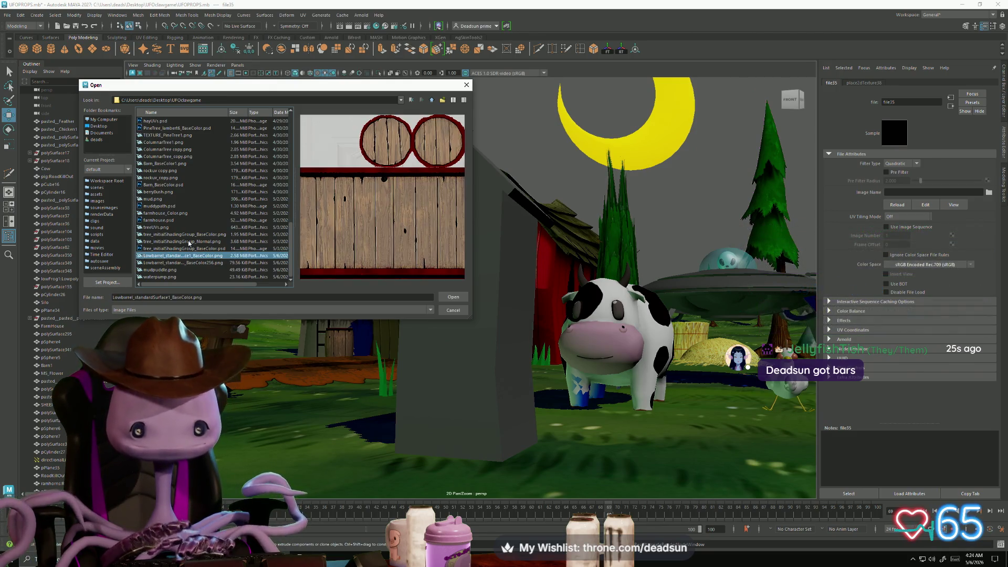
pyautogui.click(147, 171)
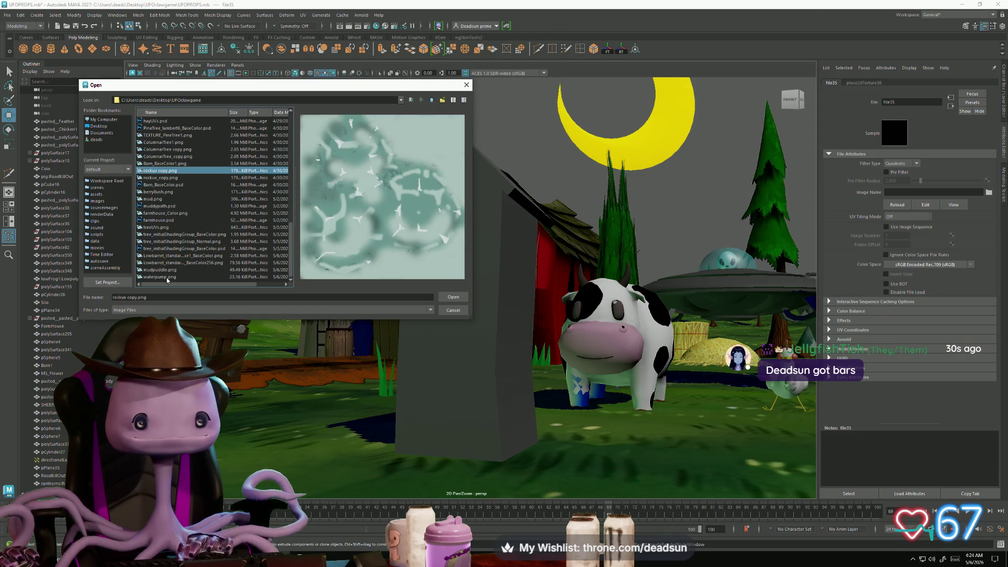
pyautogui.scroll(4, 172, 272)
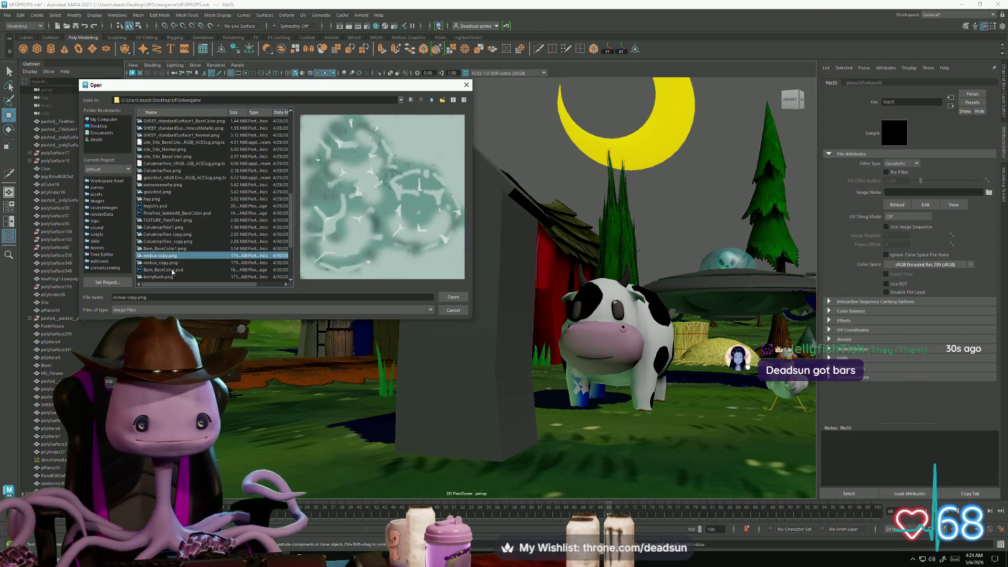
pyautogui.scroll(-4, 172, 272)
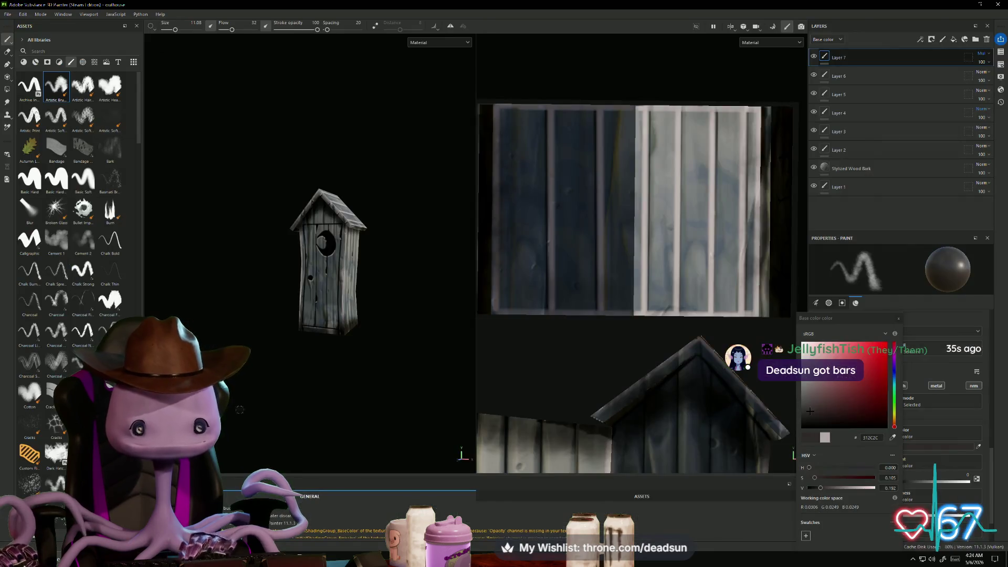
# Re-export the outhouse textures from the Export Textures window
pyautogui.click(9, 16)
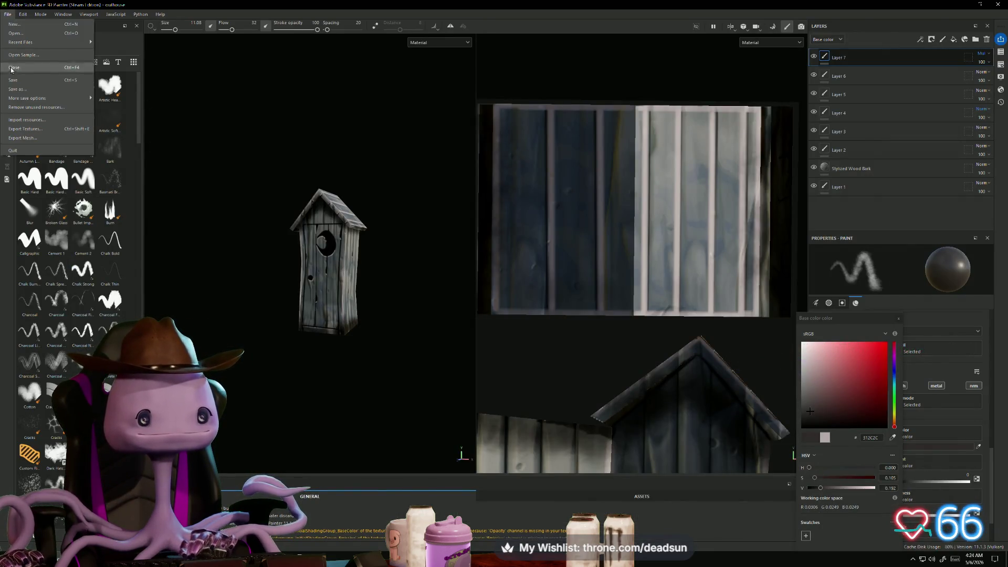
pyautogui.moveTo(46, 99)
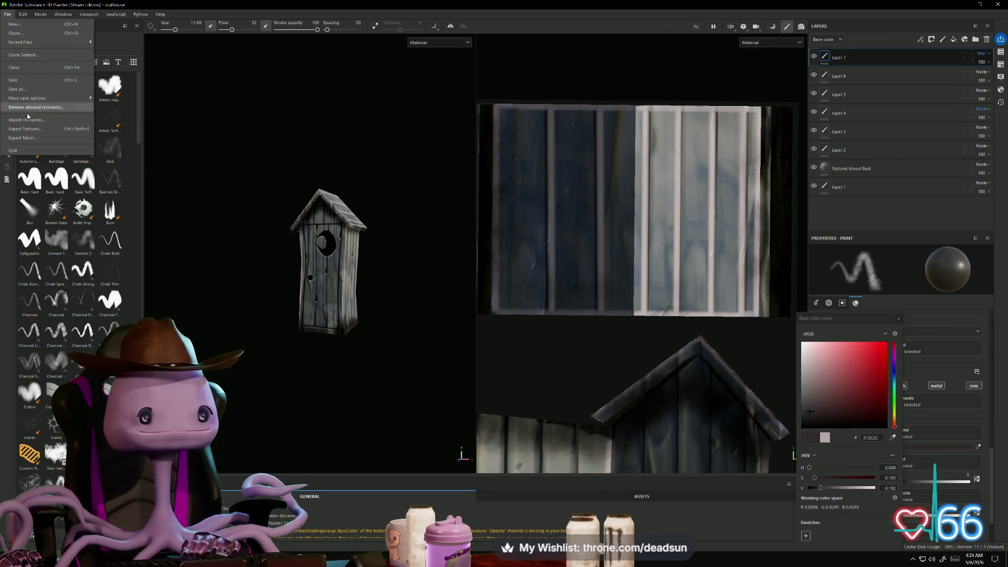
pyautogui.click(28, 128)
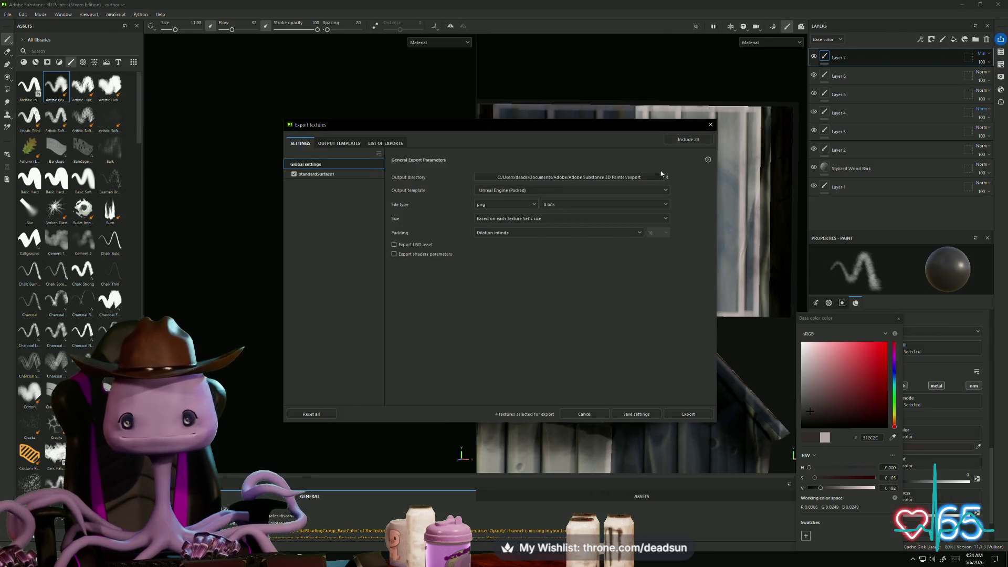
pyautogui.click(673, 415)
# In the output folder, copy the outhouse Normal and BaseColor PNGs, then switch to UFOclawgame
pyautogui.click(680, 140)
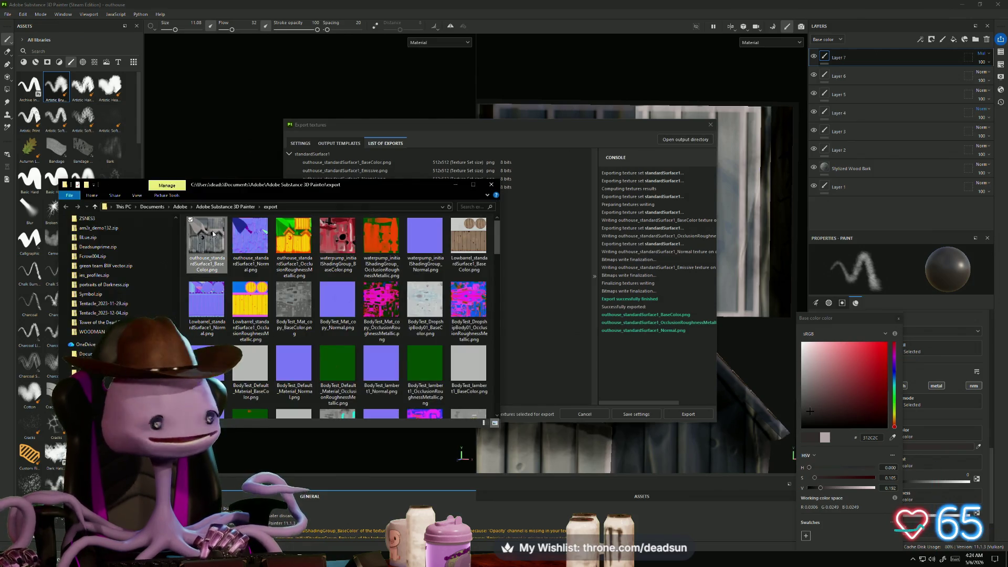
pyautogui.click(253, 231)
pyautogui.keyDown('ctrl'); pyautogui.click(206, 234); pyautogui.keyUp('ctrl')
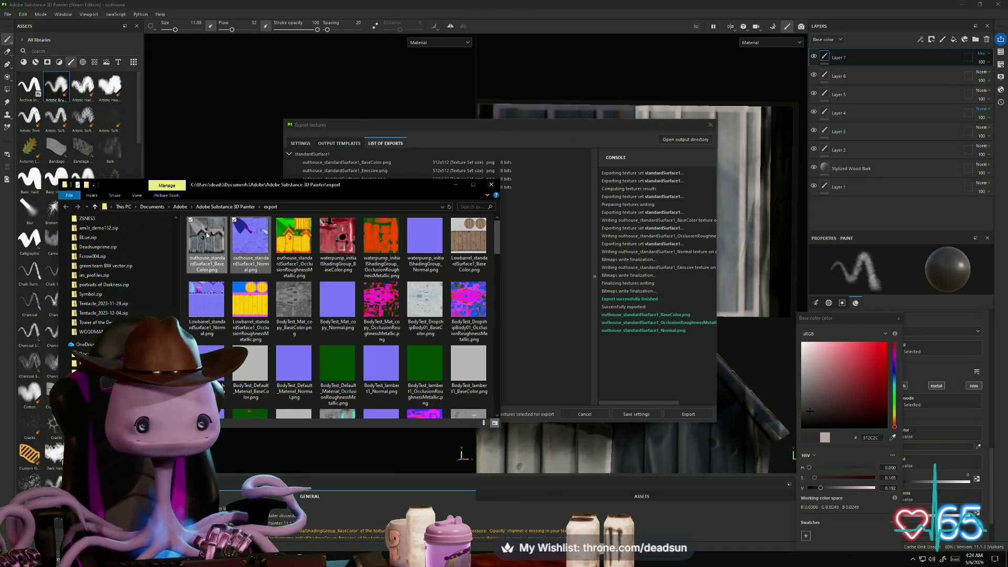
pyautogui.rightClick(205, 234)
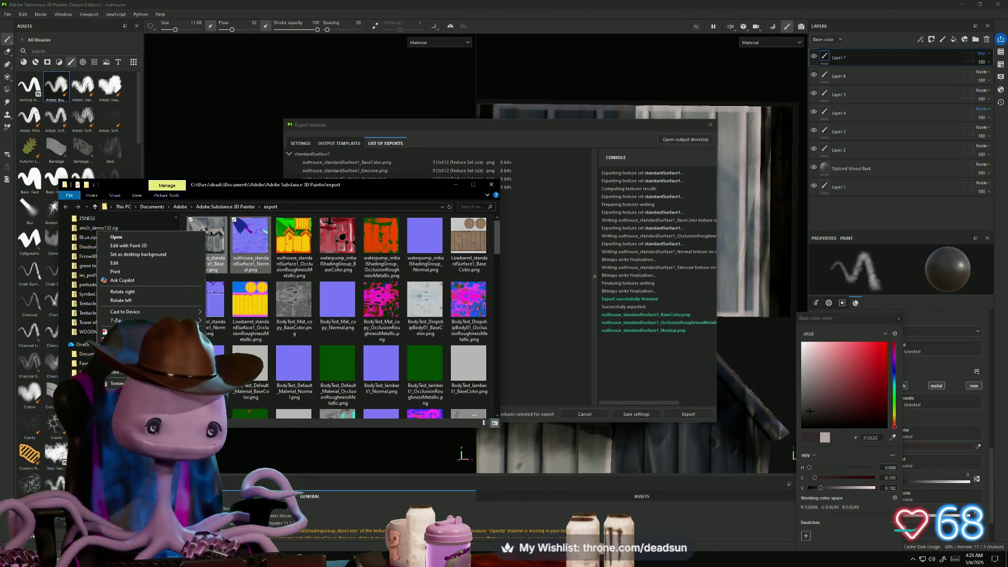
pyautogui.press('Escape')
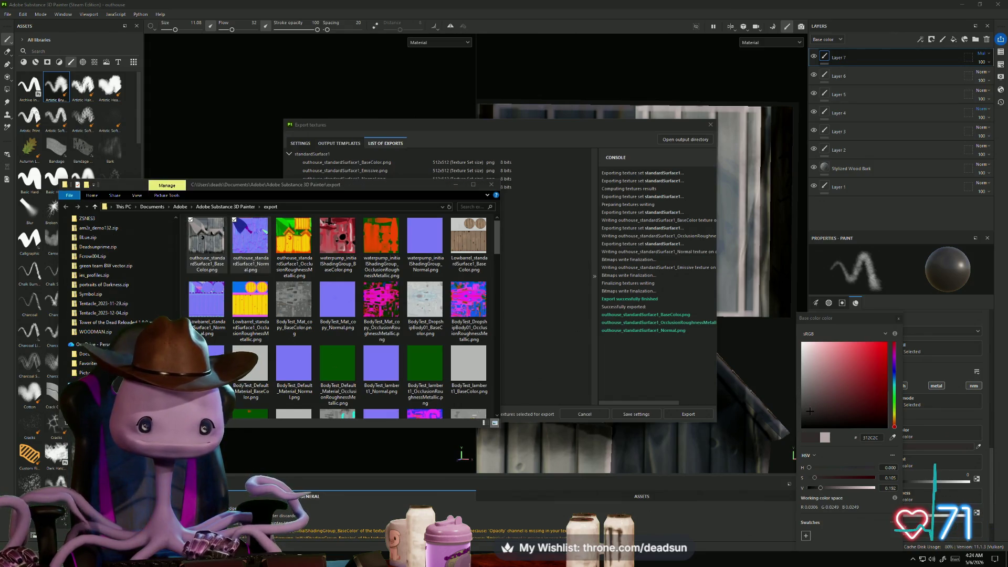
pyautogui.hotkey('alt', 'Tab')
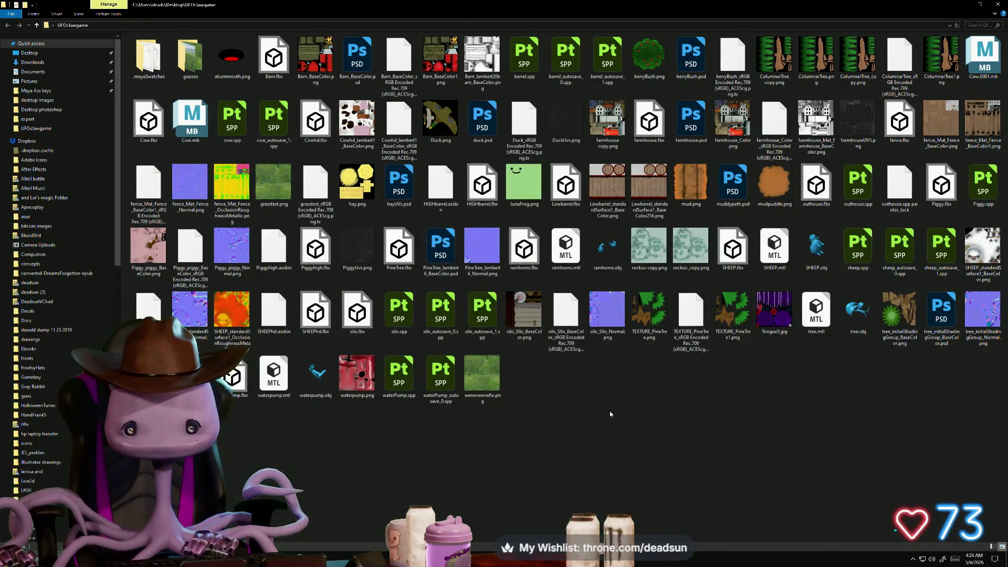
# Paste the outhouse BaseColor and Normal PNGs into UFOclawgame, then return to Maya's Open dialog
pyautogui.rightClick(580, 399)
pyautogui.click(533, 277)
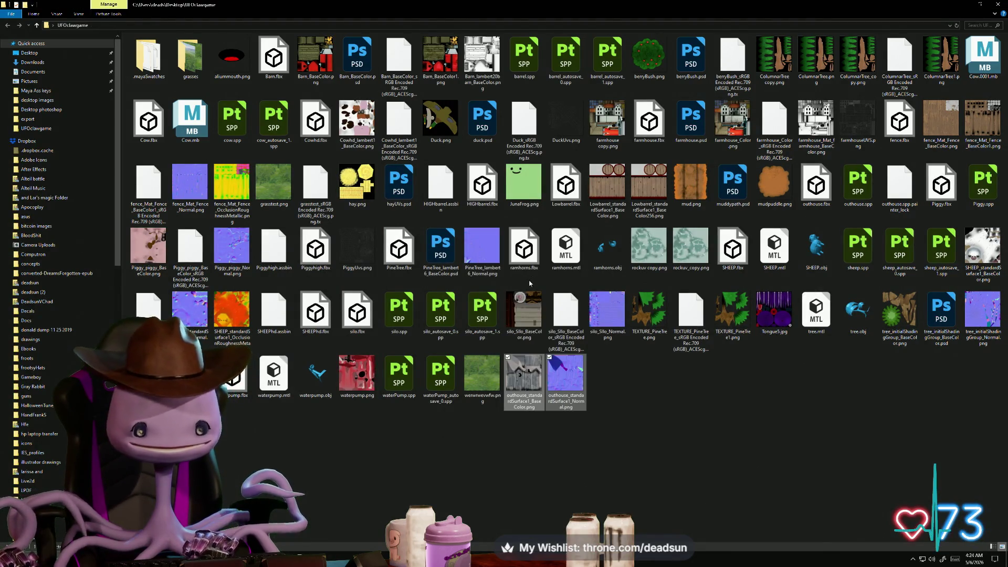
pyautogui.click(532, 433)
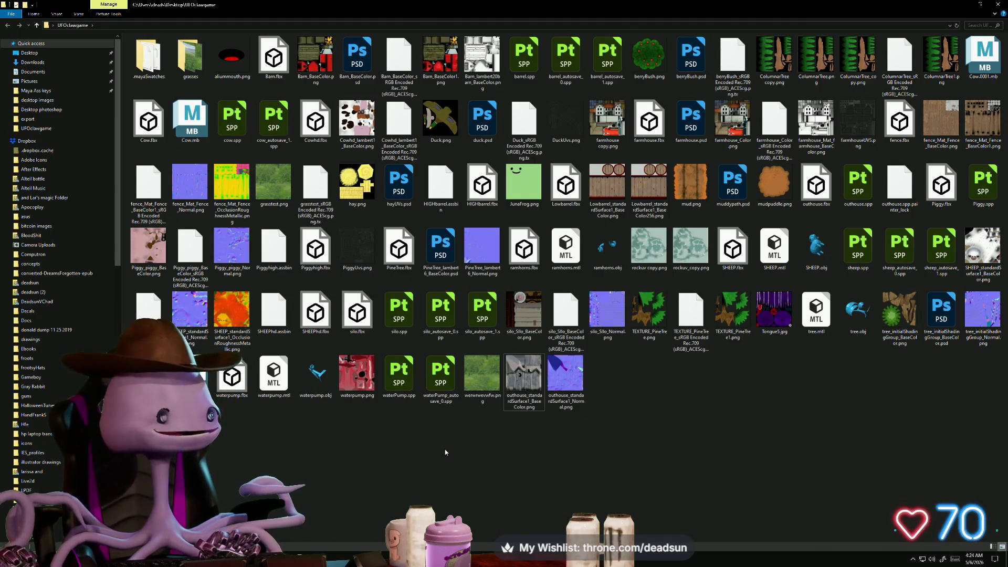
pyautogui.hotkey('alt', 'Tab')
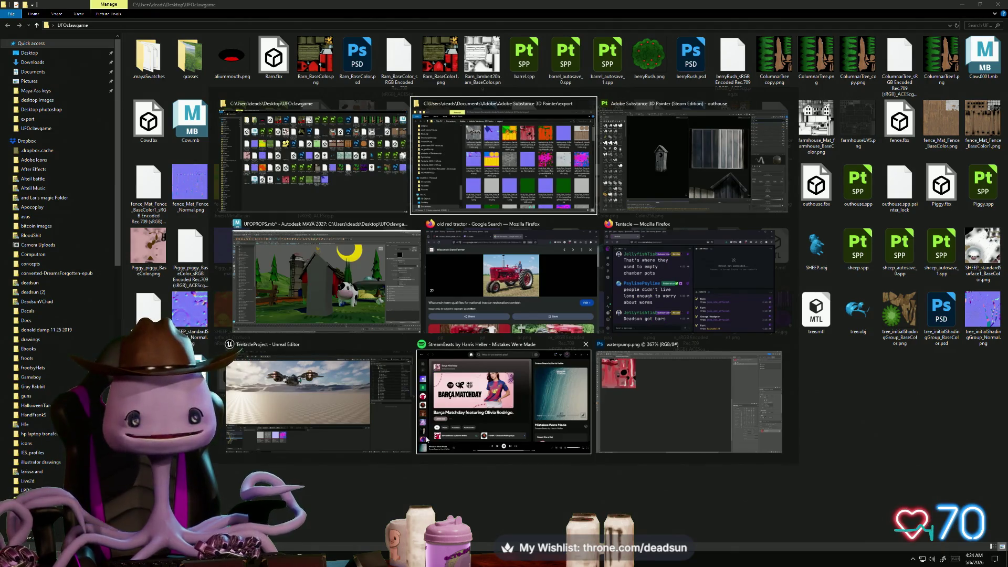
pyautogui.click(372, 294)
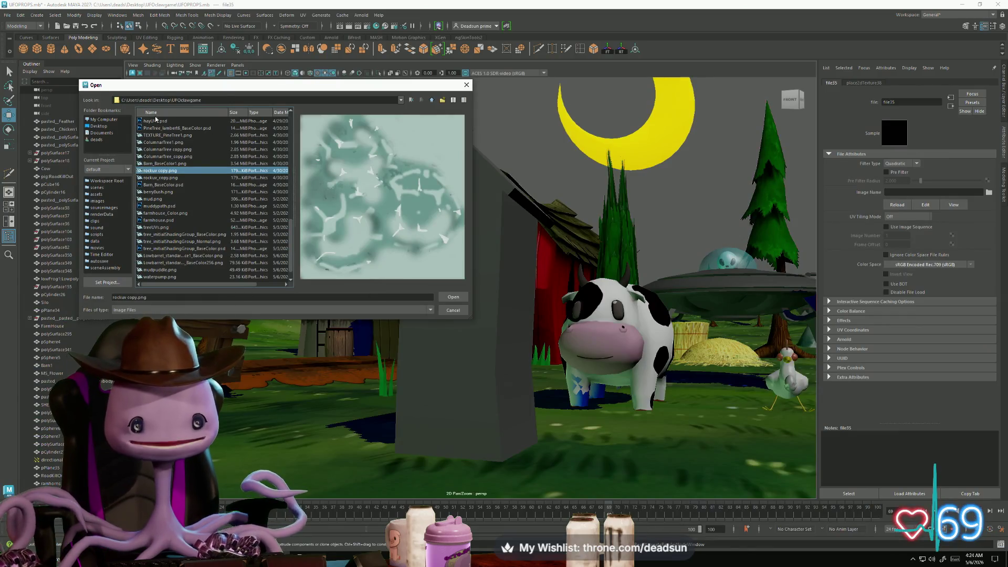
# Load outhouse_standardSurface1_BaseColor.png into the outhouse's file texture
pyautogui.click(159, 164)
pyautogui.press('End')
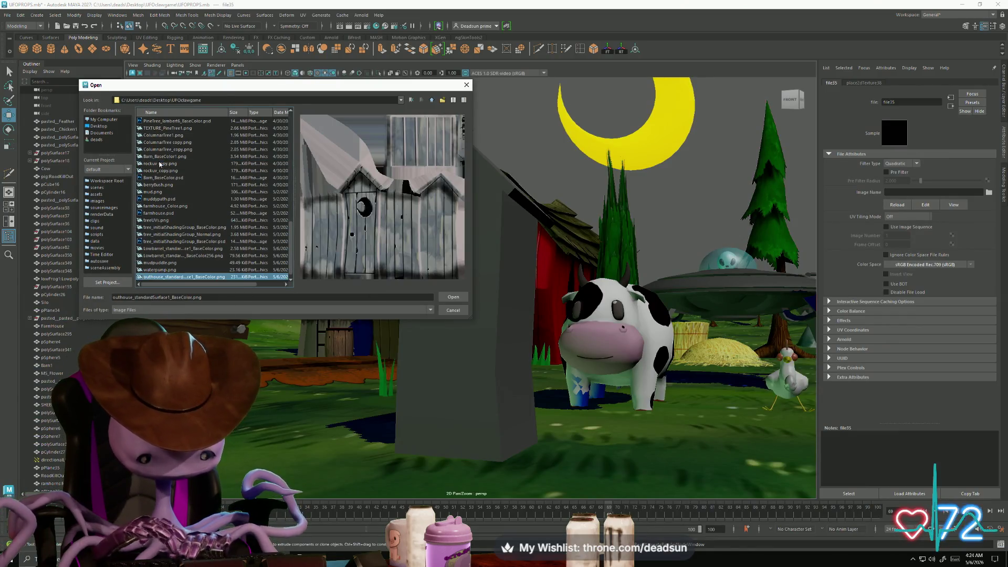
pyautogui.click(460, 298)
# Move the camera in to frame the textured outhouse beside the cow
pyautogui.keyDown('alt'); pyautogui.moveTo(460, 298); pyautogui.dragTo(483, 302); pyautogui.keyUp('alt')
pyautogui.keyDown('alt'); pyautogui.moveTo(483, 302); pyautogui.dragTo(512, 306, button='right'); pyautogui.keyUp('alt')
pyautogui.moveTo(513, 306)
pyautogui.keyDown('alt'); pyautogui.mouseDown()
pyautogui.moveTo(506, 284)
pyautogui.moveTo(509, 310)
pyautogui.moveTo(499, 305)
pyautogui.mouseUp(); pyautogui.keyUp('alt')
pyautogui.keyDown('alt'); pyautogui.moveTo(499, 306); pyautogui.dragTo(470, 310, button='right'); pyautogui.keyUp('alt')
pyautogui.keyDown('alt'); pyautogui.moveTo(469, 310); pyautogui.dragTo(432, 343); pyautogui.keyUp('alt')
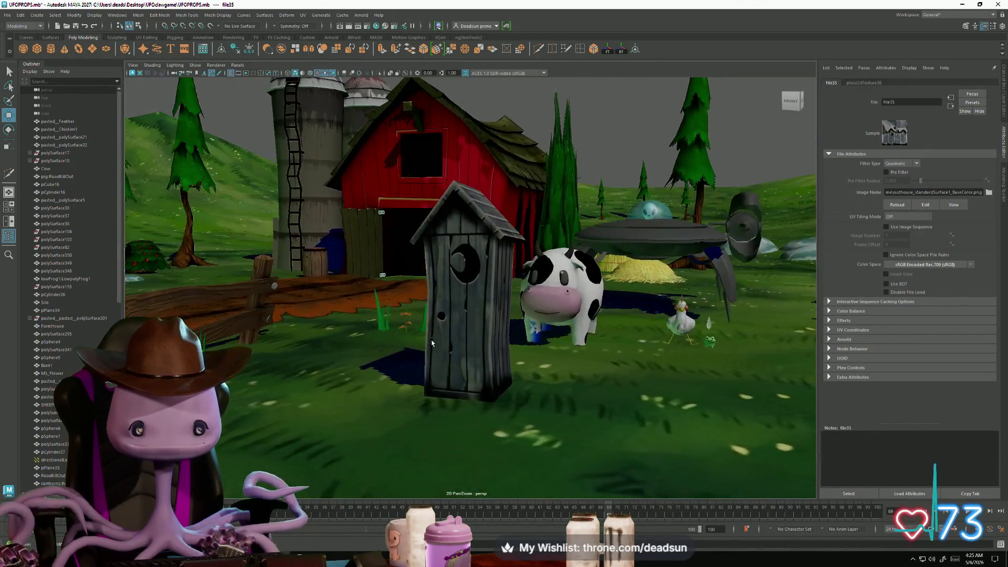
pyautogui.hotkey('alt', 'Tab')
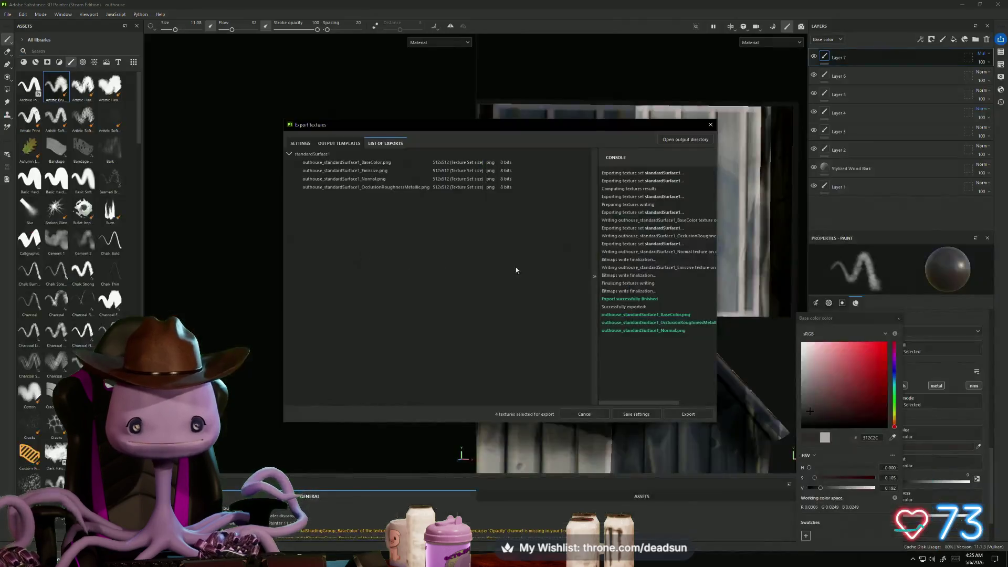
# Close Export Textures and toggle the Stylized Wood Bark layer's visibility to compare its effect
pyautogui.click(709, 125)
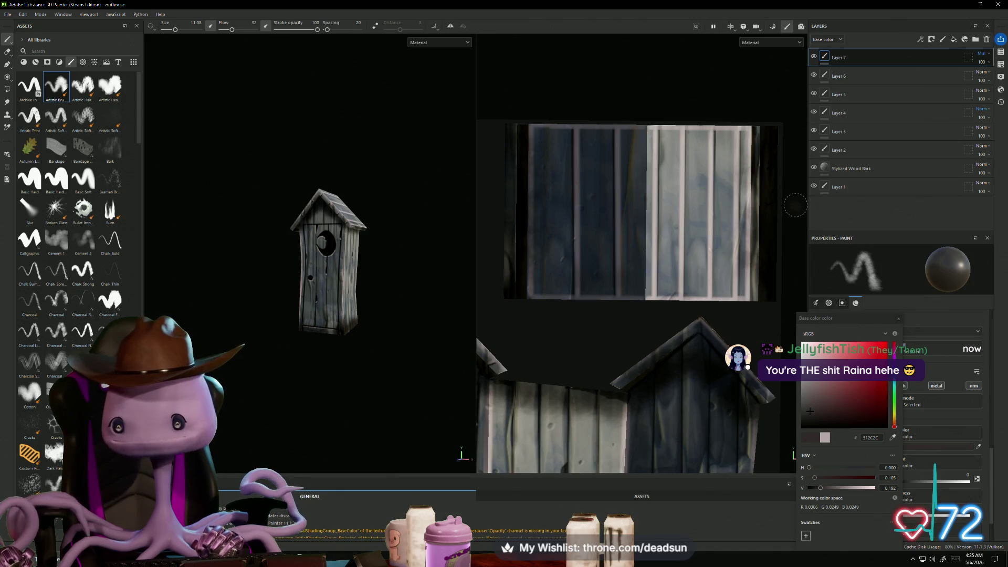
pyautogui.click(813, 168)
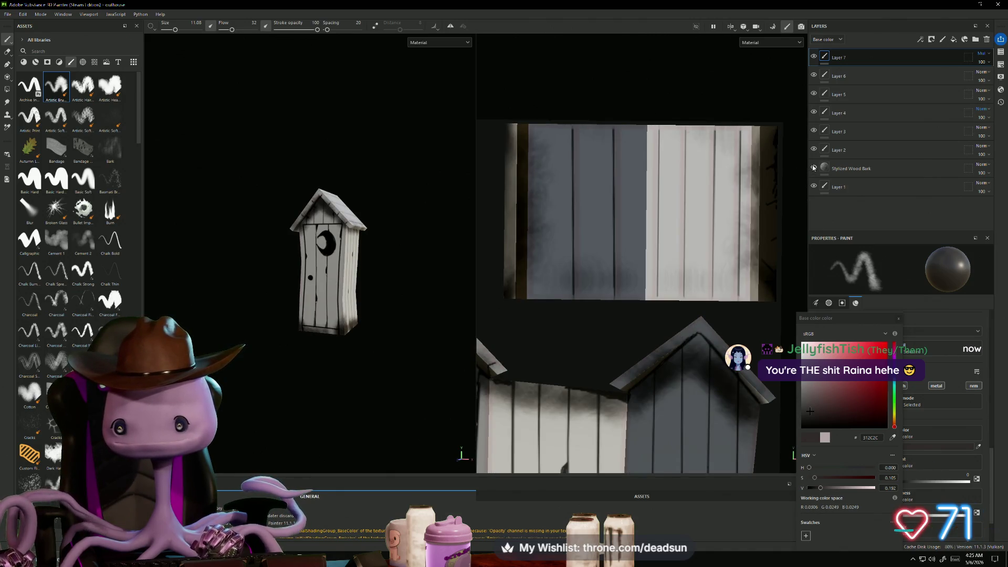
pyautogui.click(813, 169)
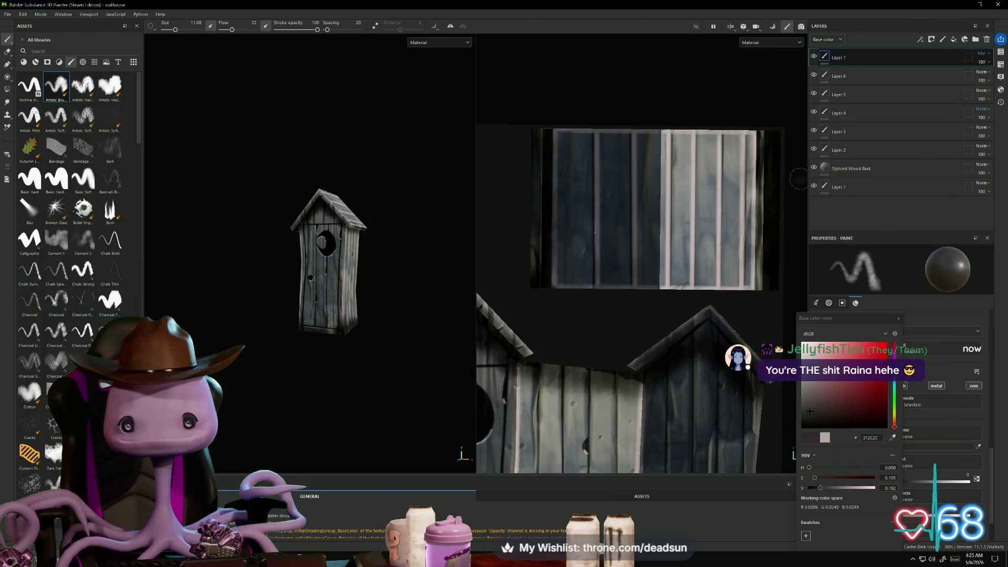
pyautogui.keyDown('alt'); pyautogui.moveTo(378, 336); pyautogui.dragTo(426, 346); pyautogui.keyUp('alt')
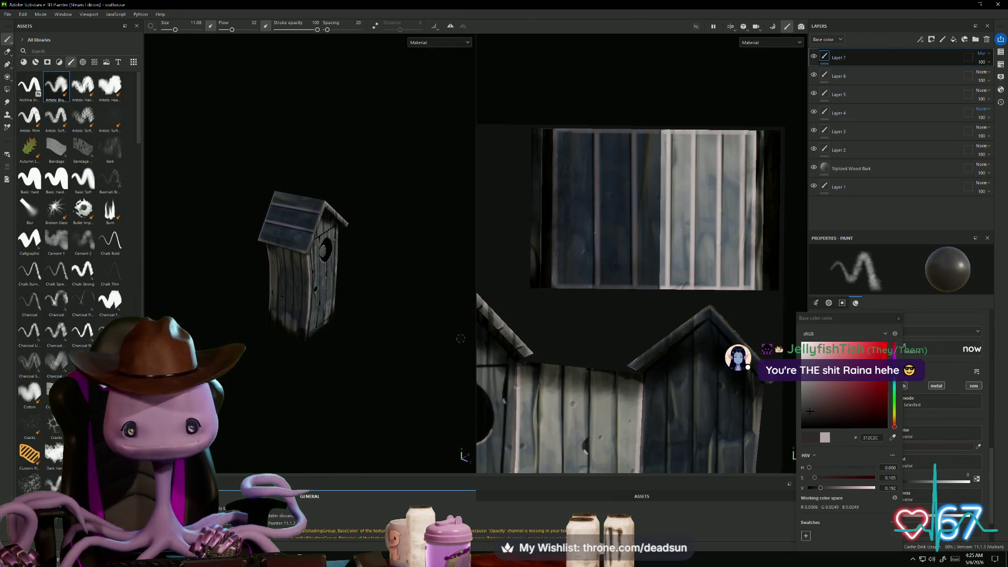
pyautogui.click(813, 168)
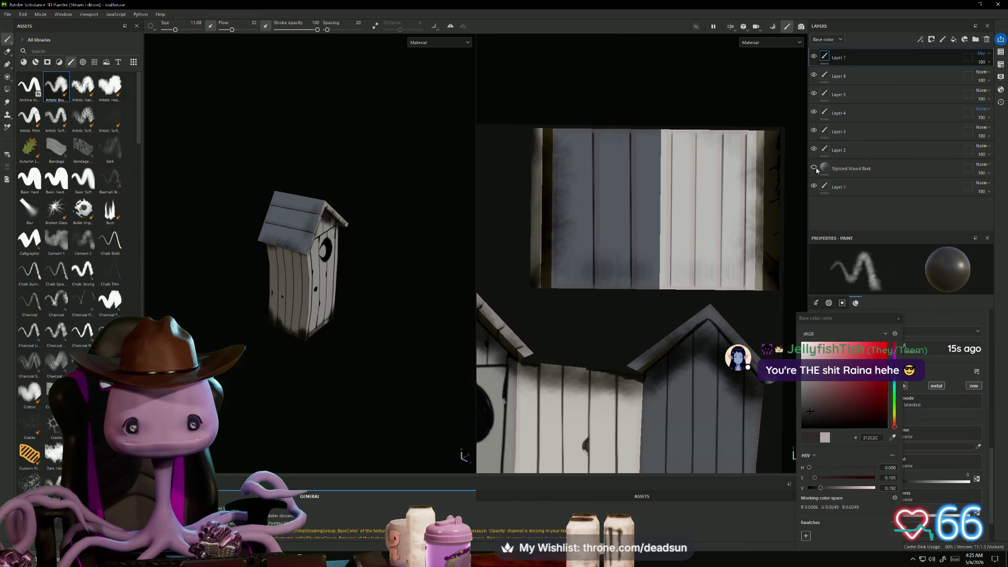
pyautogui.moveTo(270, 298)
pyautogui.keyDown('alt'); pyautogui.mouseDown()
pyautogui.moveTo(123, 248)
pyautogui.moveTo(342, 297)
pyautogui.mouseUp(); pyautogui.keyUp('alt')
pyautogui.click(814, 167)
pyautogui.click(933, 170)
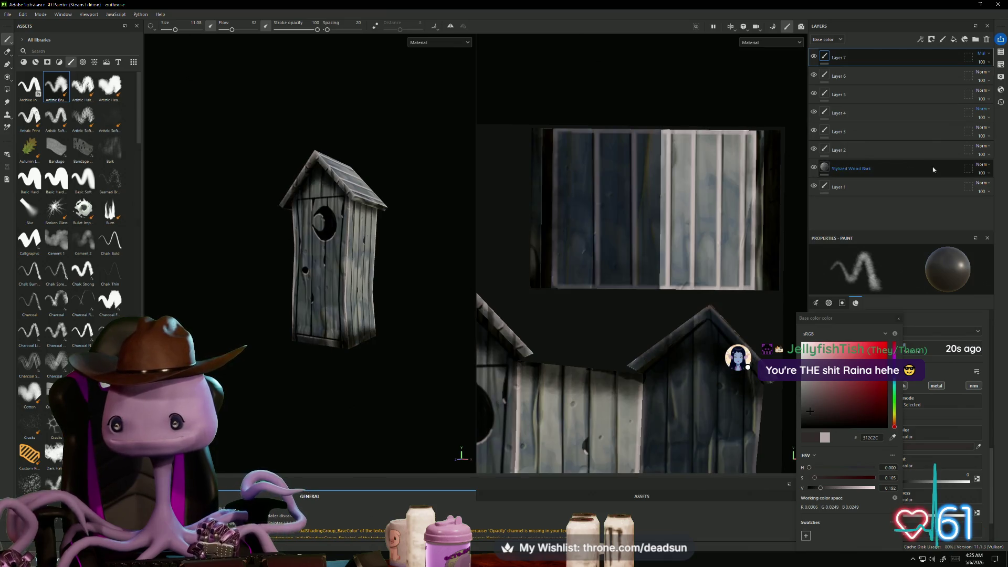
# Set the Stylized Wood Bark layer's blend mode to Multiply
pyautogui.click(983, 168)
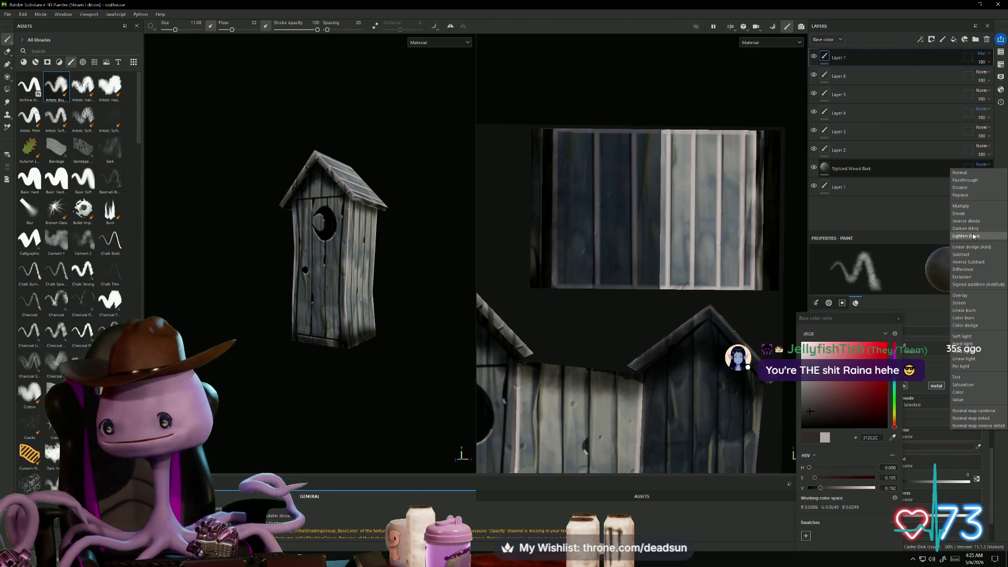
pyautogui.click(974, 207)
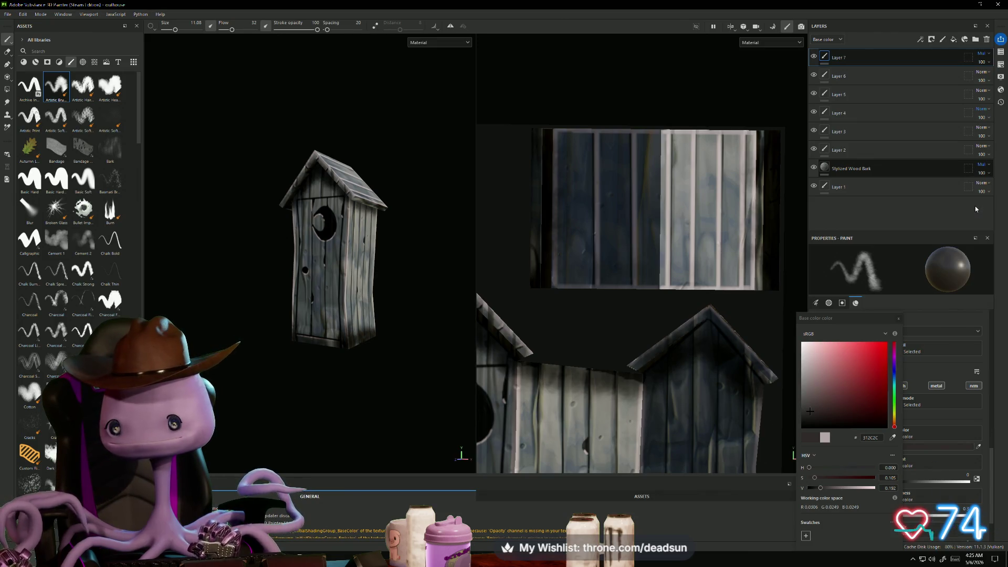
pyautogui.moveTo(660, 202)
pyautogui.keyDown('alt'); pyautogui.mouseDown()
pyautogui.moveTo(418, 304)
pyautogui.moveTo(558, 295)
pyautogui.moveTo(371, 315)
pyautogui.moveTo(436, 283)
pyautogui.moveTo(459, 313)
pyautogui.moveTo(399, 315)
pyautogui.moveTo(447, 297)
pyautogui.moveTo(449, 286)
pyautogui.mouseUp(); pyautogui.keyUp('alt')
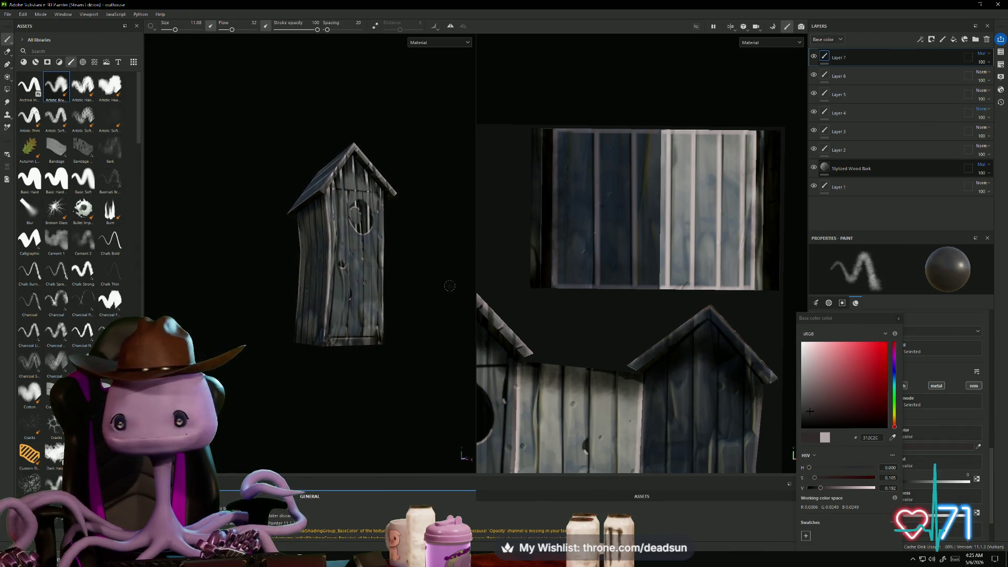
# Toggle Layer 6 and Layer 5 visibility to see their effect
pyautogui.click(814, 76)
pyautogui.click(814, 76)
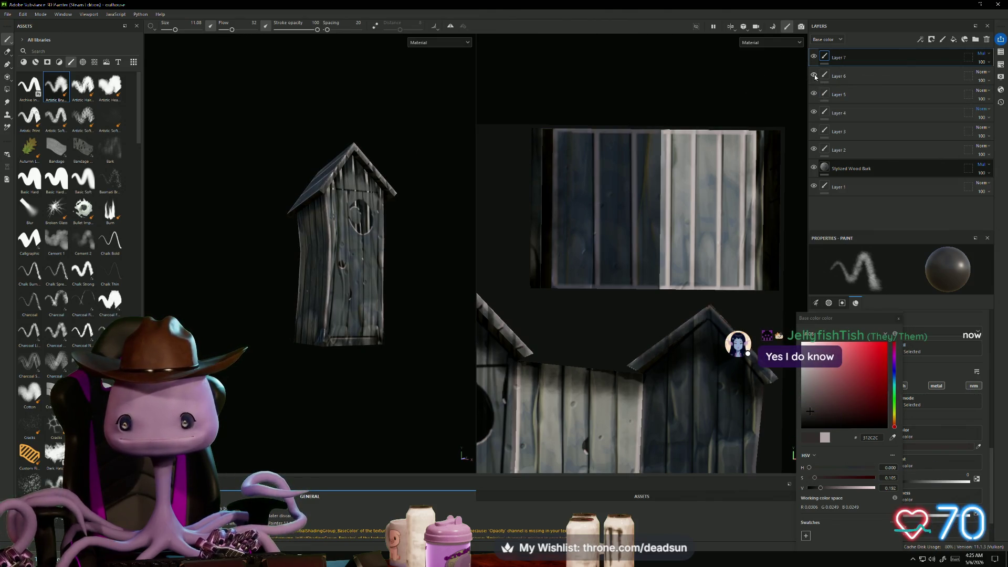
pyautogui.click(813, 94)
pyautogui.click(813, 94)
# Try Replace blending on Layer 5, then undo it
pyautogui.click(892, 95)
pyautogui.click(982, 90)
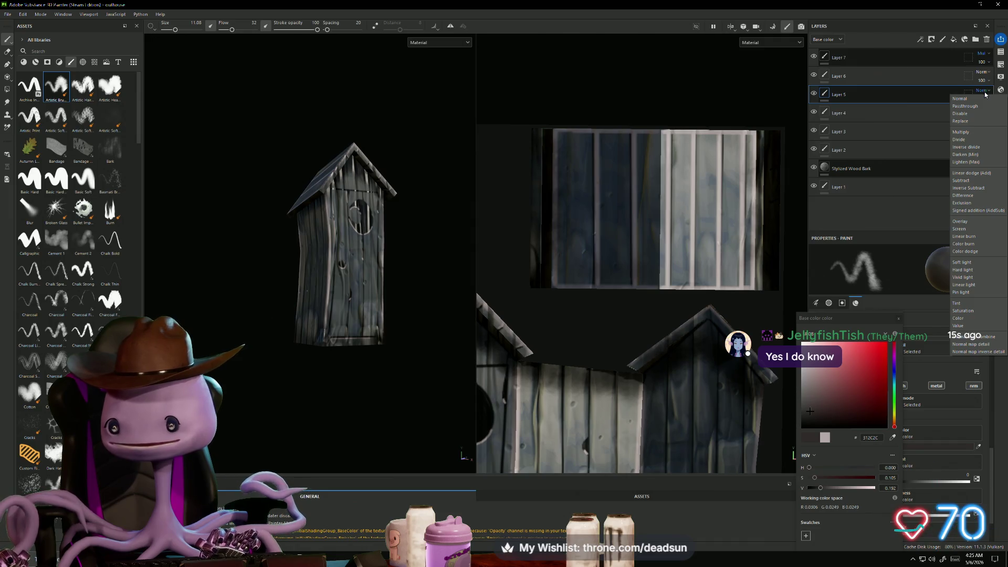
pyautogui.click(969, 120)
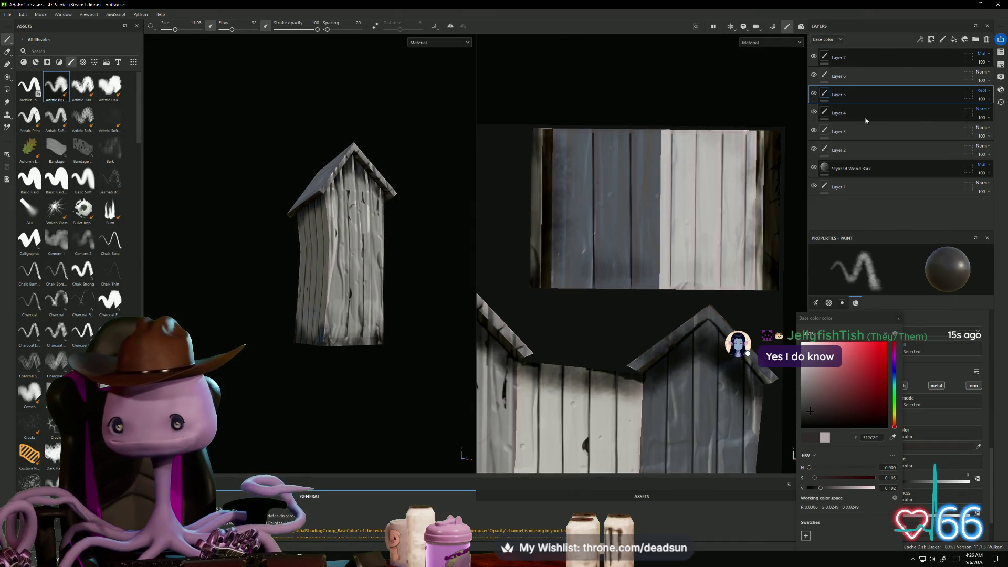
pyautogui.hotkey('ctrl', 'z')
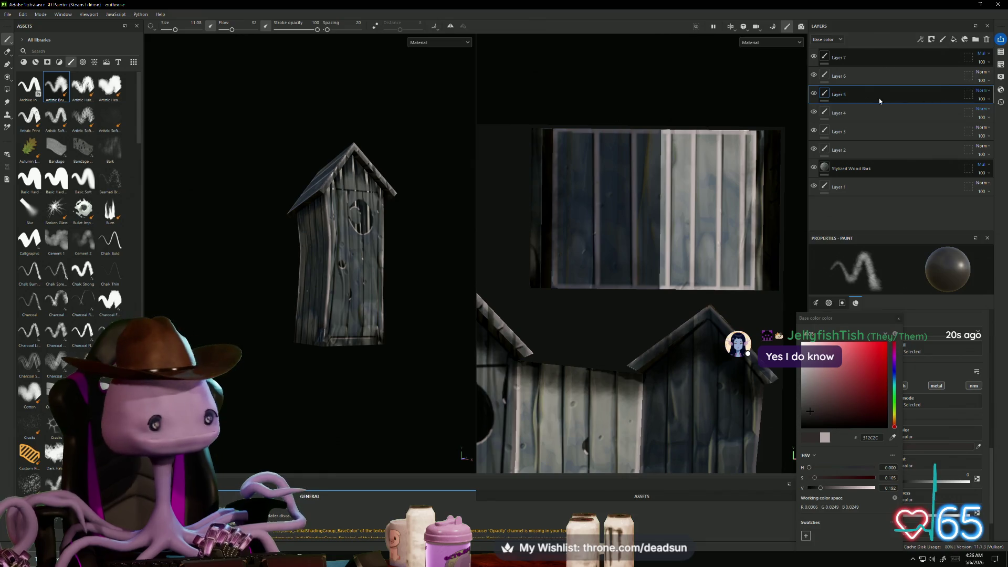
pyautogui.rightClick(841, 97)
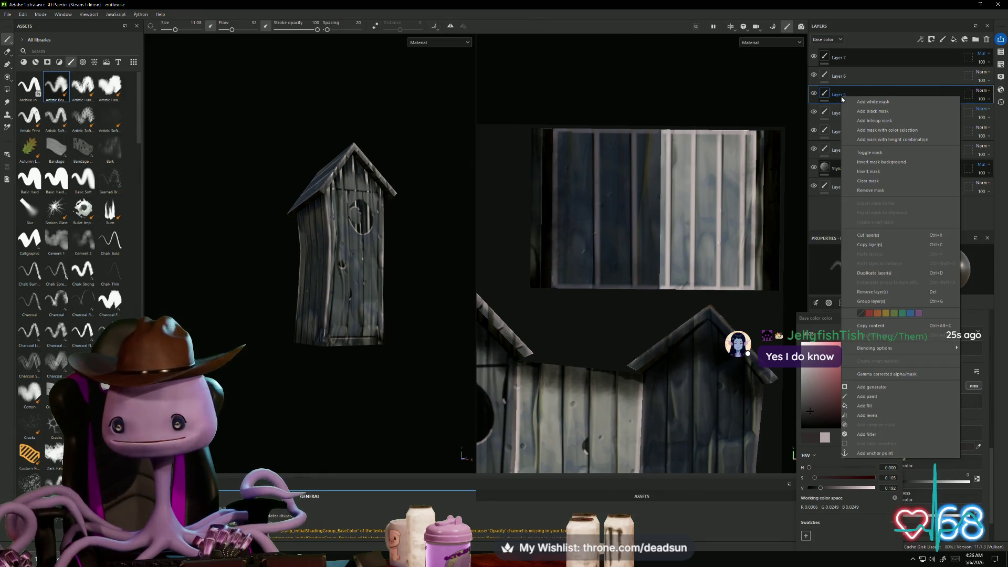
pyautogui.click(862, 93)
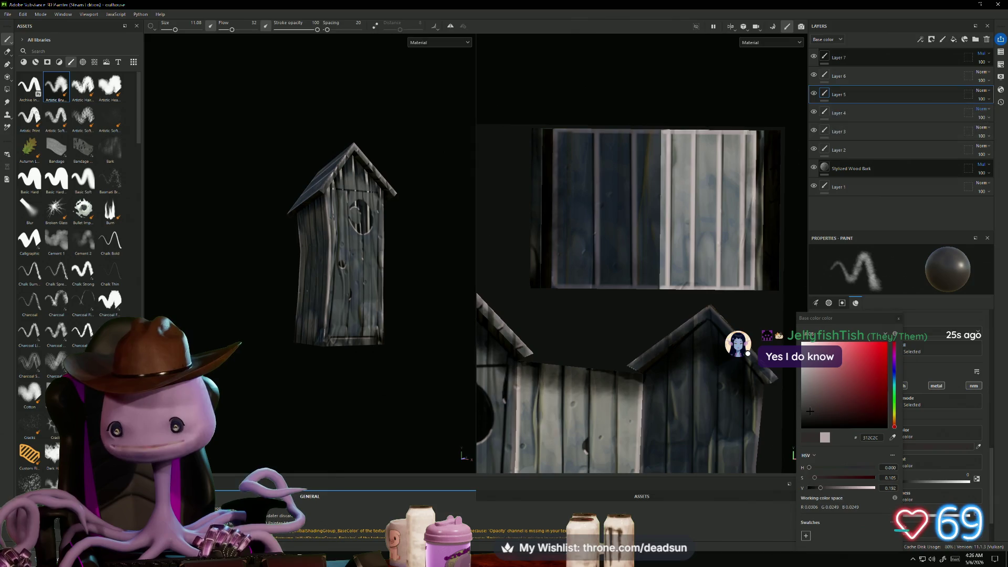
# Inspect the outhouse from several sides, then select it in the Maya farm scene
pyautogui.moveTo(393, 265)
pyautogui.keyDown('alt'); pyautogui.mouseDown()
pyautogui.moveTo(417, 295)
pyautogui.moveTo(456, 279)
pyautogui.moveTo(436, 187)
pyautogui.moveTo(334, 281)
pyautogui.moveTo(415, 296)
pyautogui.moveTo(362, 315)
pyautogui.moveTo(446, 385)
pyautogui.moveTo(364, 439)
pyautogui.moveTo(319, 292)
pyautogui.moveTo(404, 290)
pyautogui.moveTo(404, 279)
pyautogui.moveTo(432, 288)
pyautogui.moveTo(353, 310)
pyautogui.moveTo(407, 295)
pyautogui.moveTo(429, 268)
pyautogui.moveTo(412, 292)
pyautogui.moveTo(343, 317)
pyautogui.mouseUp(); pyautogui.keyUp('alt')
pyautogui.scroll(3, 418, 295)
pyautogui.scroll(-3, 415, 296)
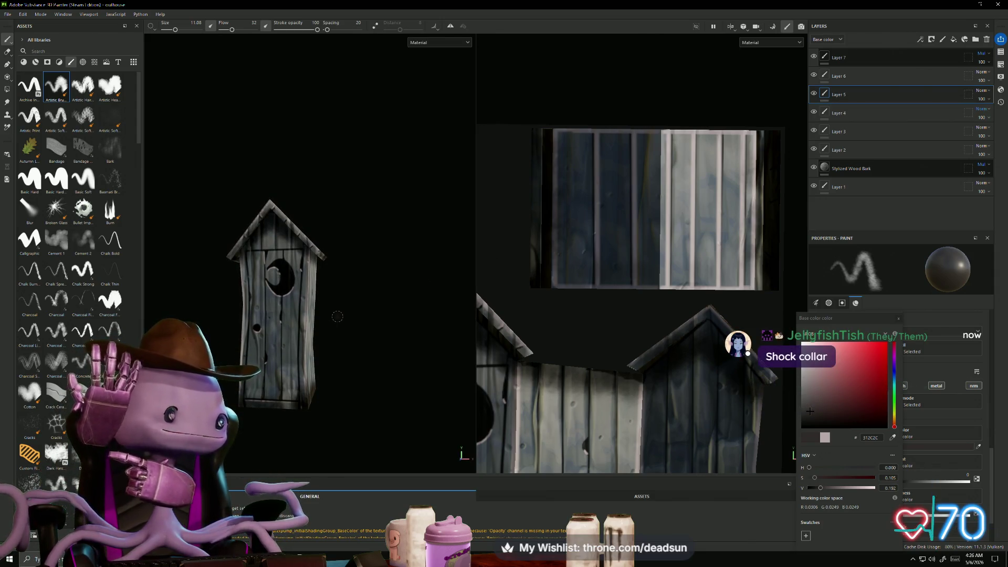
pyautogui.moveTo(368, 318)
pyautogui.keyDown('alt'); pyautogui.mouseDown()
pyautogui.moveTo(356, 315)
pyautogui.moveTo(367, 306)
pyautogui.moveTo(452, 313)
pyautogui.moveTo(430, 313)
pyautogui.mouseUp(); pyautogui.keyUp('alt')
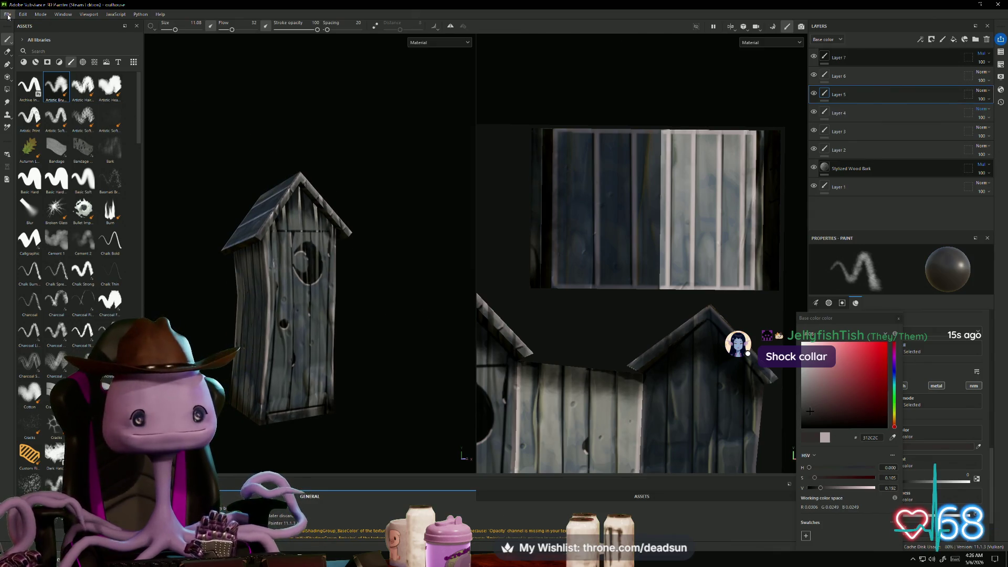
pyautogui.hotkey('alt', 'Tab')
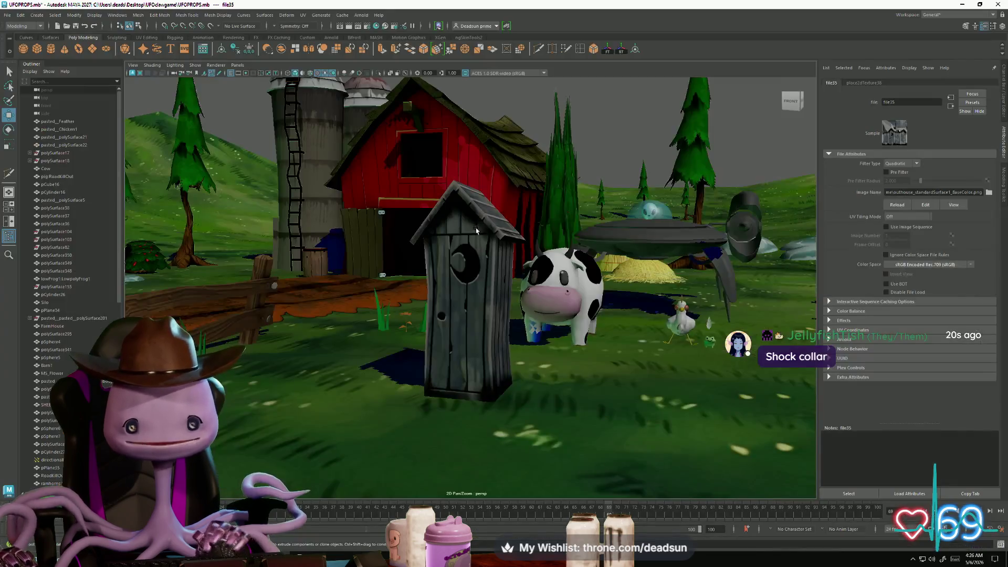
pyautogui.moveTo(476, 230)
pyautogui.keyDown('alt'); pyautogui.mouseDown()
pyautogui.moveTo(569, 284)
pyautogui.moveTo(486, 251)
pyautogui.moveTo(596, 296)
pyautogui.moveTo(572, 243)
pyautogui.mouseUp(); pyautogui.keyUp('alt')
pyautogui.click(486, 250)
pyautogui.scroll(3, 596, 296)
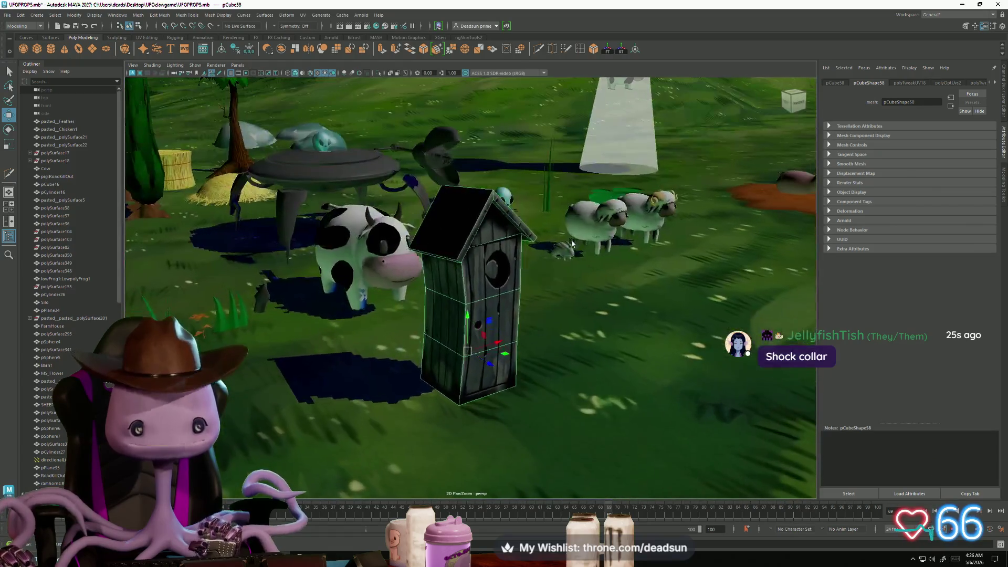
# Back in Painter, view the outhouse from above and select the Stylized Wood Bark layer
pyautogui.hotkey('alt', 'Tab')
pyautogui.moveTo(591, 270); pyautogui.dragTo(644, 251, button='middle')
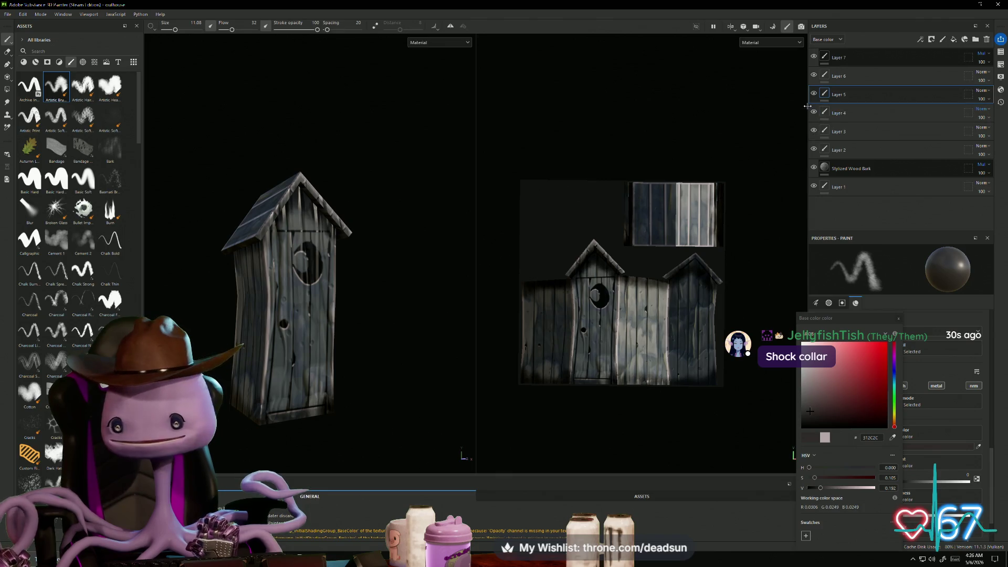
pyautogui.moveTo(404, 252)
pyautogui.keyDown('alt'); pyautogui.mouseDown()
pyautogui.moveTo(465, 279)
pyautogui.moveTo(406, 303)
pyautogui.moveTo(384, 273)
pyautogui.mouseUp(); pyautogui.keyUp('alt')
pyautogui.click(824, 170)
pyautogui.click(814, 167)
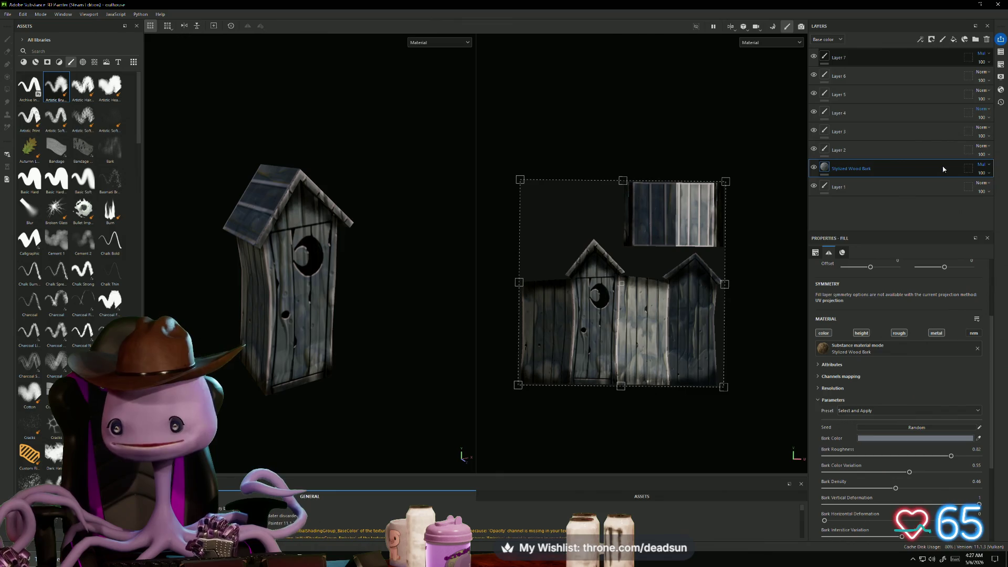
# Change Stylized Wood Bark's blend mode back to Normal and check it from the top
pyautogui.click(982, 165)
pyautogui.click(976, 174)
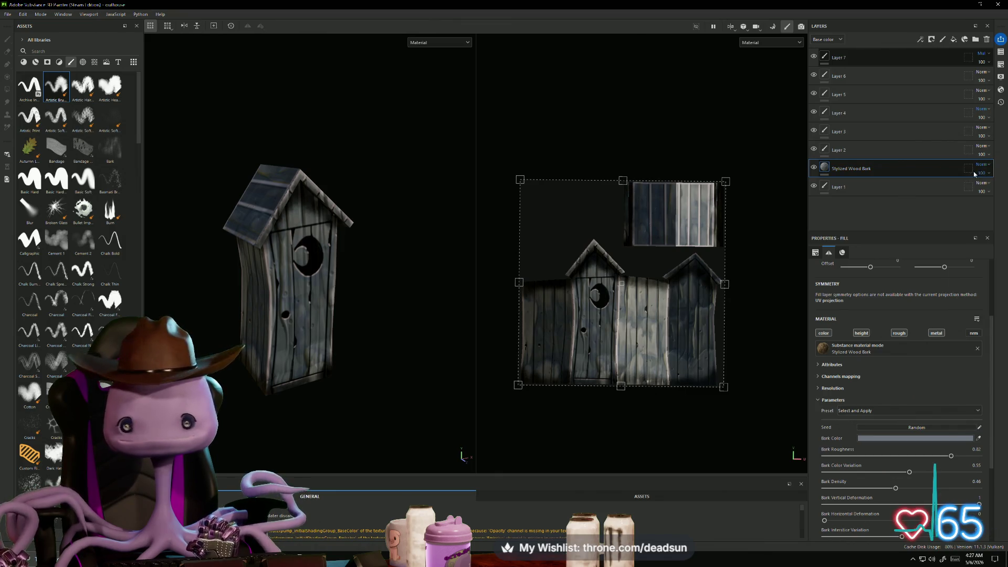
pyautogui.moveTo(404, 315)
pyautogui.keyDown('alt'); pyautogui.mouseDown()
pyautogui.moveTo(434, 238)
pyautogui.moveTo(299, 273)
pyautogui.moveTo(314, 268)
pyautogui.mouseUp(); pyautogui.keyUp('alt')
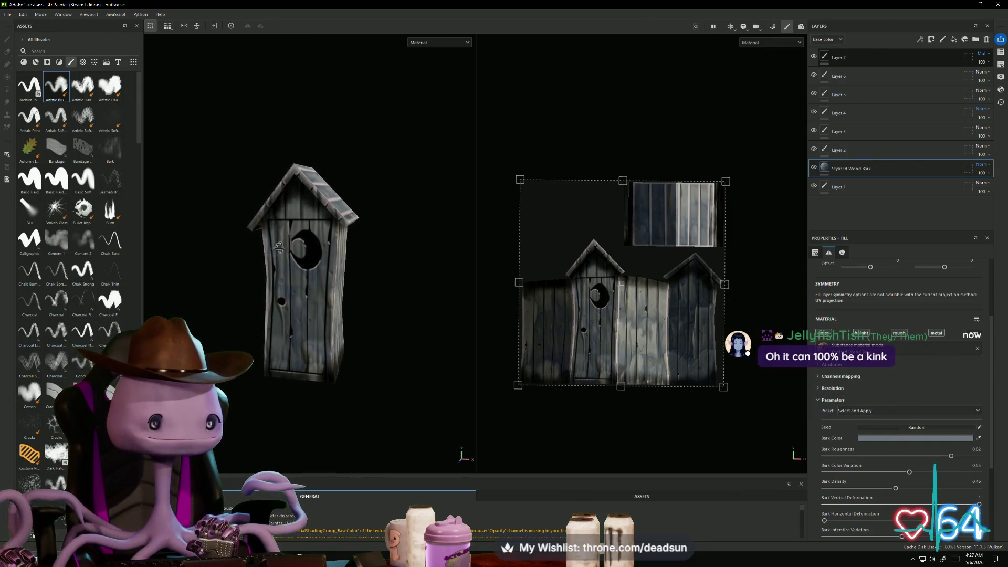
pyautogui.click(7, 14)
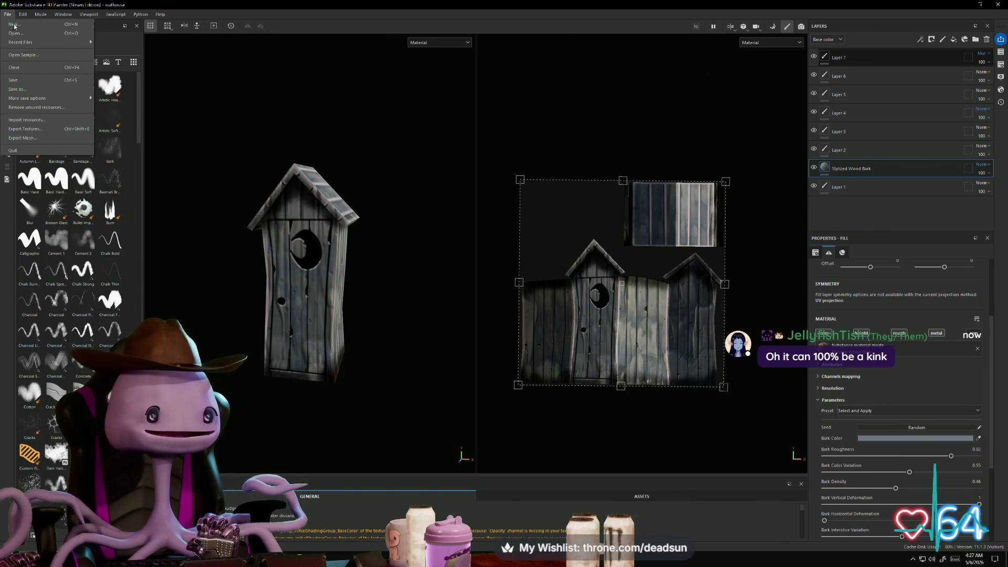
# Export the outhouse's four PNG texture maps again
pyautogui.click(35, 130)
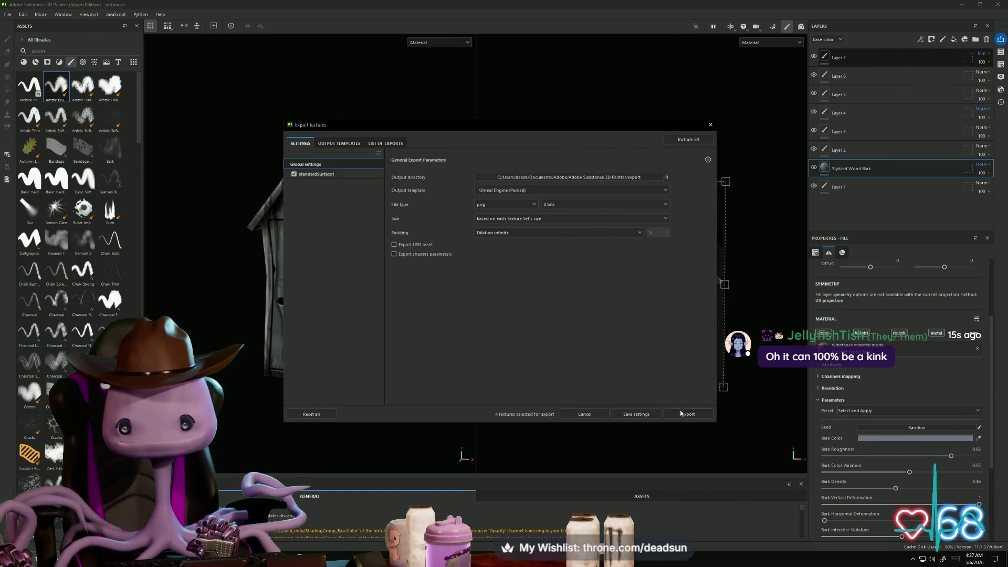
pyautogui.click(681, 412)
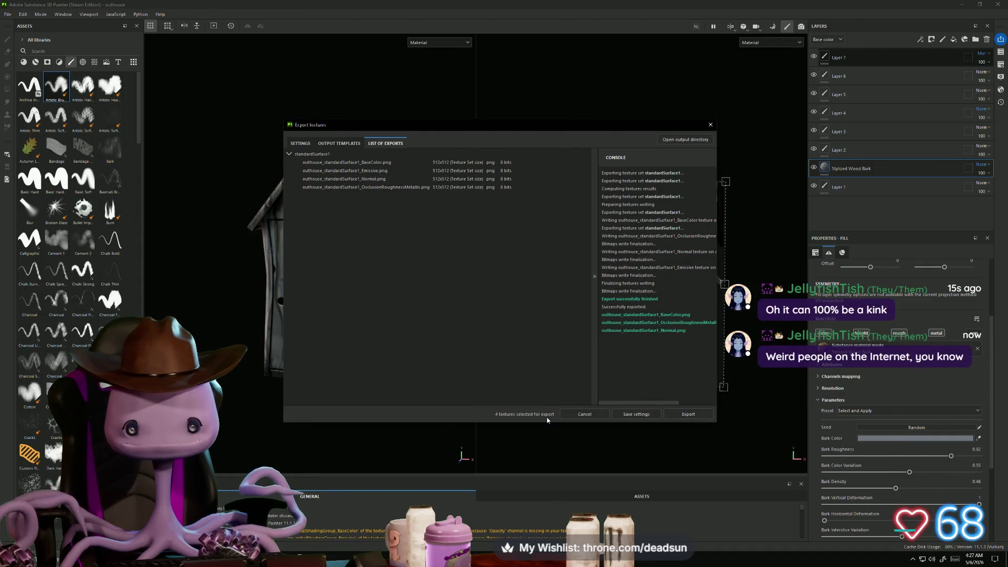
pyautogui.hotkey('alt', 'Tab')
pyautogui.hotkey('alt', 'Tab')
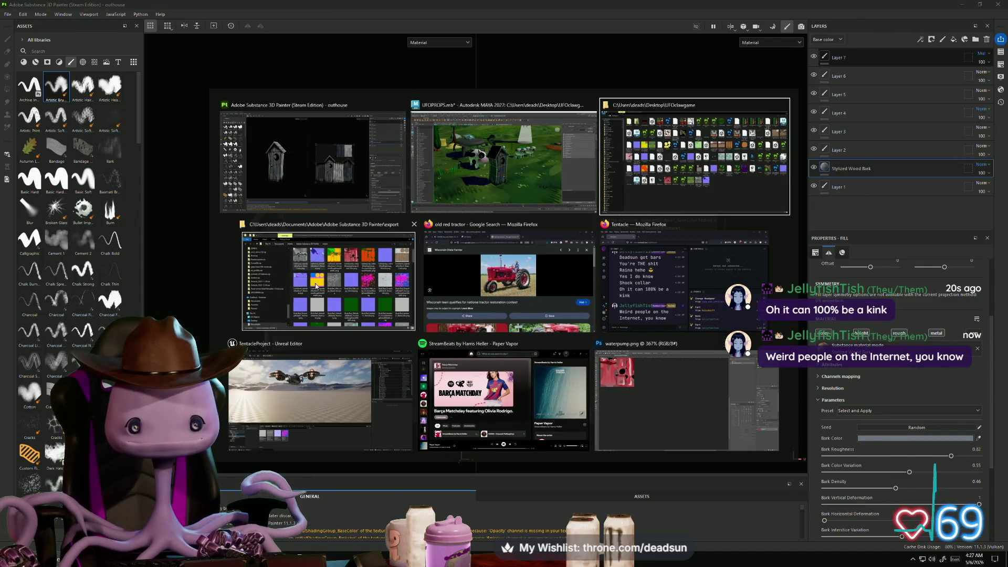
# Copy the exported outhouse BaseColor PNG from the export folder
pyautogui.click(316, 286)
pyautogui.click(210, 242)
pyautogui.rightClick(211, 241)
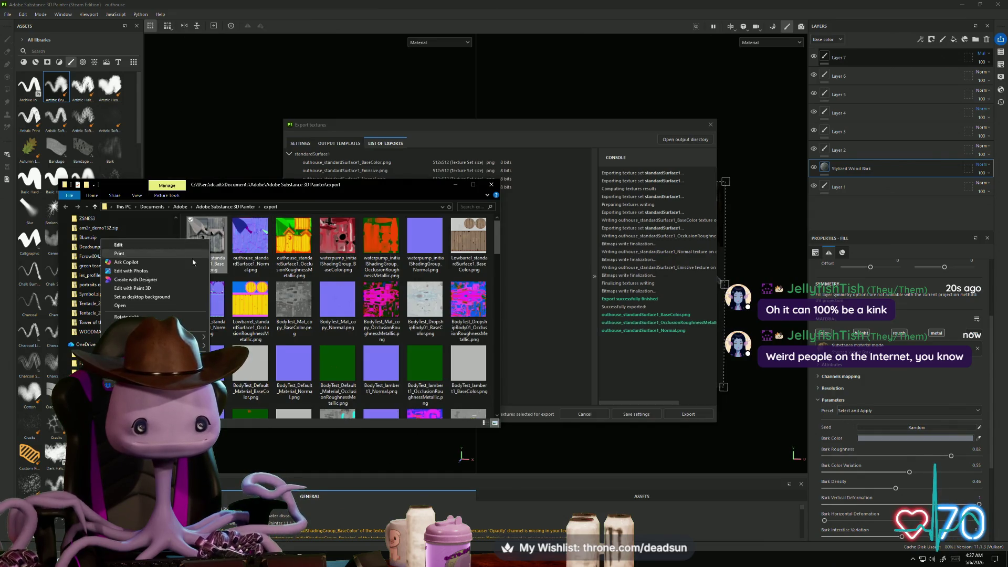
pyautogui.press('Escape')
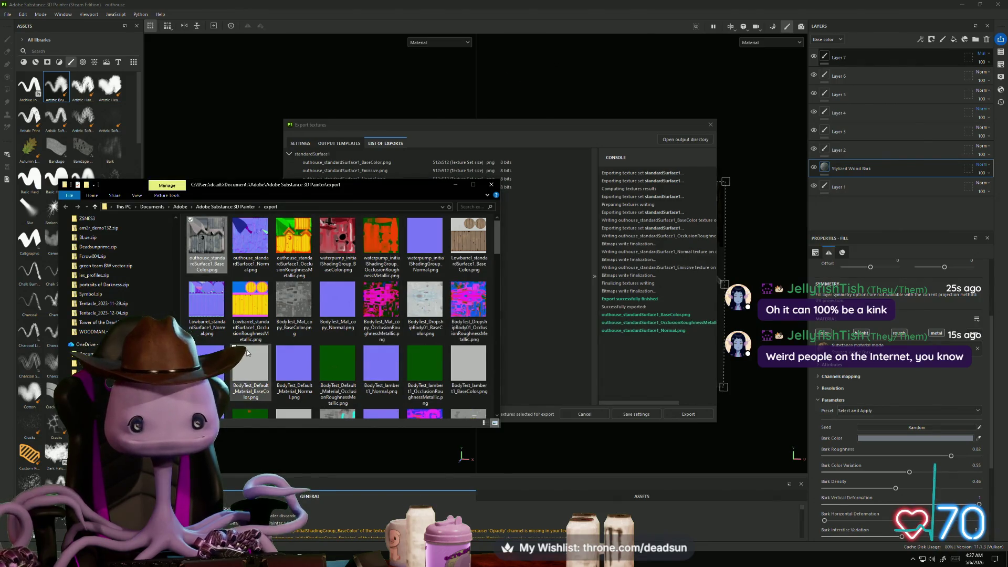
pyautogui.scroll(-10, 294, 320)
pyautogui.scroll(10, 302, 326)
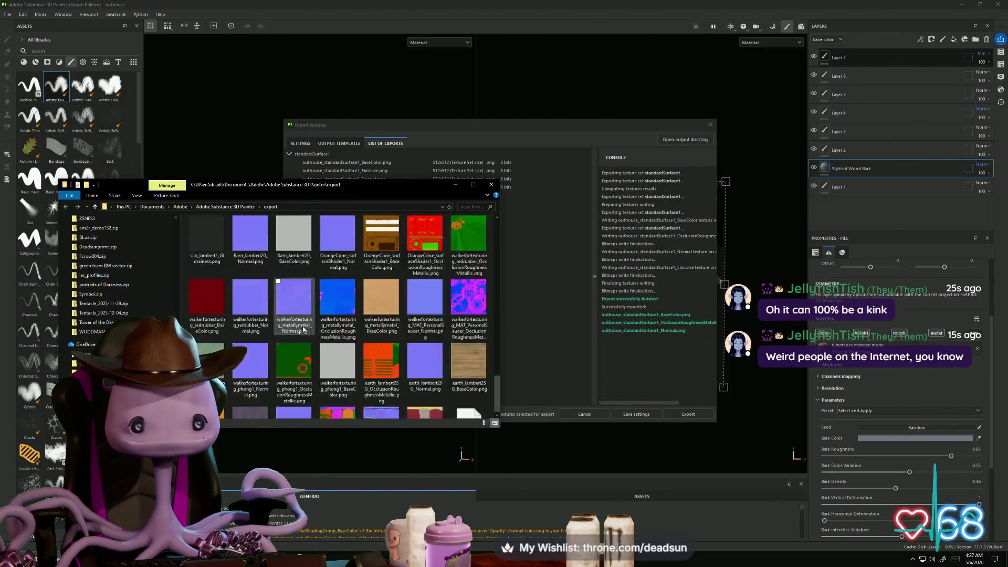
pyautogui.hotkey('alt', 'Tab')
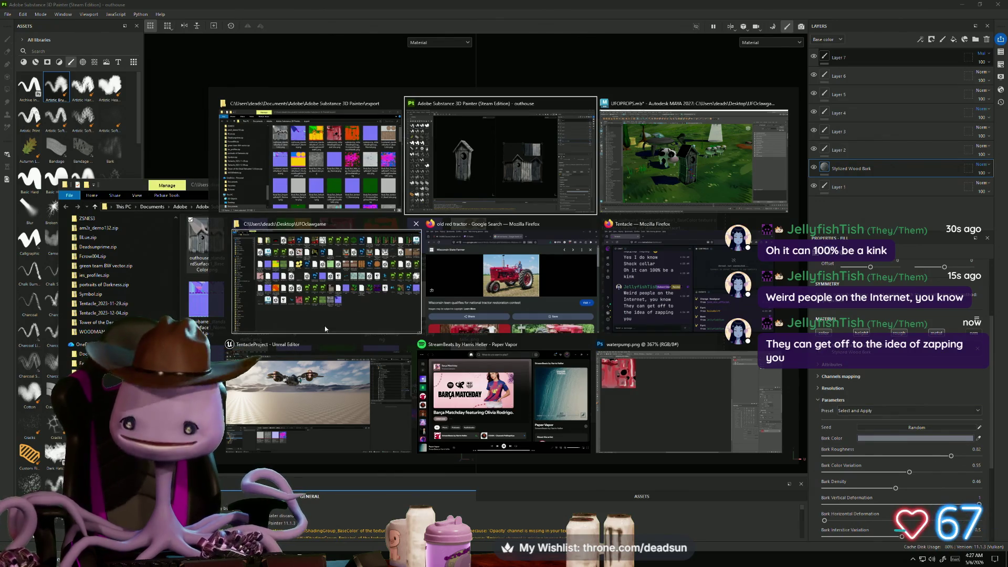
# Paste the BaseColor PNG into UFOclawgame, replacing the older file, and return to Maya
pyautogui.click(315, 284)
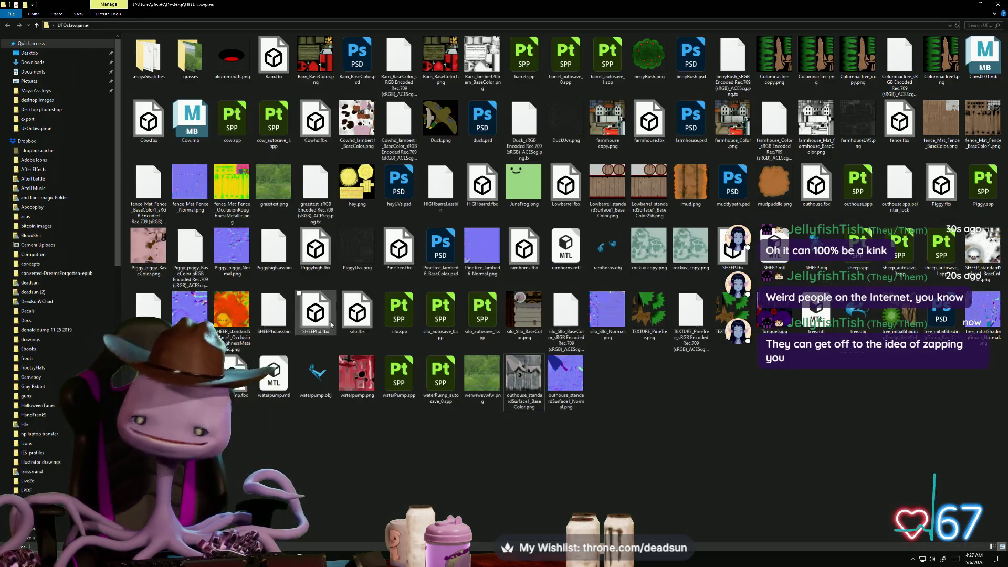
pyautogui.rightClick(710, 387)
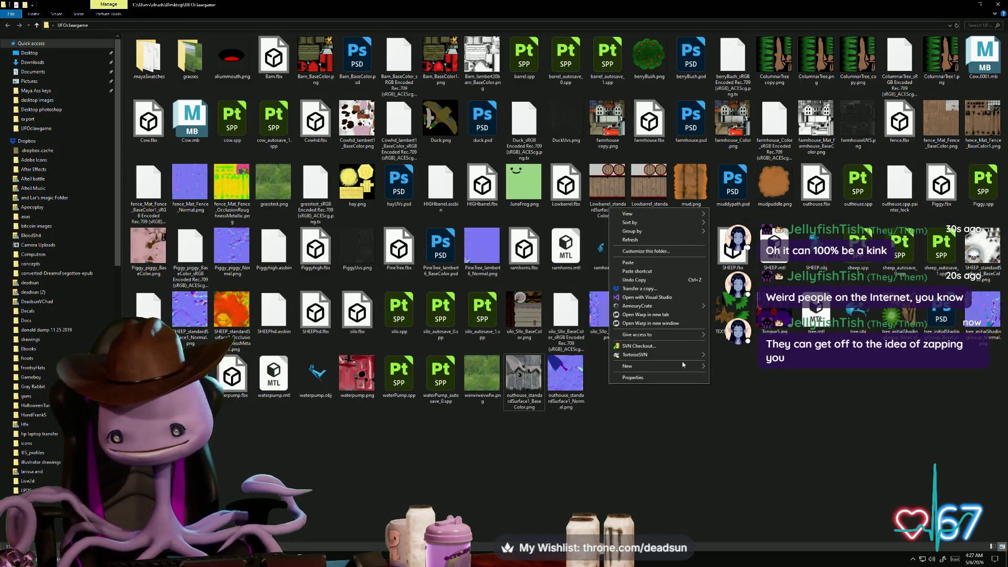
pyautogui.click(643, 263)
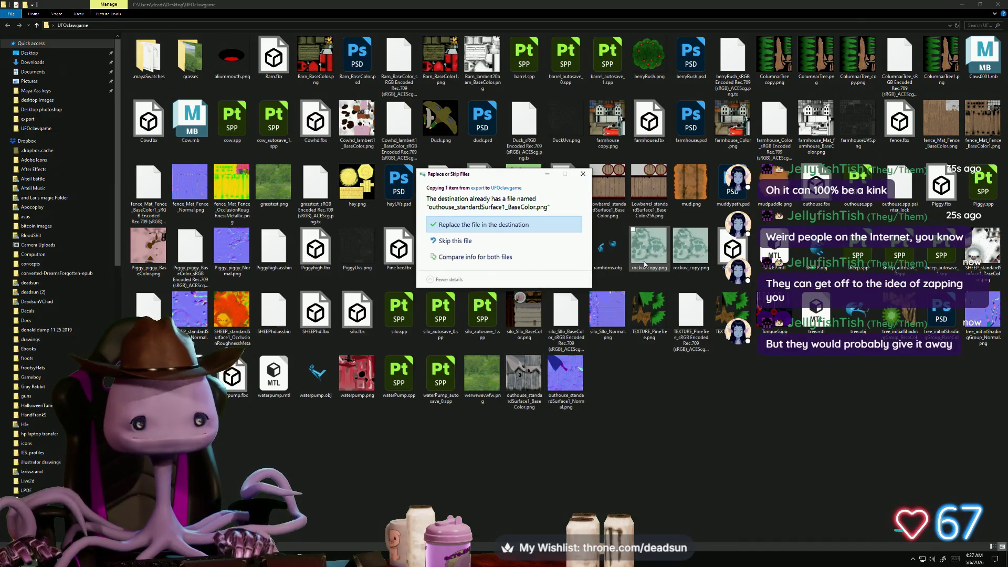
pyautogui.click(503, 230)
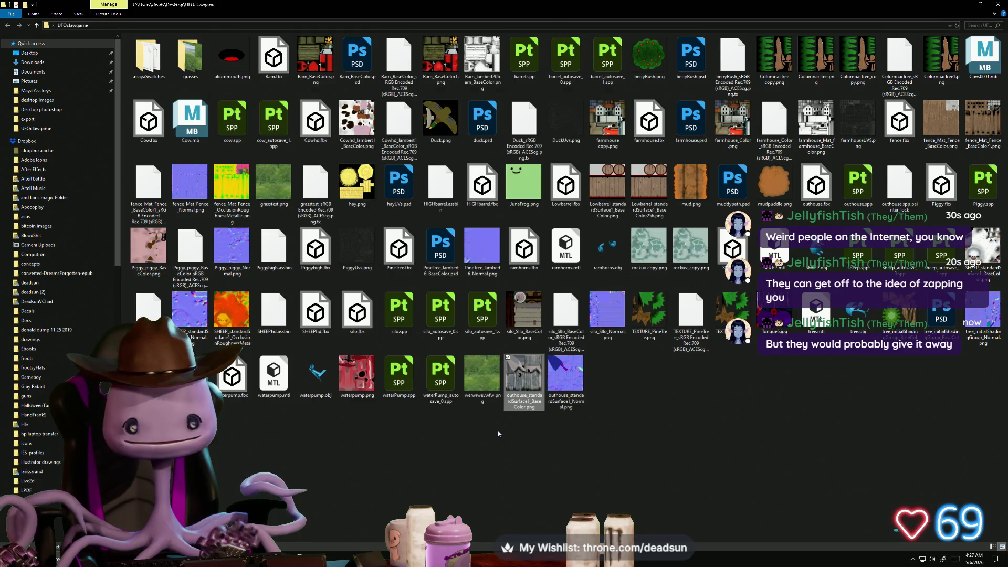
pyautogui.hotkey('alt', 'Tab')
pyautogui.click(500, 254)
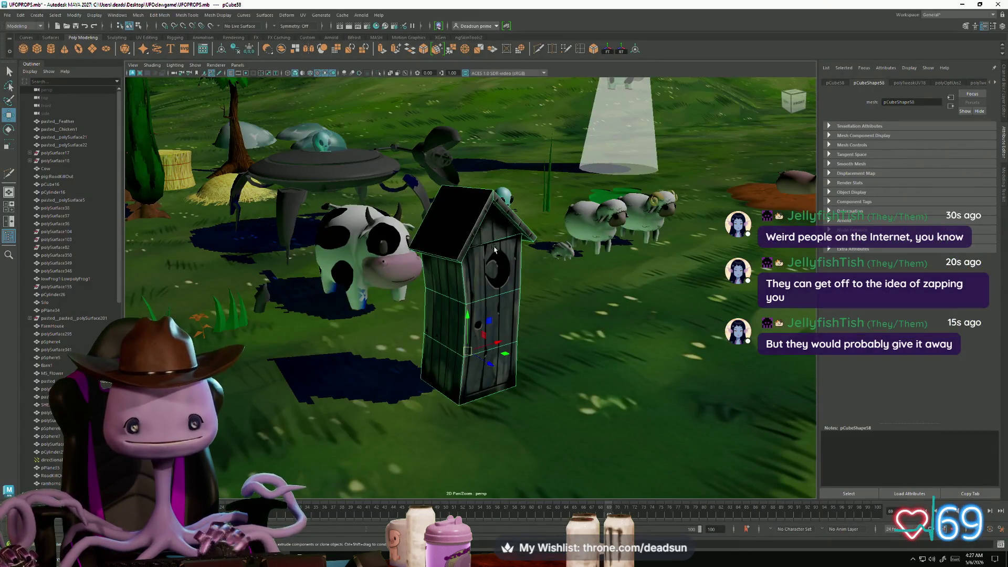
# Delete the outhouse's history with Edit > Delete All by Type > History
pyautogui.click(995, 82)
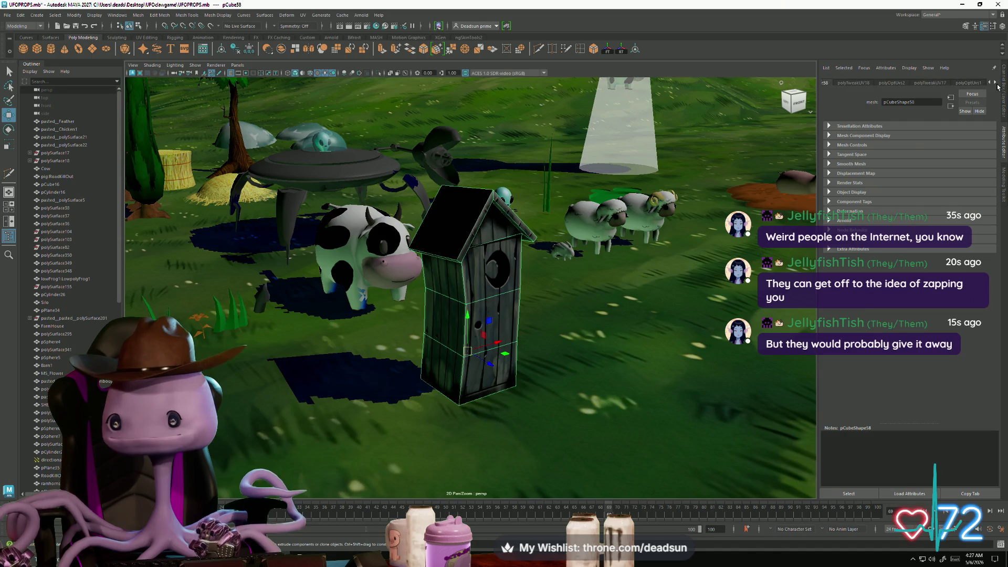
pyautogui.click(995, 83)
pyautogui.click(996, 83)
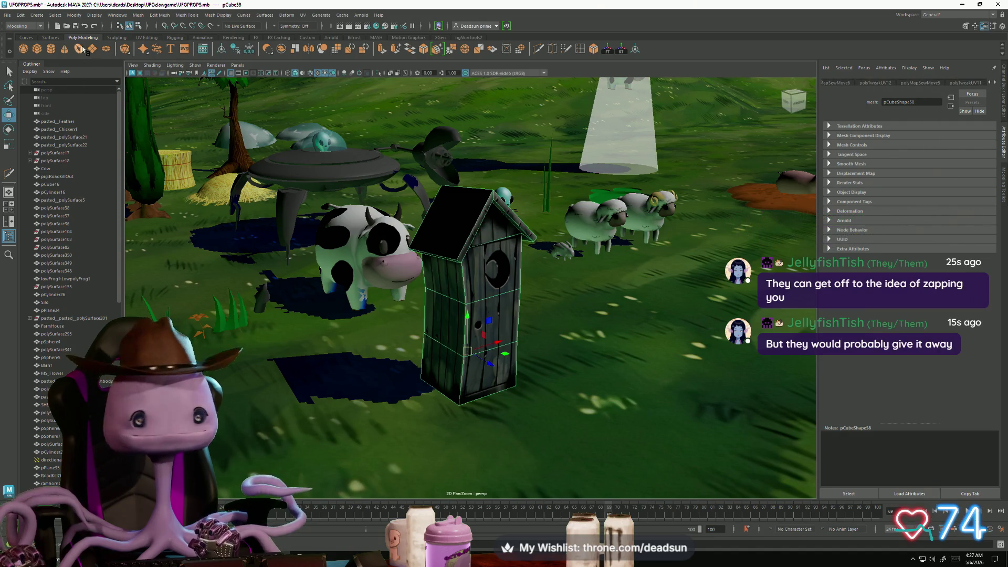
pyautogui.click(20, 15)
pyautogui.moveTo(105, 118)
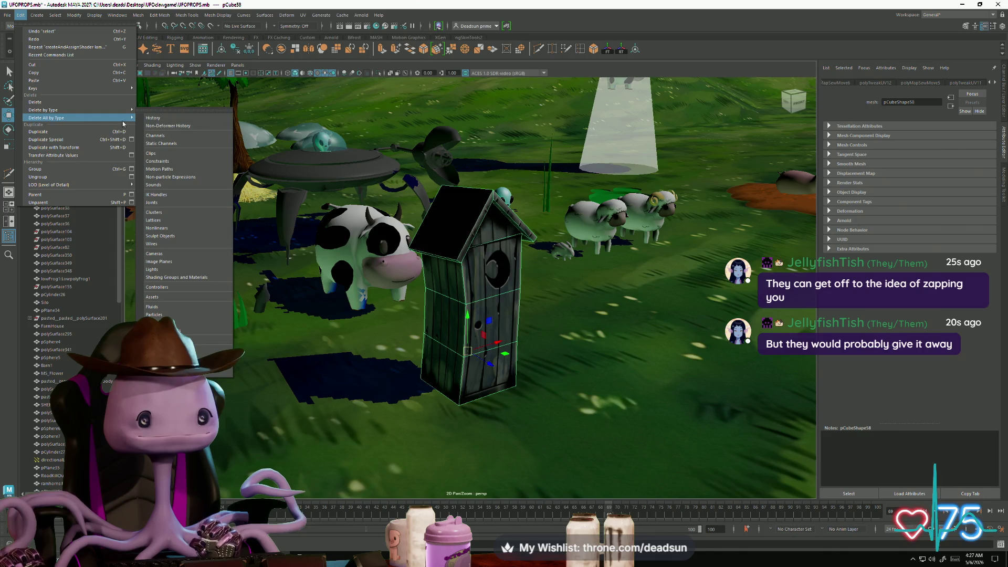
pyautogui.click(158, 119)
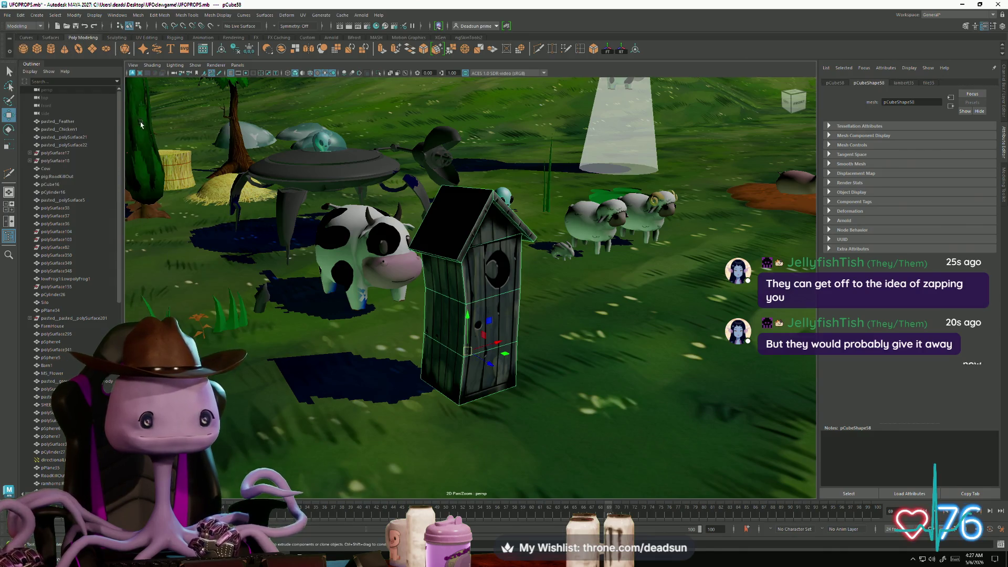
pyautogui.click(8, 14)
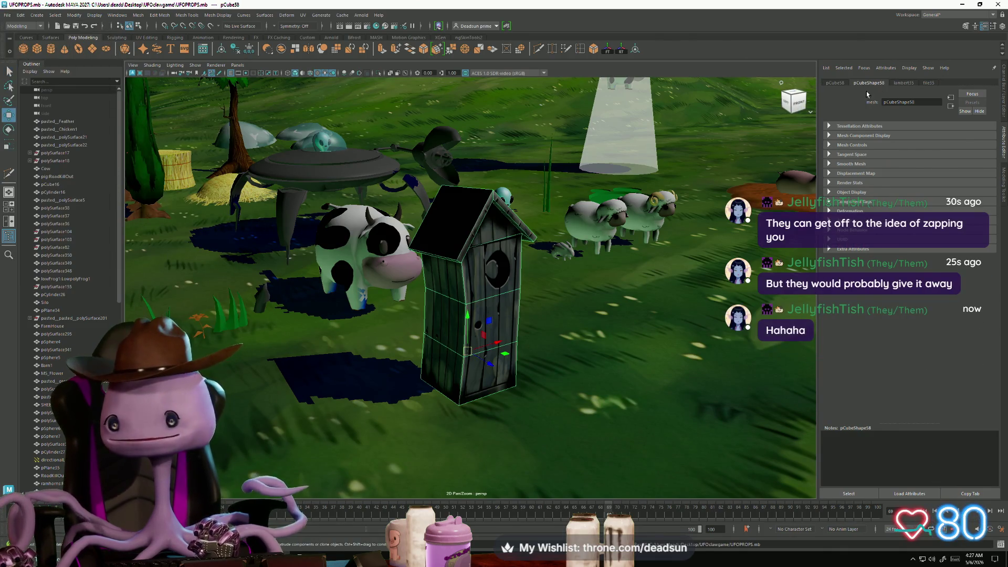
# Show the outhouse's file35 texture settings and check the UFOclawgame folder
pyautogui.click(927, 84)
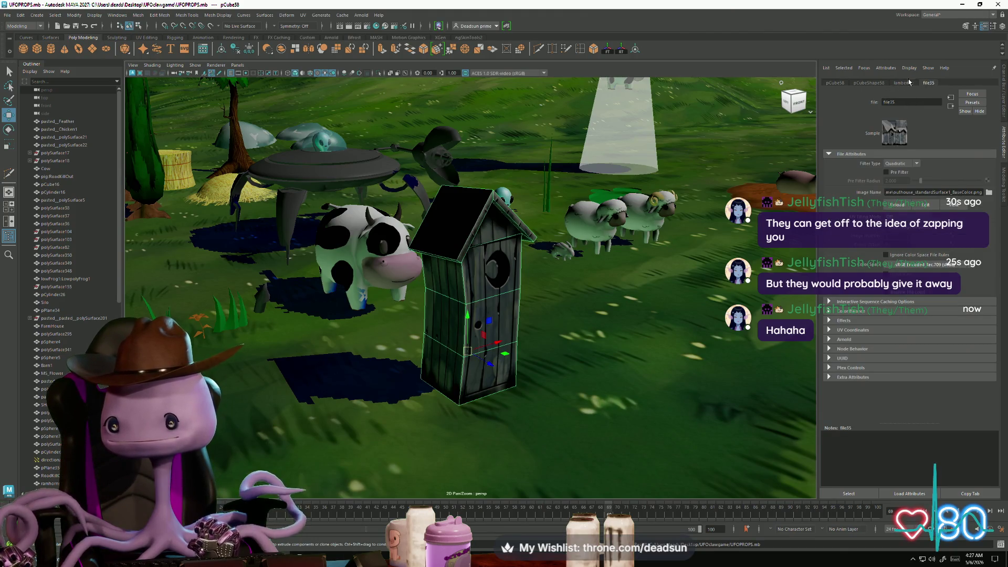
pyautogui.moveTo(603, 210)
pyautogui.keyDown('alt'); pyautogui.mouseDown()
pyautogui.moveTo(577, 172)
pyautogui.moveTo(560, 240)
pyautogui.moveTo(635, 266)
pyautogui.moveTo(666, 342)
pyautogui.moveTo(573, 280)
pyautogui.moveTo(451, 235)
pyautogui.mouseUp(); pyautogui.keyUp('alt')
pyautogui.click(578, 171)
pyautogui.press('super+Tab')
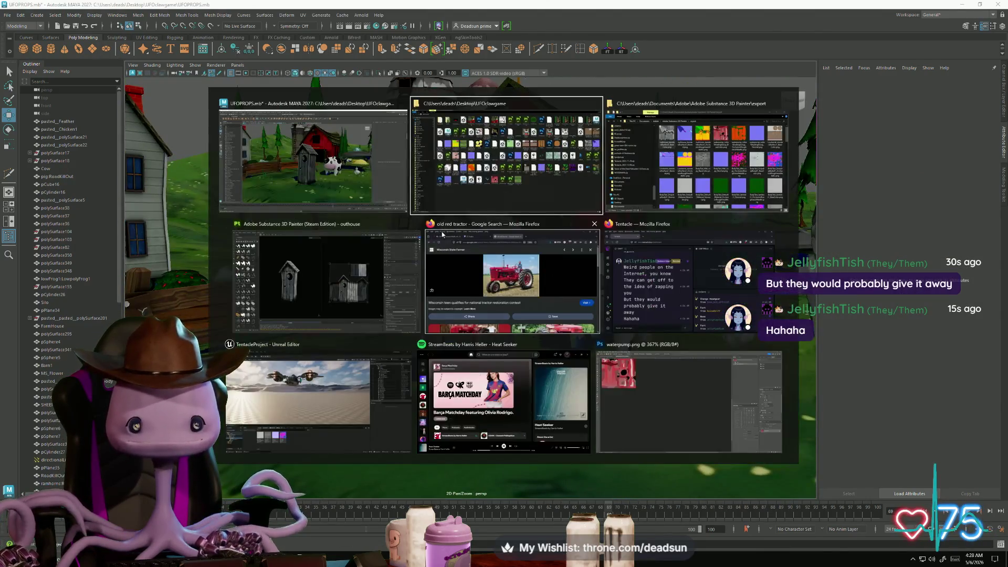
pyautogui.click(468, 198)
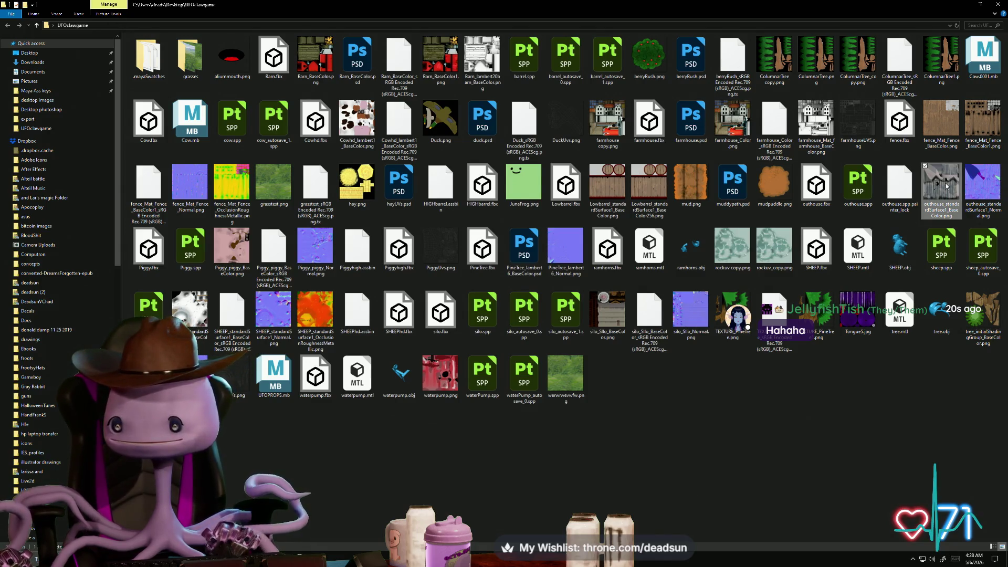
pyautogui.hotkey('alt', 'Tab')
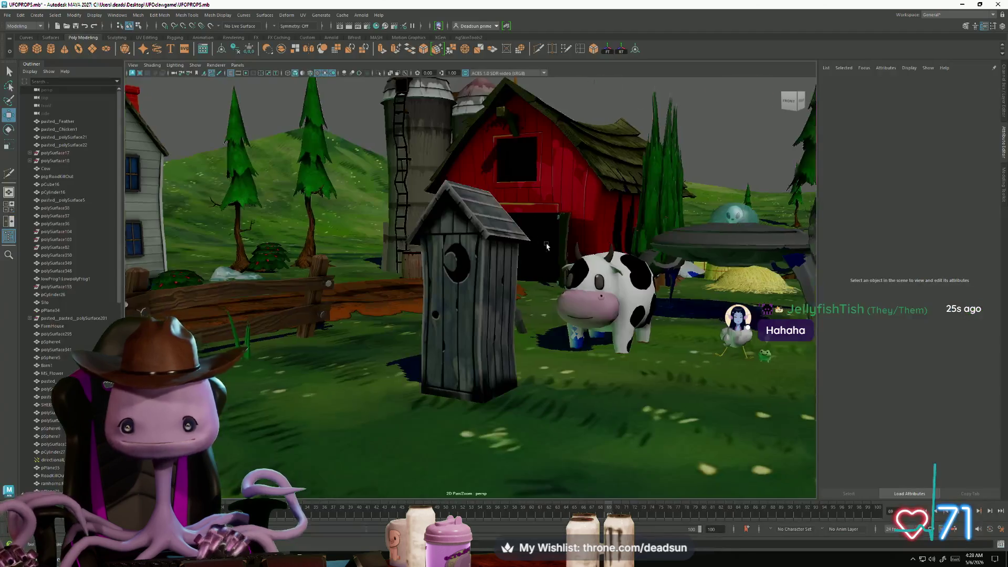
# Select and frame the outhouse, then rotate it to view the refreshed wood texture
pyautogui.keyDown('alt'); pyautogui.moveTo(566, 210); pyautogui.dragTo(603, 262); pyautogui.keyUp('alt')
pyautogui.click(501, 249)
pyautogui.scroll(-5, 501, 249)
pyautogui.keyDown('alt'); pyautogui.moveTo(501, 250); pyautogui.dragTo(325, 344); pyautogui.keyUp('alt')
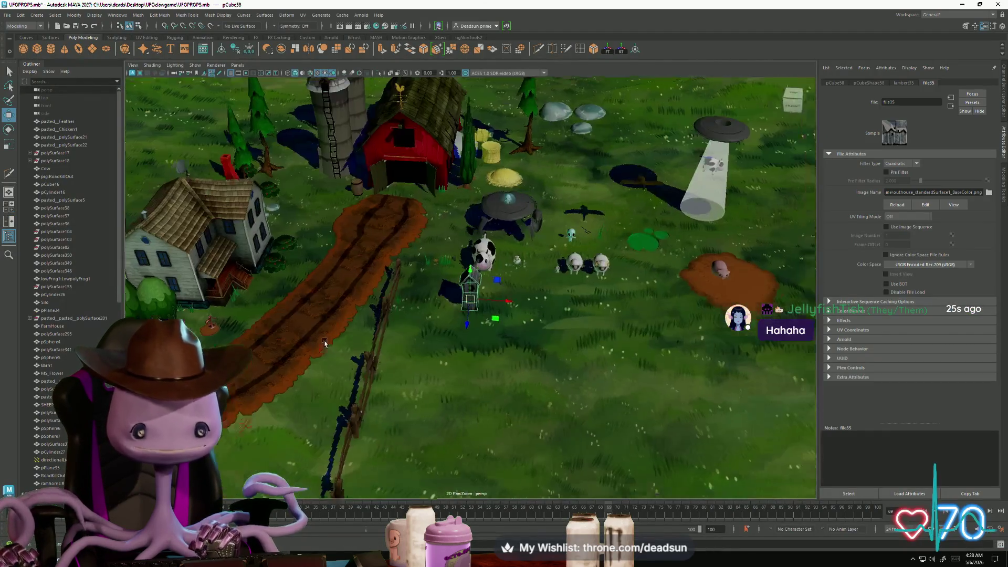
pyautogui.press('f')
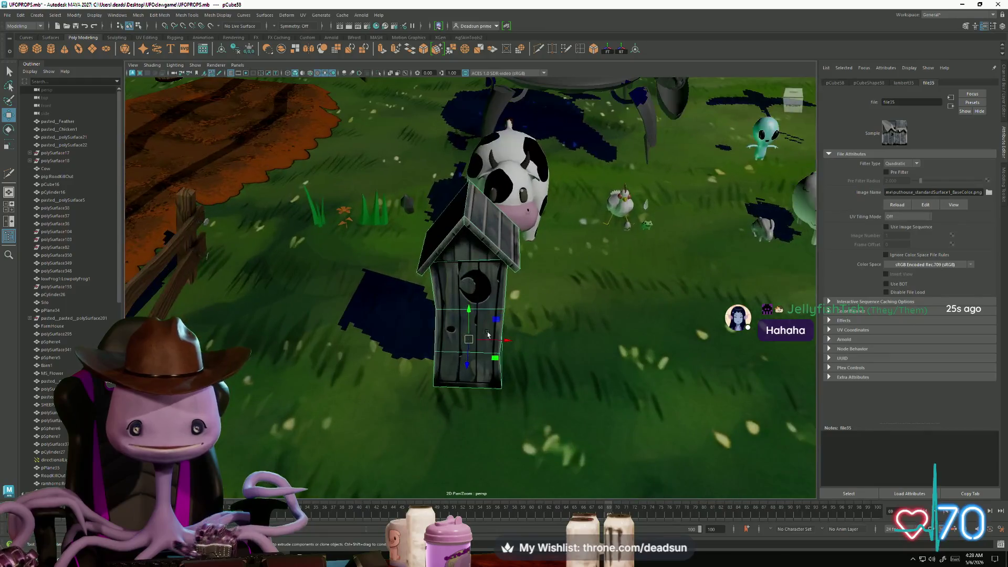
pyautogui.press('e')
pyautogui.moveTo(454, 362)
pyautogui.mouseDown()
pyautogui.moveTo(529, 362)
pyautogui.moveTo(369, 344)
pyautogui.moveTo(523, 194)
pyautogui.moveTo(475, 206)
pyautogui.moveTo(412, 283)
pyautogui.moveTo(445, 350)
pyautogui.moveTo(450, 340)
pyautogui.mouseUp()
pyautogui.click(523, 195)
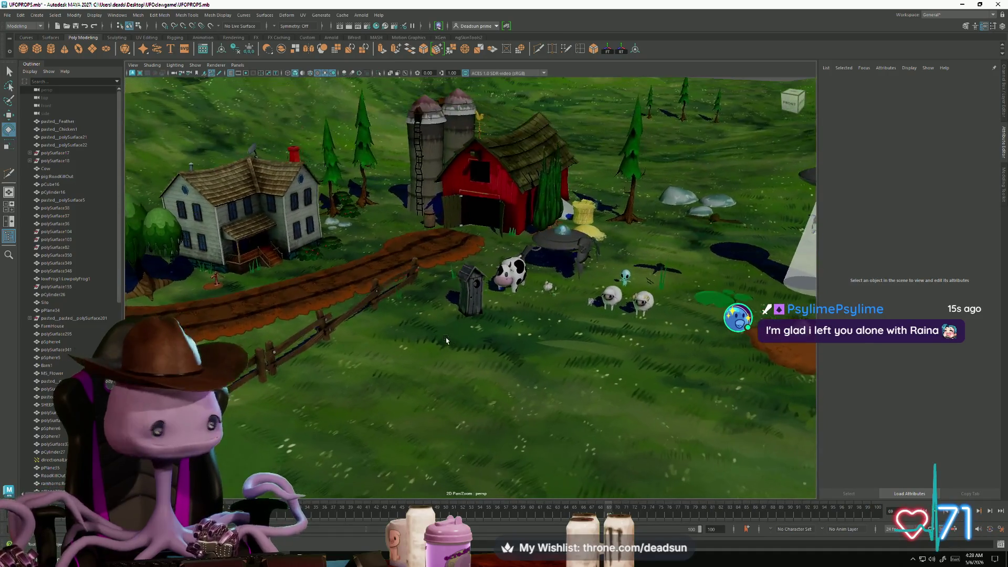
pyautogui.scroll(3, 452, 335)
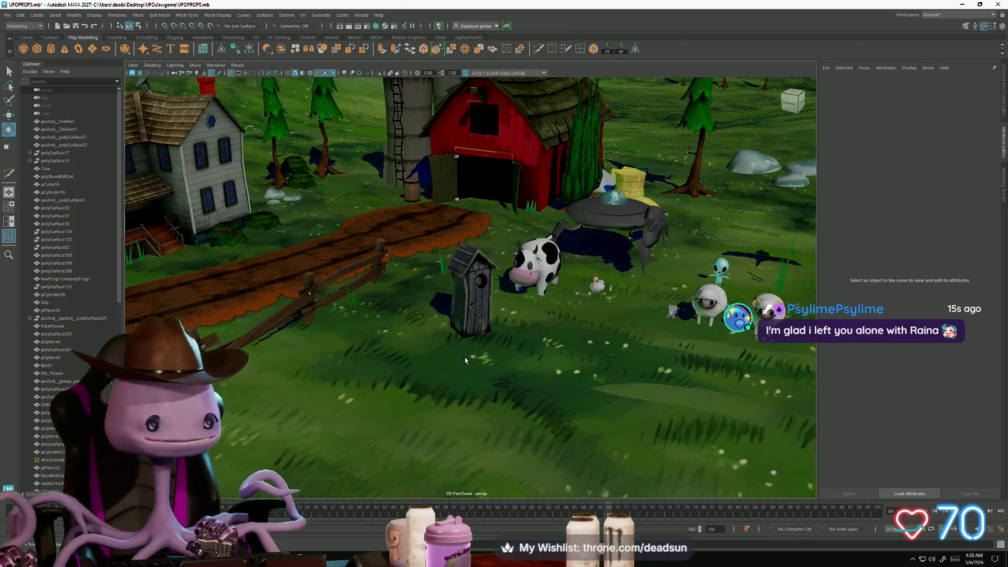
pyautogui.moveTo(435, 320)
pyautogui.keyDown('alt'); pyautogui.mouseDown()
pyautogui.moveTo(441, 331)
pyautogui.moveTo(410, 337)
pyautogui.moveTo(635, 325)
pyautogui.moveTo(585, 340)
pyautogui.mouseUp(); pyautogui.keyUp('alt')
pyautogui.scroll(3, 505, 339)
pyautogui.scroll(-5, 507, 339)
pyautogui.scroll(8, 510, 338)
pyautogui.press('[')
pyautogui.press('[')
pyautogui.press('[')
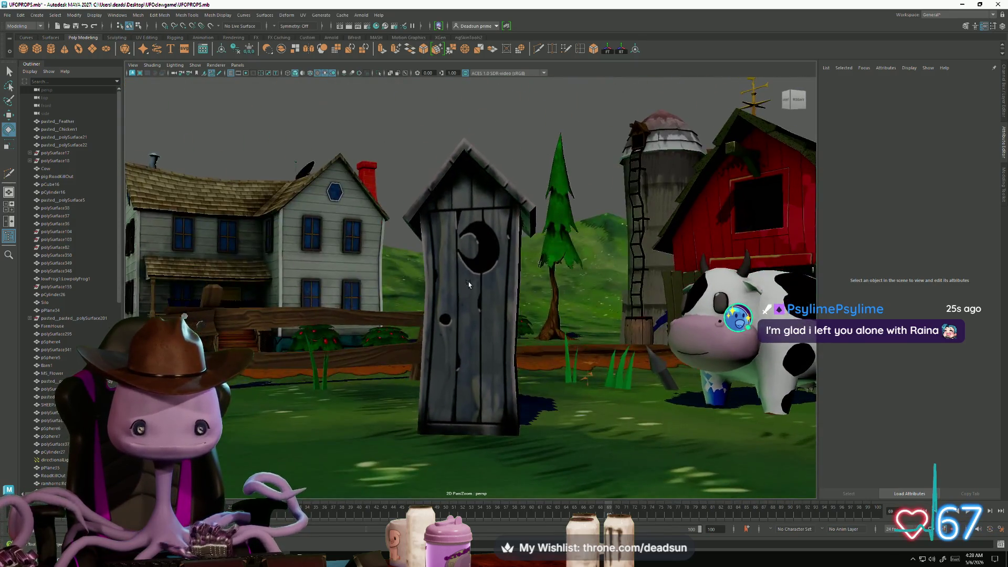
pyautogui.press('w')
pyautogui.click(468, 278)
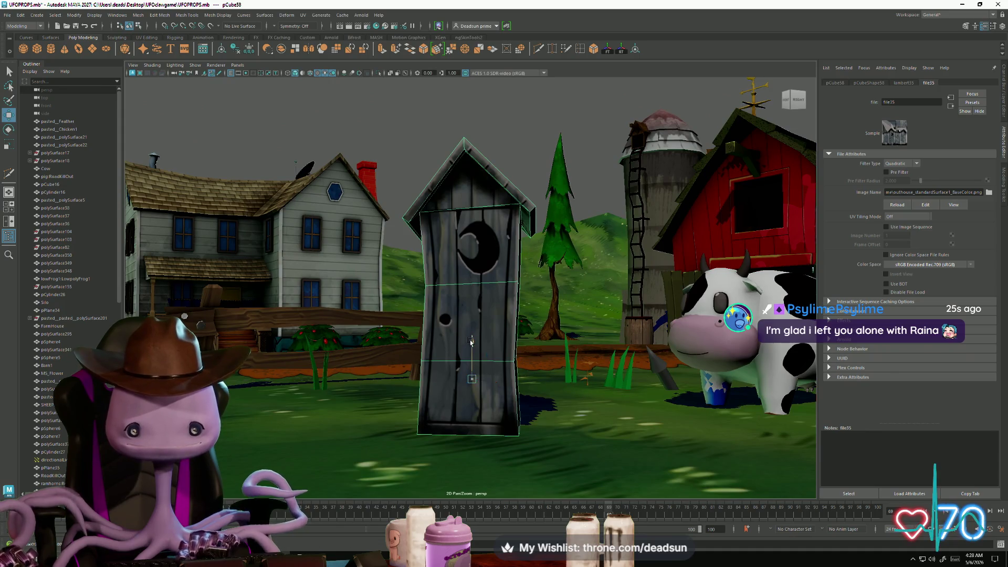
pyautogui.keyDown('alt'); pyautogui.moveTo(471, 342); pyautogui.dragTo(435, 367, button='right'); pyautogui.keyUp('alt')
pyautogui.moveTo(435, 367)
pyautogui.keyDown('alt'); pyautogui.mouseDown()
pyautogui.moveTo(457, 303)
pyautogui.moveTo(420, 295)
pyautogui.mouseUp(); pyautogui.keyUp('alt')
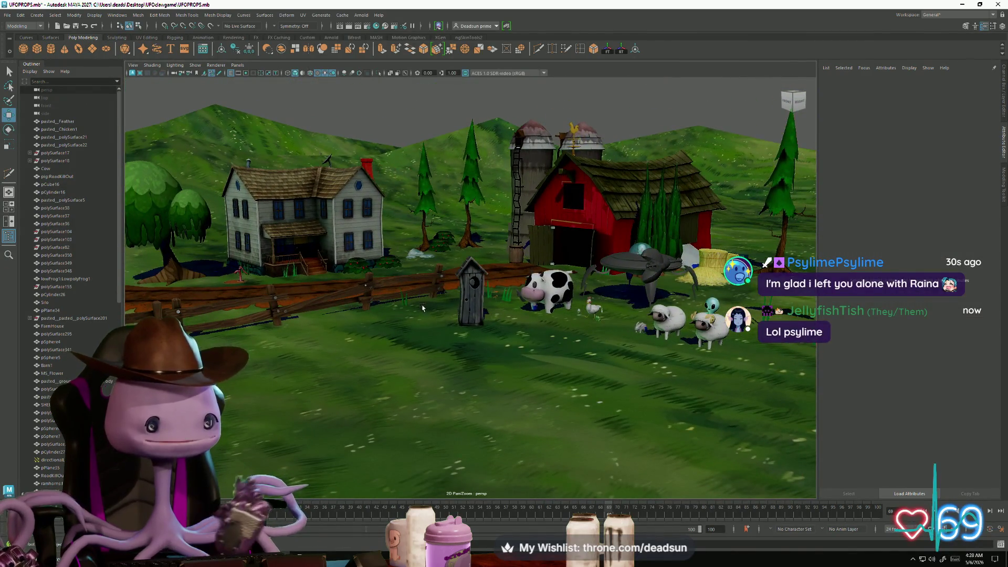
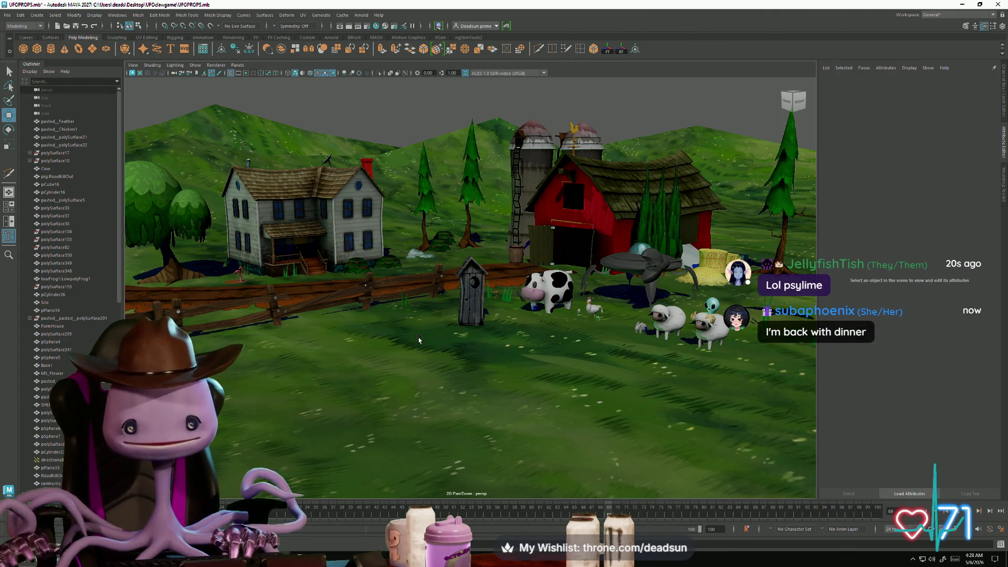
# Select the outhouse and drag it up beside the silo with the Move tool
pyautogui.click(469, 309)
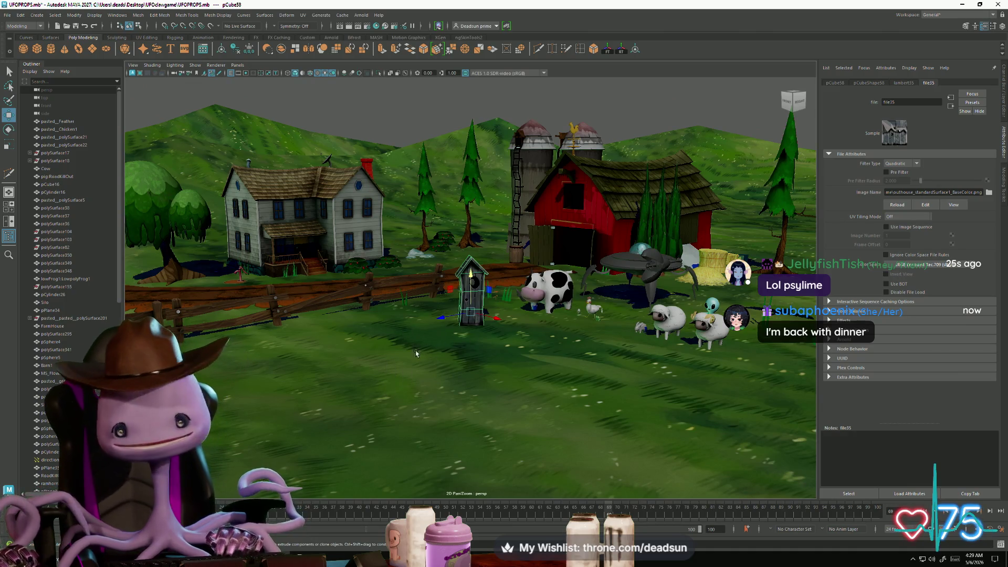
pyautogui.moveTo(446, 337)
pyautogui.keyDown('alt'); pyautogui.mouseDown()
pyautogui.moveTo(496, 321)
pyautogui.moveTo(237, 264)
pyautogui.mouseUp(); pyautogui.keyUp('alt')
pyautogui.press('e')
pyautogui.press('w')
pyautogui.moveTo(179, 297)
pyautogui.mouseDown()
pyautogui.moveTo(246, 231)
pyautogui.moveTo(322, 187)
pyautogui.mouseUp()
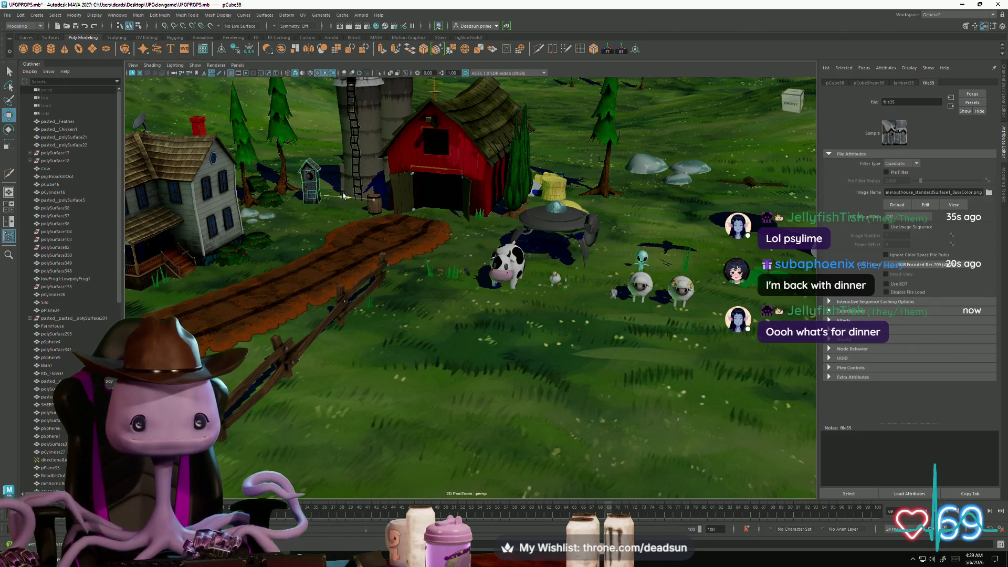
# Frame the outhouse, orbit back out over the farm, and reselect the outhouse
pyautogui.hotkey('alt', 'Tab')
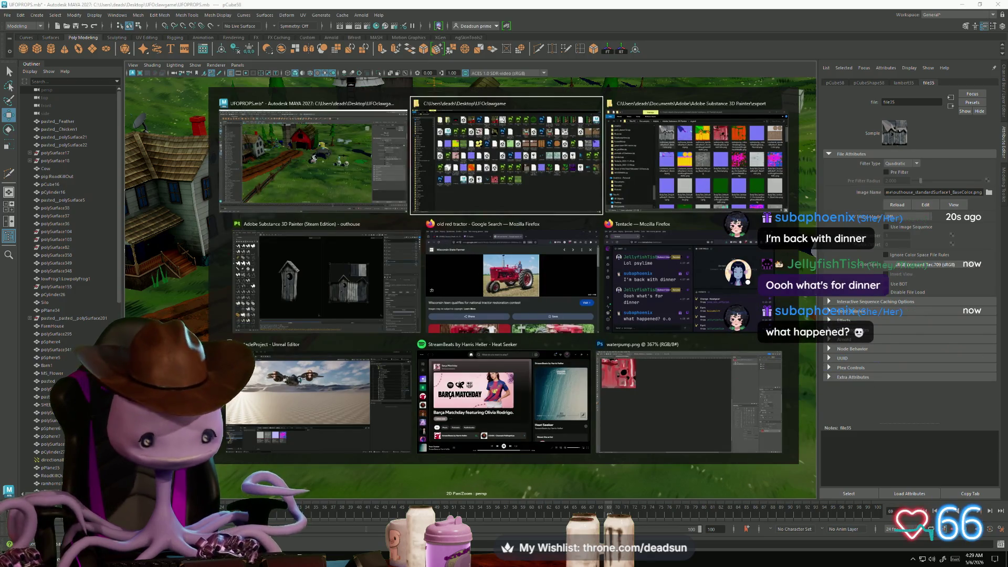
pyautogui.press('Escape')
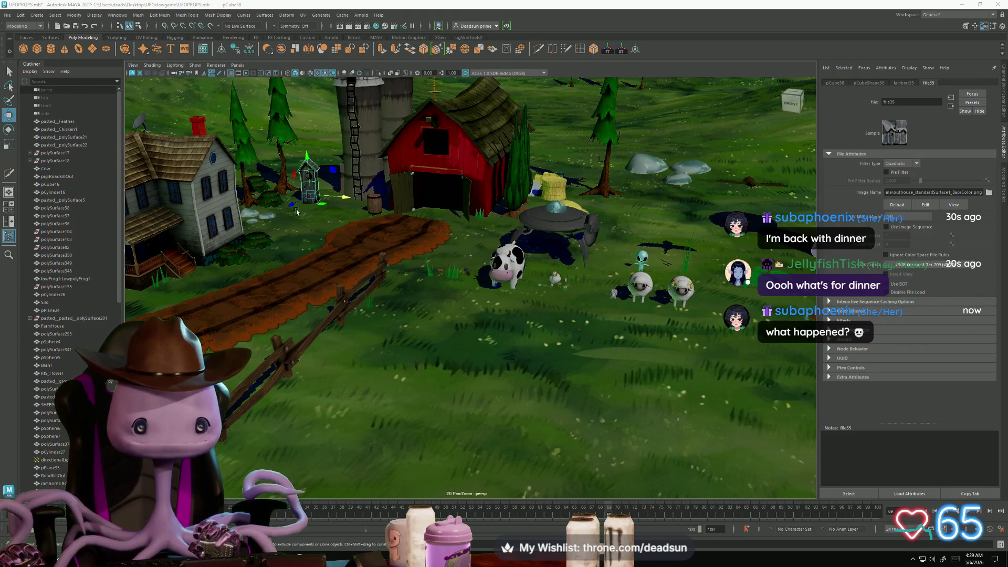
pyautogui.press('f')
pyautogui.moveTo(381, 163)
pyautogui.keyDown('alt'); pyautogui.mouseDown()
pyautogui.moveTo(323, 231)
pyautogui.moveTo(330, 364)
pyautogui.mouseUp(); pyautogui.keyUp('alt')
pyautogui.moveTo(451, 300)
pyautogui.keyDown('alt'); pyautogui.mouseDown()
pyautogui.moveTo(442, 349)
pyautogui.moveTo(412, 359)
pyautogui.mouseUp(); pyautogui.keyUp('alt')
pyautogui.keyDown('alt'); pyautogui.moveTo(431, 321); pyautogui.dragTo(418, 318); pyautogui.keyUp('alt')
pyautogui.moveTo(351, 359)
pyautogui.keyDown('alt'); pyautogui.mouseDown()
pyautogui.moveTo(404, 339)
pyautogui.moveTo(309, 311)
pyautogui.moveTo(495, 327)
pyautogui.moveTo(501, 361)
pyautogui.moveTo(444, 420)
pyautogui.moveTo(382, 407)
pyautogui.moveTo(351, 301)
pyautogui.mouseUp(); pyautogui.keyUp('alt')
pyautogui.click(383, 256)
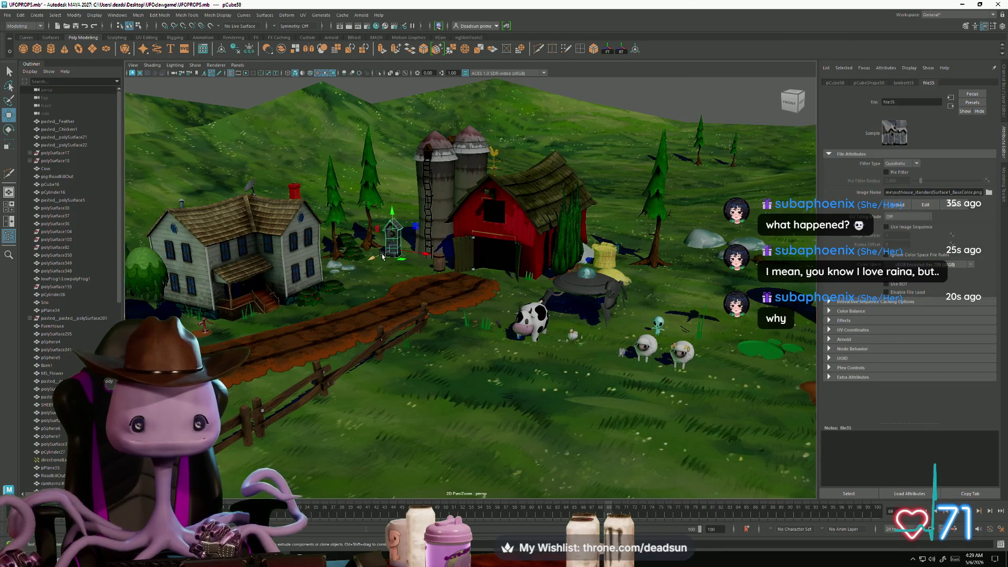
pyautogui.press('e')
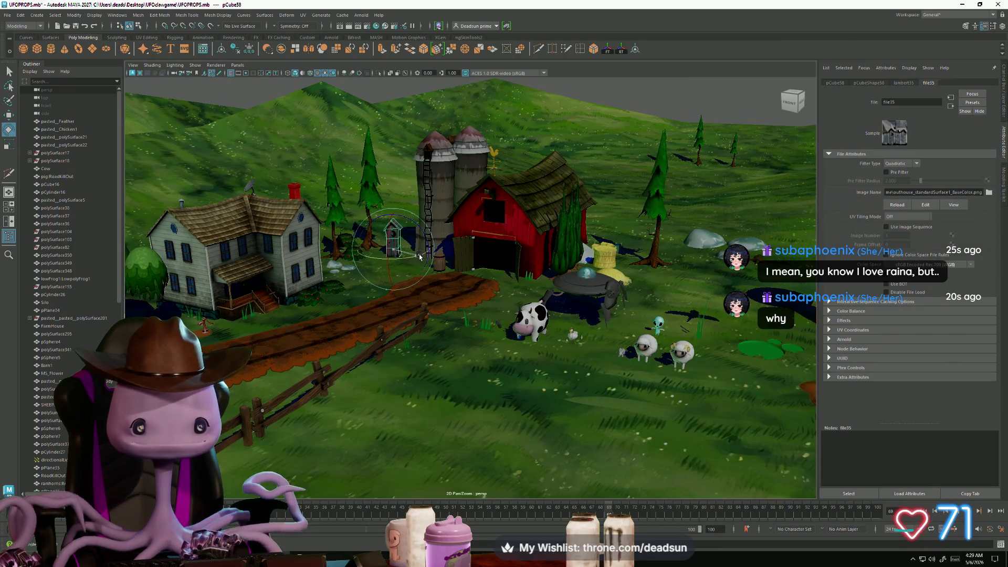
pyautogui.click(393, 93)
pyautogui.moveTo(393, 93)
pyautogui.keyDown('alt'); pyautogui.mouseDown()
pyautogui.moveTo(390, 353)
pyautogui.moveTo(363, 346)
pyautogui.moveTo(414, 344)
pyautogui.moveTo(332, 355)
pyautogui.moveTo(340, 352)
pyautogui.mouseUp(); pyautogui.keyUp('alt')
pyautogui.scroll(-10, 389, 353)
pyautogui.moveTo(420, 329)
pyautogui.keyDown('alt'); pyautogui.mouseDown()
pyautogui.moveTo(389, 380)
pyautogui.moveTo(399, 371)
pyautogui.mouseUp(); pyautogui.keyUp('alt')
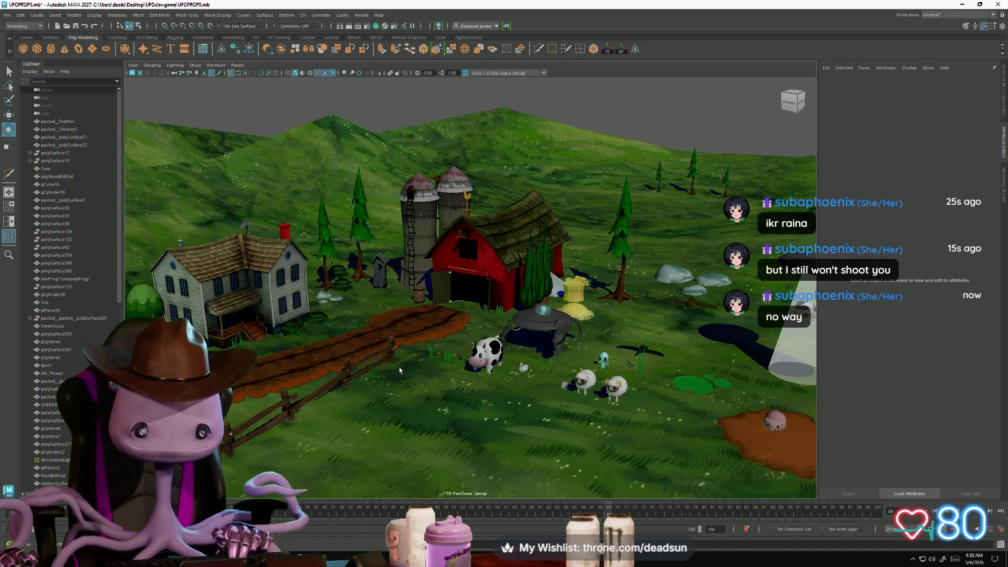
pyautogui.keyDown('alt'); pyautogui.moveTo(399, 369); pyautogui.dragTo(401, 369); pyautogui.keyUp('alt')
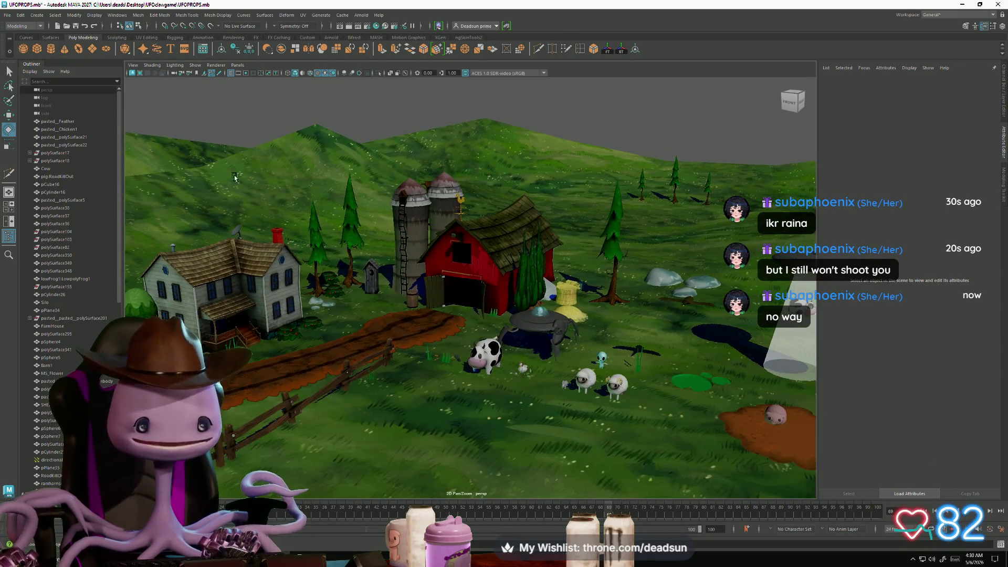
# Save the farm scene, orbit closer to the barn, and create a polygon cylinder
pyautogui.click(7, 15)
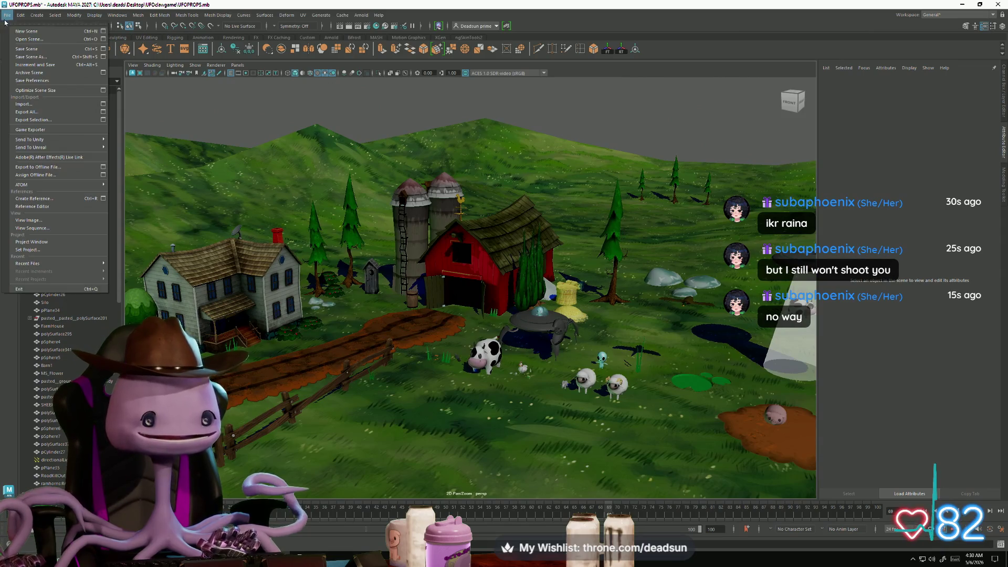
pyautogui.click(23, 53)
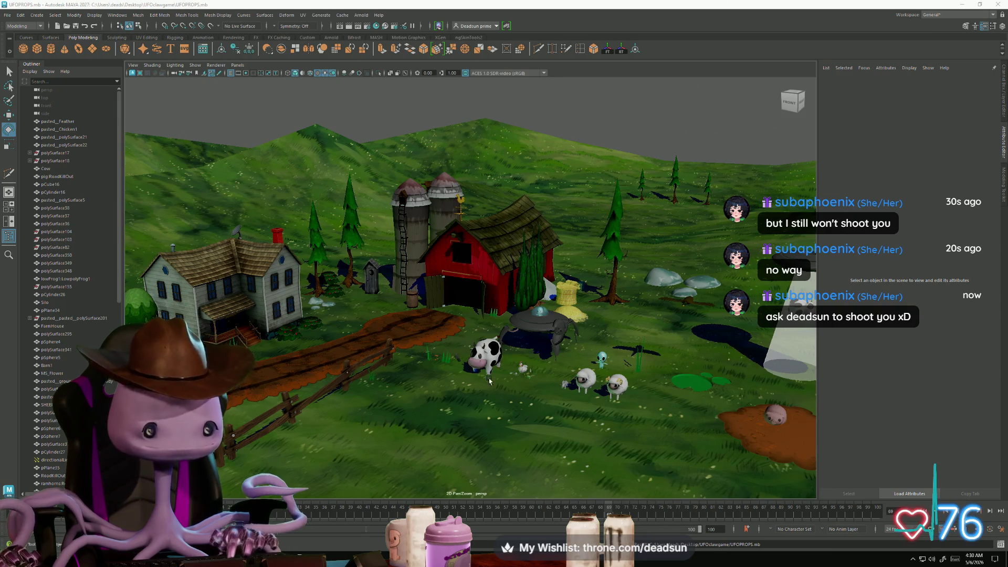
pyautogui.moveTo(462, 333)
pyautogui.keyDown('alt'); pyautogui.mouseDown()
pyautogui.moveTo(457, 412)
pyautogui.moveTo(462, 376)
pyautogui.mouseUp(); pyautogui.keyUp('alt')
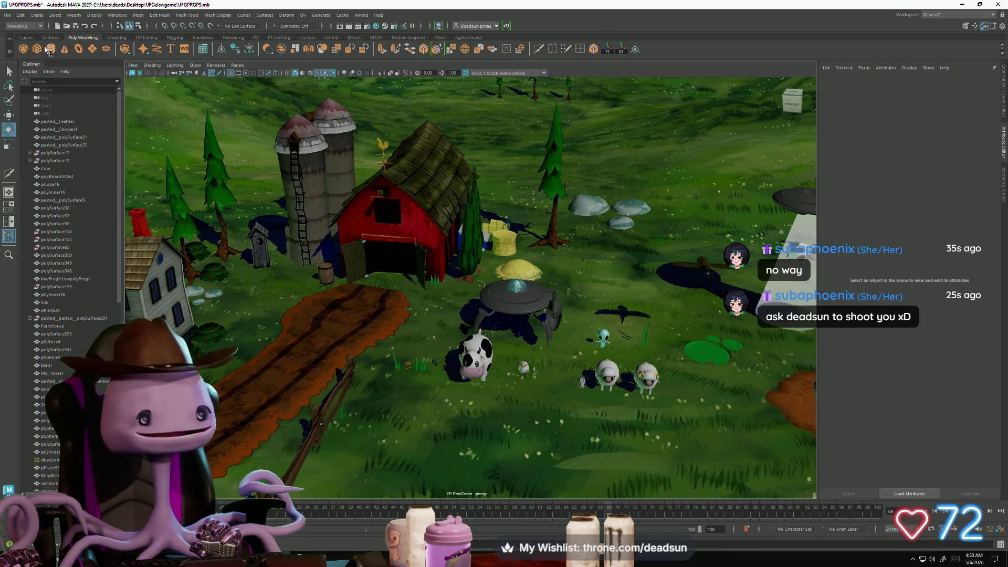
pyautogui.click(50, 49)
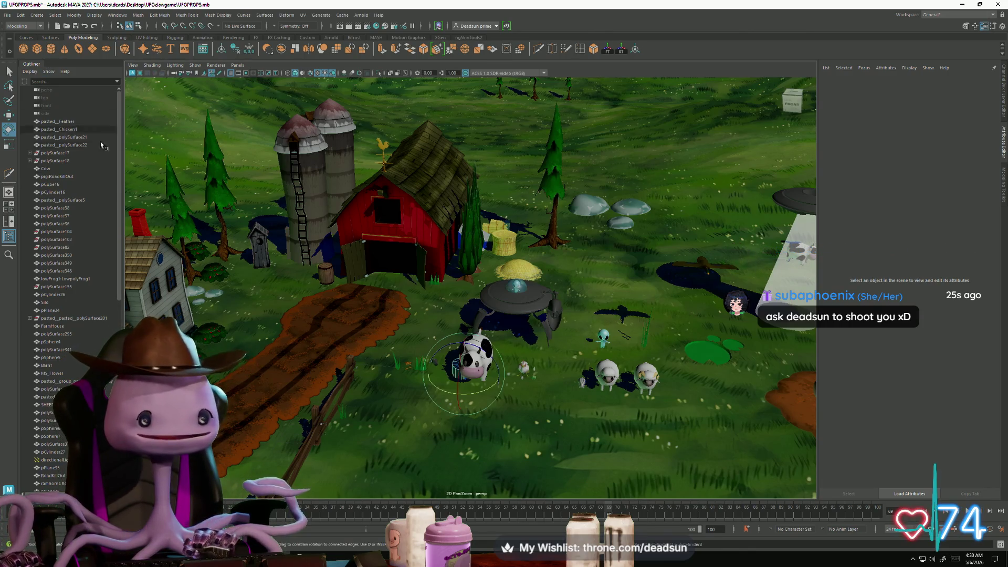
# Move the new cylinder onto the dirt path and cut its axis subdivisions to six sides
pyautogui.press('w')
pyautogui.moveTo(507, 377); pyautogui.dragTo(359, 346)
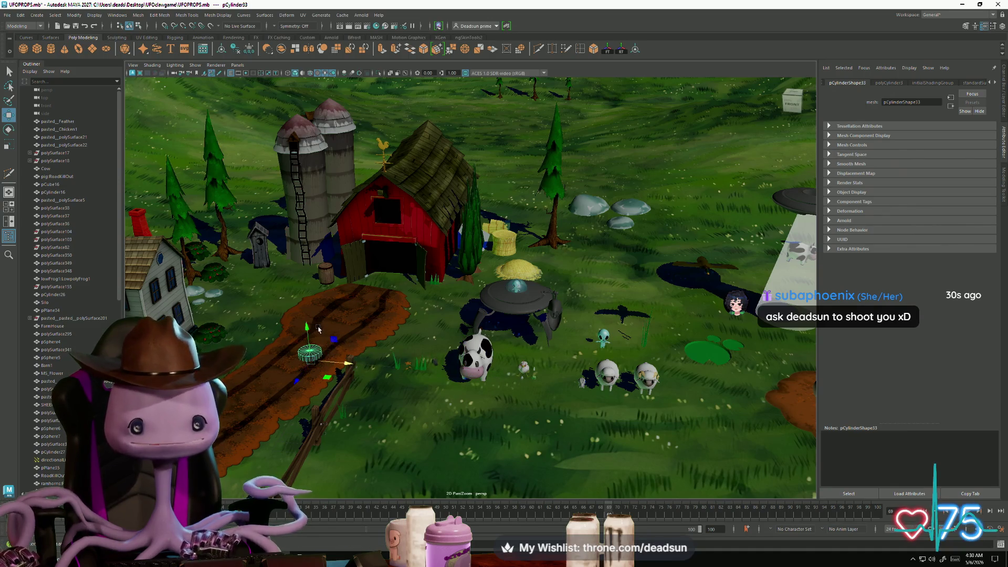
pyautogui.press('f')
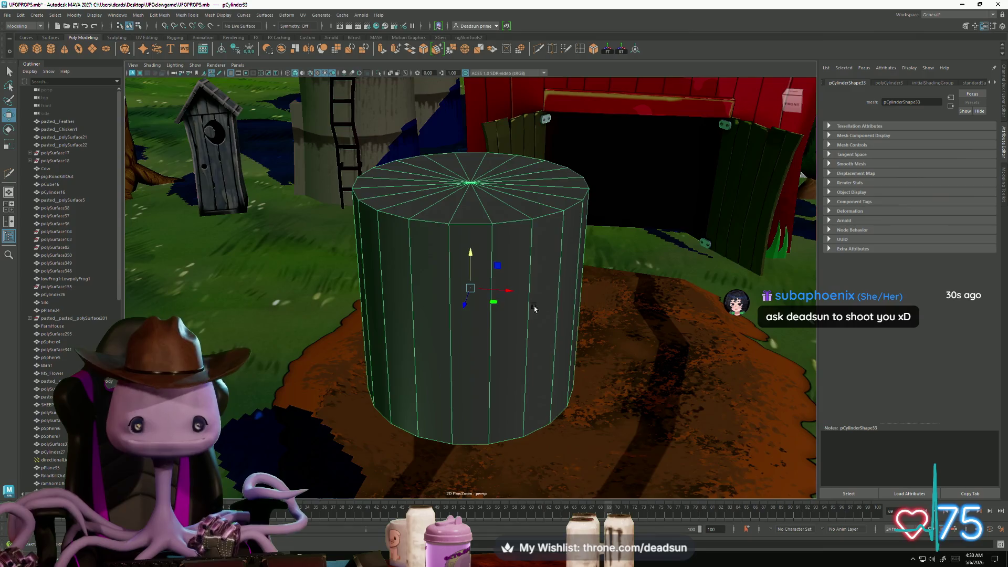
pyautogui.scroll(-5, 526, 306)
pyautogui.click(900, 82)
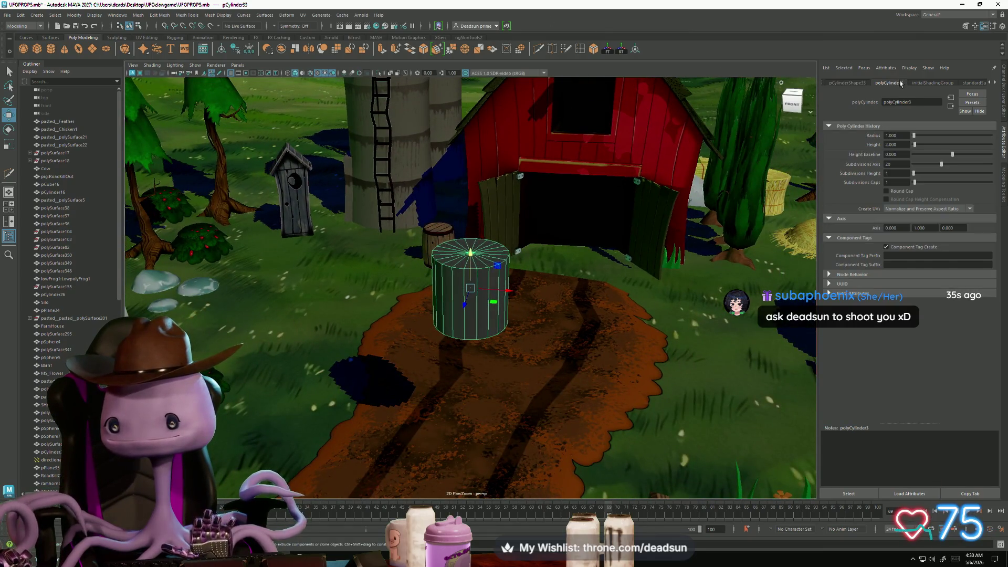
pyautogui.moveTo(942, 162); pyautogui.dragTo(923, 169)
pyautogui.moveTo(399, 262)
pyautogui.keyDown('alt'); pyautogui.mouseDown()
pyautogui.moveTo(470, 257)
pyautogui.moveTo(471, 284)
pyautogui.moveTo(486, 299)
pyautogui.moveTo(429, 297)
pyautogui.mouseUp(); pyautogui.keyUp('alt')
pyautogui.scroll(4, 490, 302)
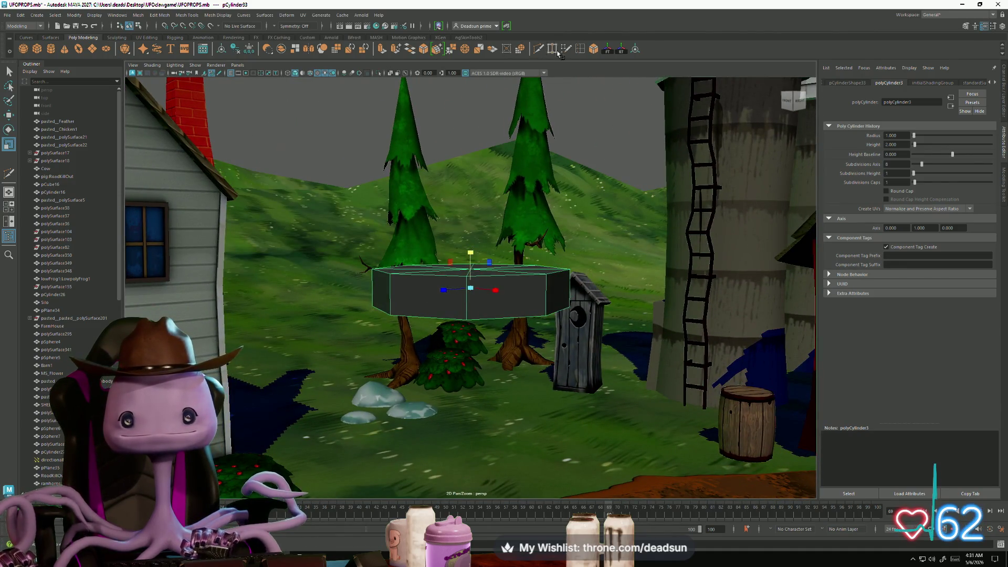
# Insert a Multi-Cut edge loop around the cylinder's middle and inspect it from several angles
pyautogui.click(578, 52)
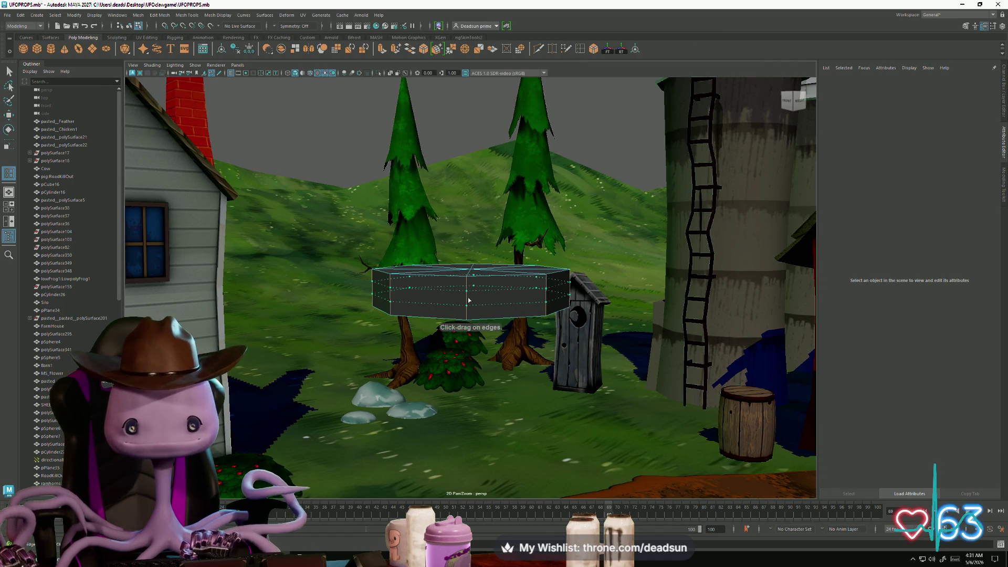
pyautogui.keyDown('ctrl'); pyautogui.click(470, 298); pyautogui.keyUp('ctrl')
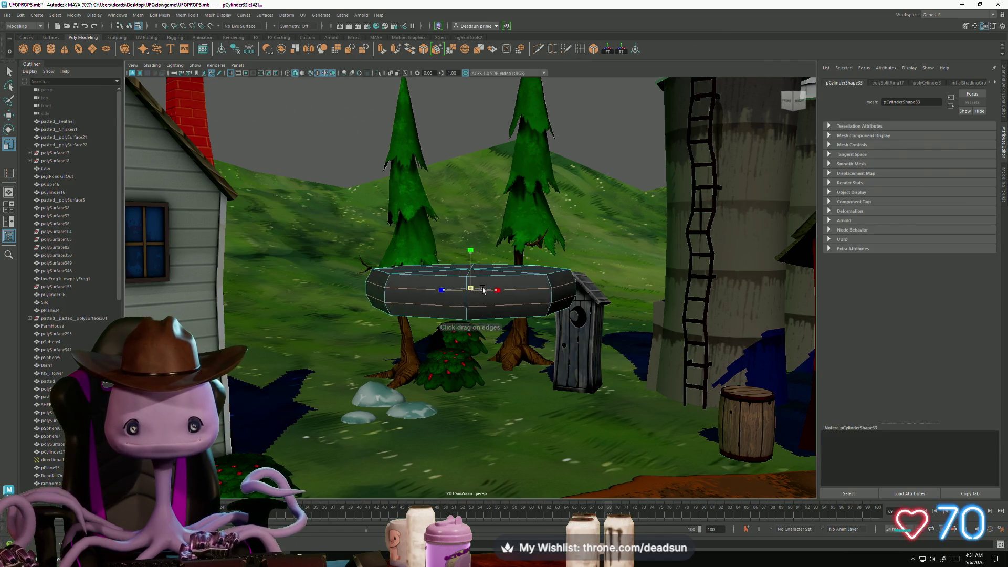
pyautogui.moveTo(472, 292)
pyautogui.keyDown('alt'); pyautogui.mouseDown()
pyautogui.moveTo(457, 354)
pyautogui.moveTo(452, 247)
pyautogui.moveTo(420, 321)
pyautogui.moveTo(431, 306)
pyautogui.mouseUp(); pyautogui.keyUp('alt')
pyautogui.keyDown('alt'); pyautogui.moveTo(430, 291); pyautogui.dragTo(462, 283); pyautogui.keyUp('alt')
pyautogui.moveTo(462, 283); pyautogui.dragTo(446, 280, button='right')
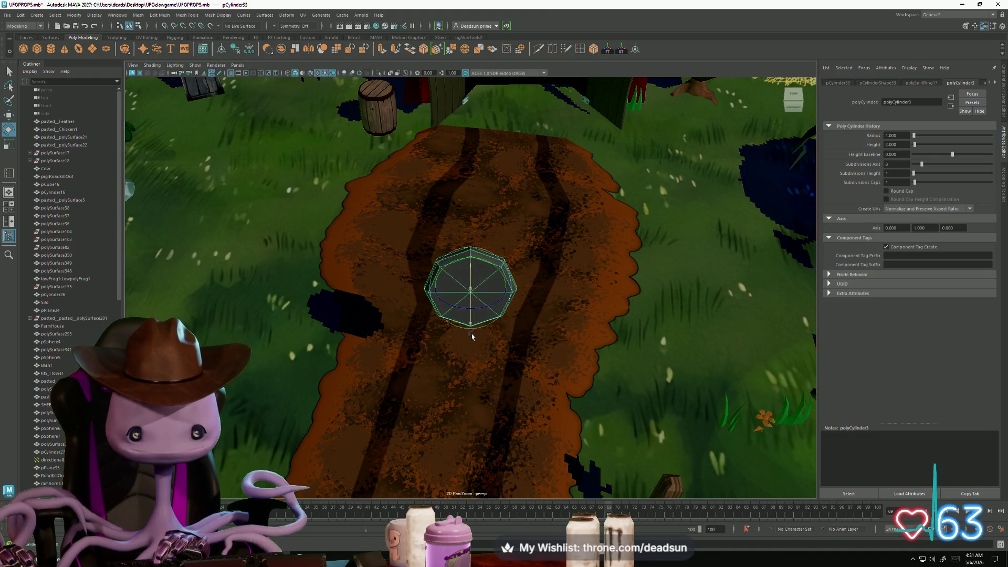
pyautogui.keyDown('alt'); pyautogui.moveTo(500, 334); pyautogui.dragTo(563, 311); pyautogui.keyUp('alt')
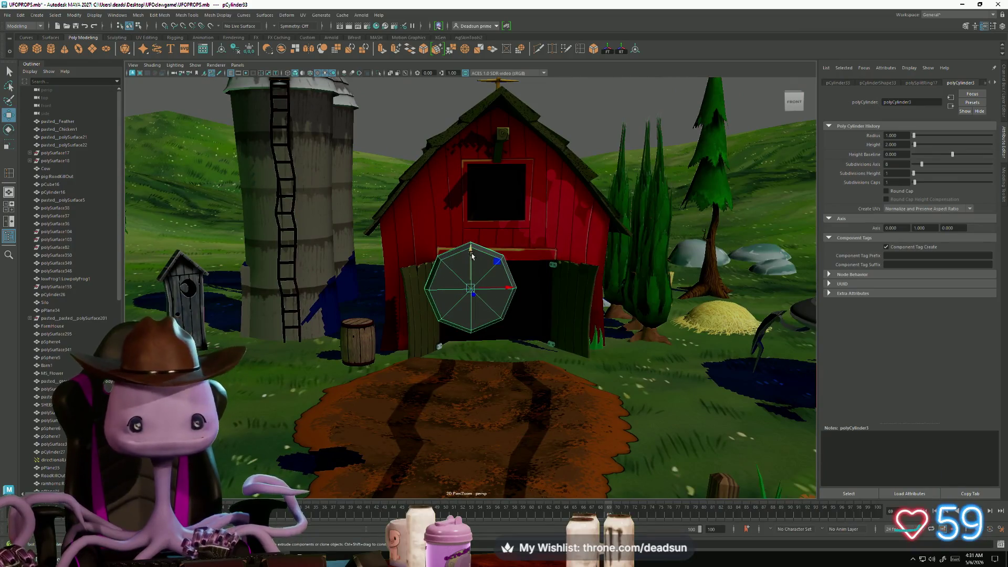
pyautogui.keyDown('alt'); pyautogui.moveTo(483, 326); pyautogui.dragTo(440, 237, button='middle'); pyautogui.keyUp('alt')
pyautogui.moveTo(440, 238)
pyautogui.keyDown('alt'); pyautogui.mouseDown()
pyautogui.moveTo(420, 233)
pyautogui.moveTo(490, 270)
pyautogui.moveTo(472, 350)
pyautogui.moveTo(462, 333)
pyautogui.mouseUp(); pyautogui.keyUp('alt')
# Orbit to a low view of the barn and select the cube on the path
pyautogui.scroll(2, 462, 329)
pyautogui.moveTo(450, 385)
pyautogui.keyDown('alt'); pyautogui.mouseDown()
pyautogui.moveTo(476, 366)
pyautogui.moveTo(468, 362)
pyautogui.mouseUp(); pyautogui.keyUp('alt')
pyautogui.scroll(2, 473, 369)
pyautogui.scroll(-2, 473, 369)
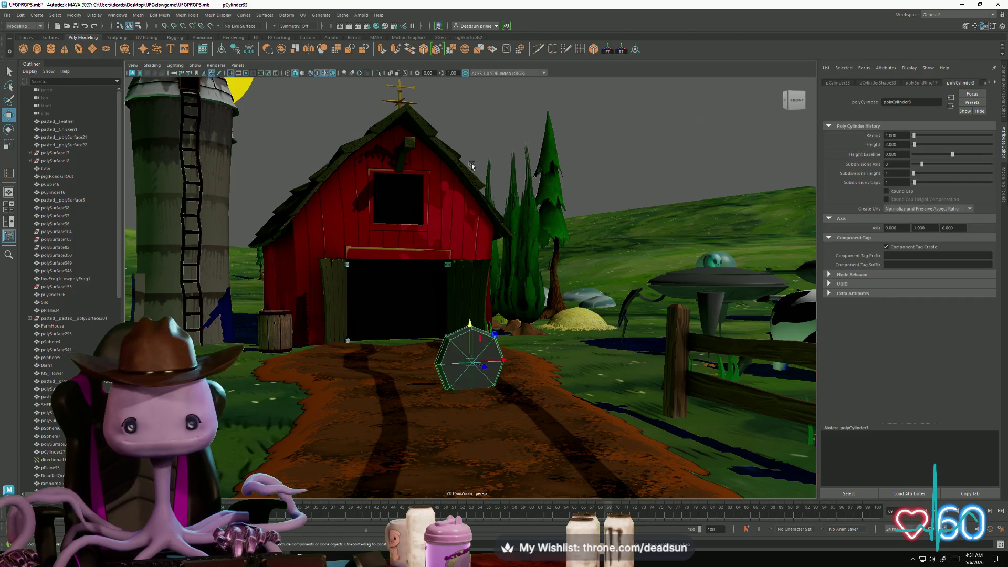
pyautogui.click(624, 263)
pyautogui.moveTo(687, 286)
pyautogui.keyDown('alt'); pyautogui.mouseDown()
pyautogui.moveTo(609, 296)
pyautogui.moveTo(336, 372)
pyautogui.moveTo(288, 270)
pyautogui.mouseUp(); pyautogui.keyUp('alt')
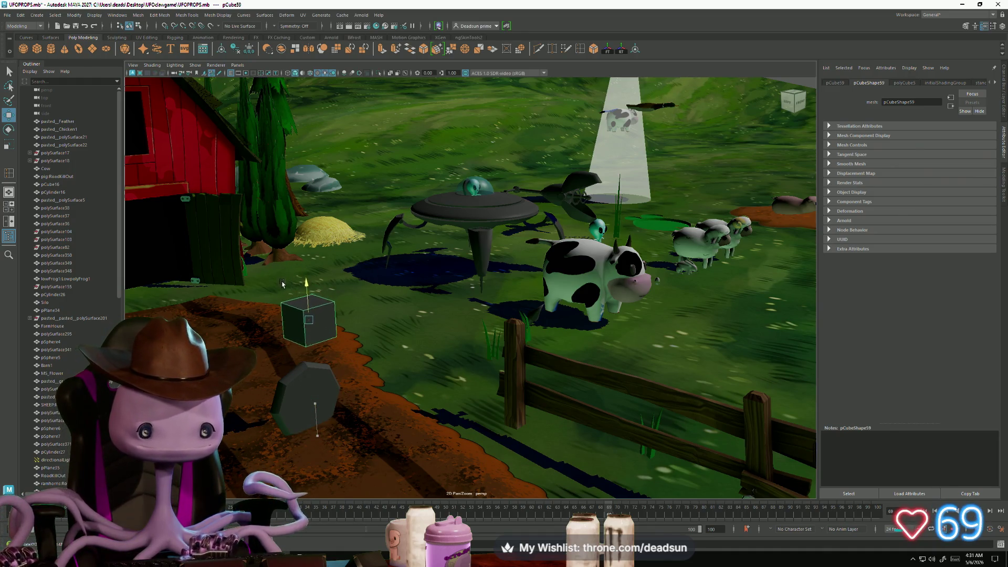
# Lower the cube's top face, extrude it upward into a tall box, then extrude again
pyautogui.moveTo(312, 303)
pyautogui.keyDown('alt'); pyautogui.mouseDown()
pyautogui.moveTo(326, 305)
pyautogui.moveTo(315, 307)
pyautogui.mouseUp(); pyautogui.keyUp('alt')
pyautogui.moveTo(309, 310); pyautogui.dragTo(307, 330, button='right')
pyautogui.click(301, 307)
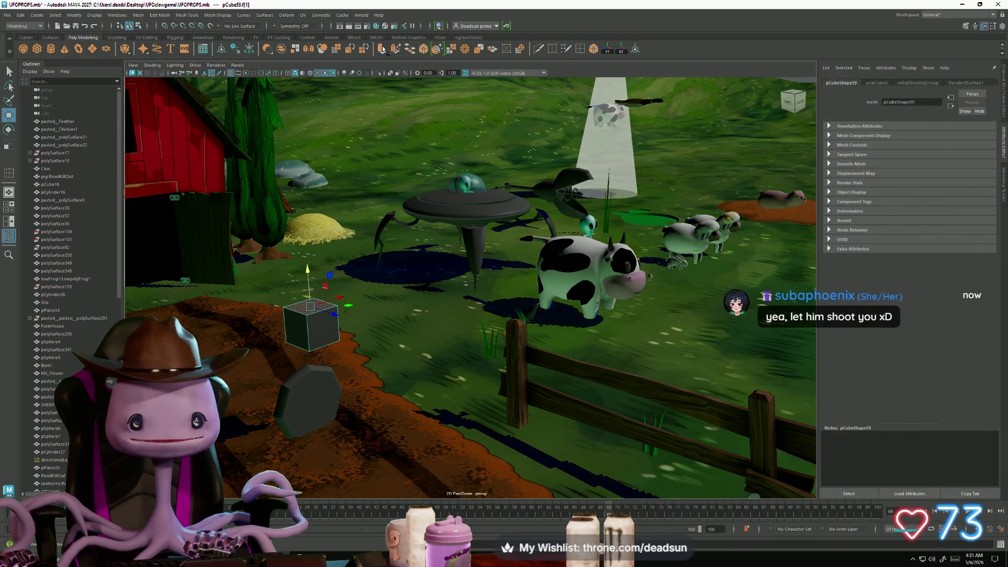
pyautogui.moveTo(306, 263); pyautogui.dragTo(302, 283)
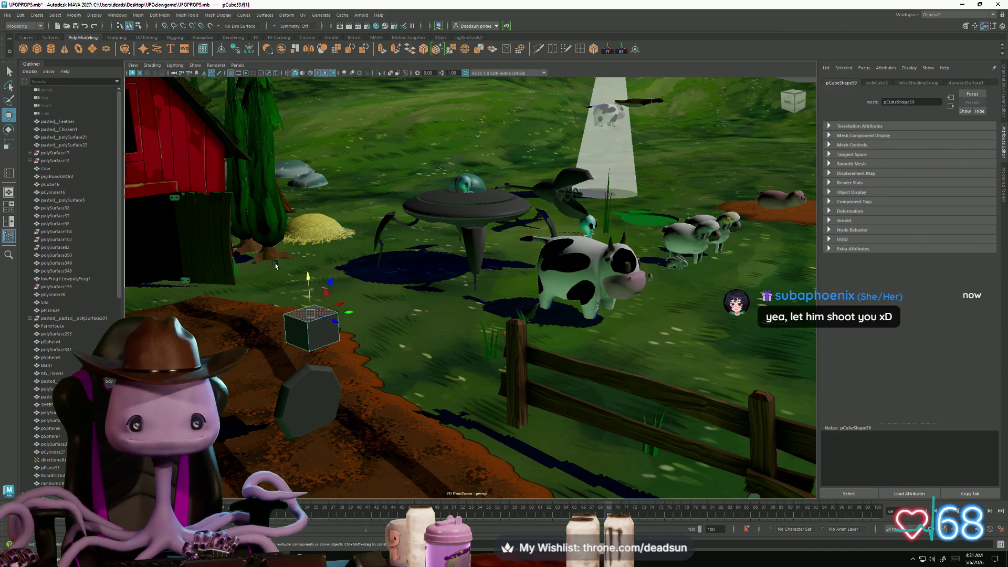
pyautogui.hotkey('ctrl', 'e')
pyautogui.moveTo(309, 292)
pyautogui.mouseDown()
pyautogui.moveTo(297, 245)
pyautogui.moveTo(420, 309)
pyautogui.moveTo(468, 293)
pyautogui.moveTo(361, 163)
pyautogui.mouseUp()
pyautogui.press('q')
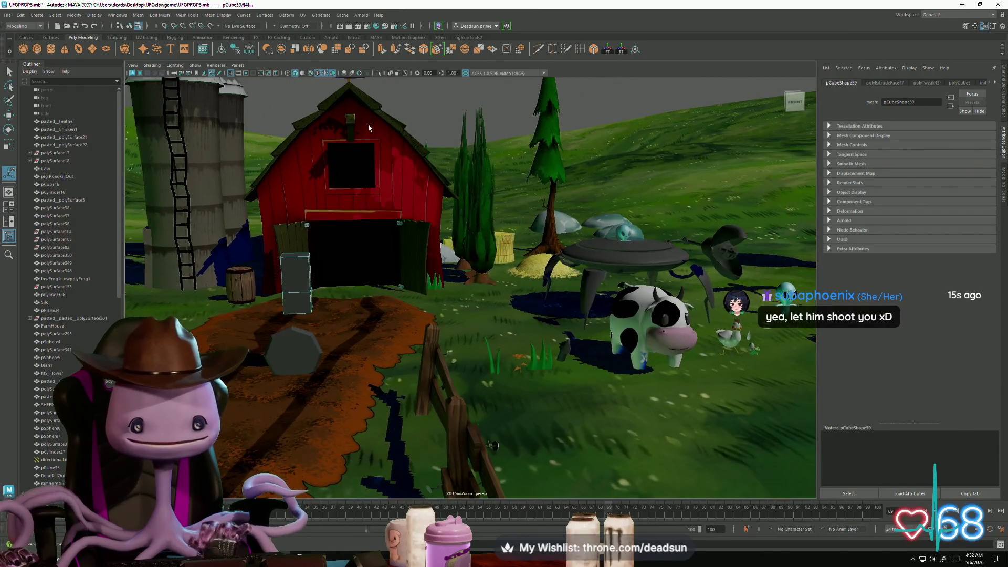
pyautogui.hotkey('ctrl', 'e')
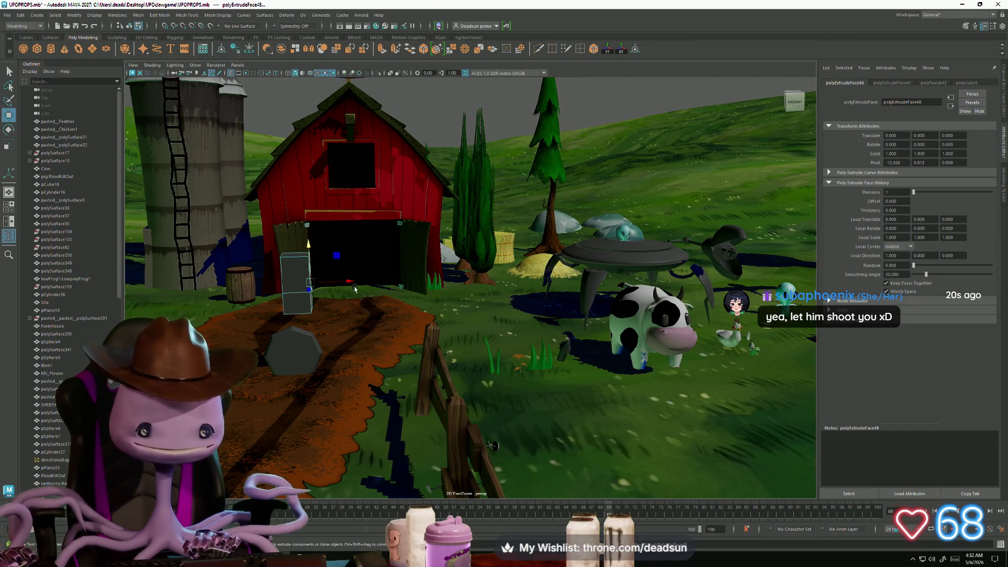
# Stretch the box sideways into a long block and select its end face
pyautogui.moveTo(362, 281); pyautogui.dragTo(455, 269)
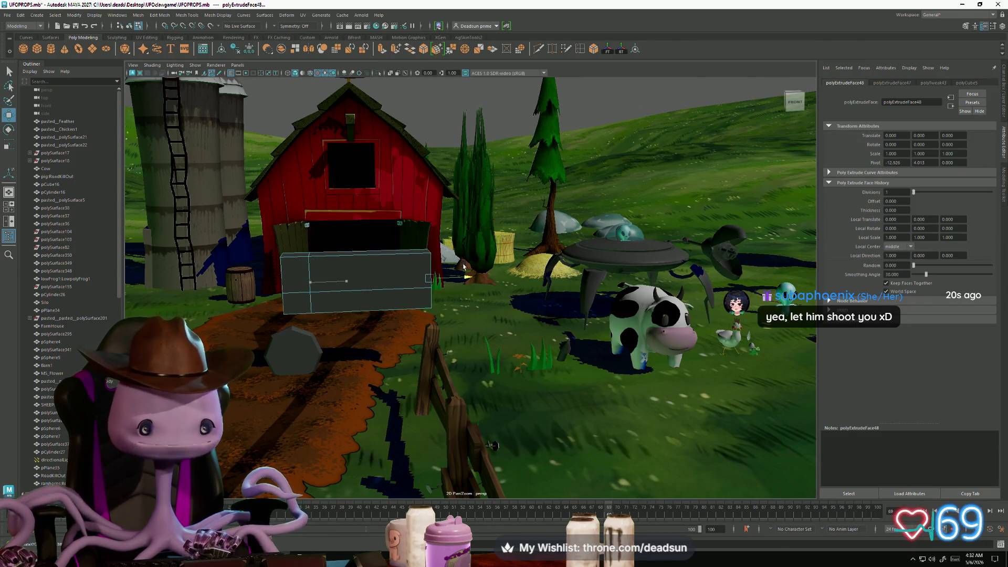
pyautogui.keyDown('alt'); pyautogui.moveTo(367, 294); pyautogui.dragTo(352, 240); pyautogui.keyUp('alt')
pyautogui.rightClick(348, 242)
pyautogui.moveTo(284, 240); pyautogui.dragTo(476, 269)
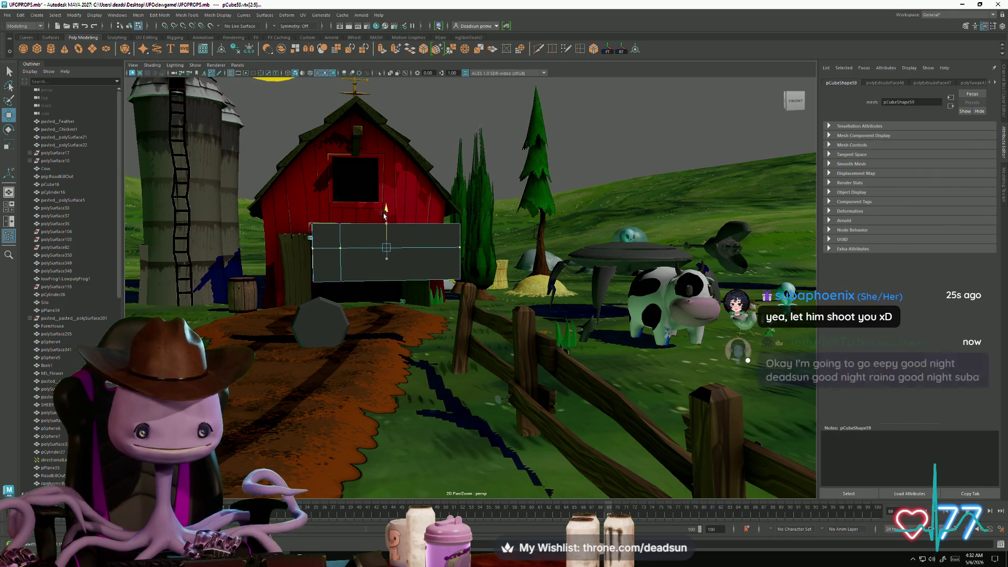
pyautogui.keyDown('alt'); pyautogui.moveTo(312, 258); pyautogui.dragTo(406, 348); pyautogui.keyUp('alt')
pyautogui.moveTo(395, 281); pyautogui.dragTo(420, 281, button='right')
pyautogui.click(402, 271)
pyautogui.keyDown('alt'); pyautogui.moveTo(427, 315); pyautogui.dragTo(265, 189); pyautogui.keyUp('alt')
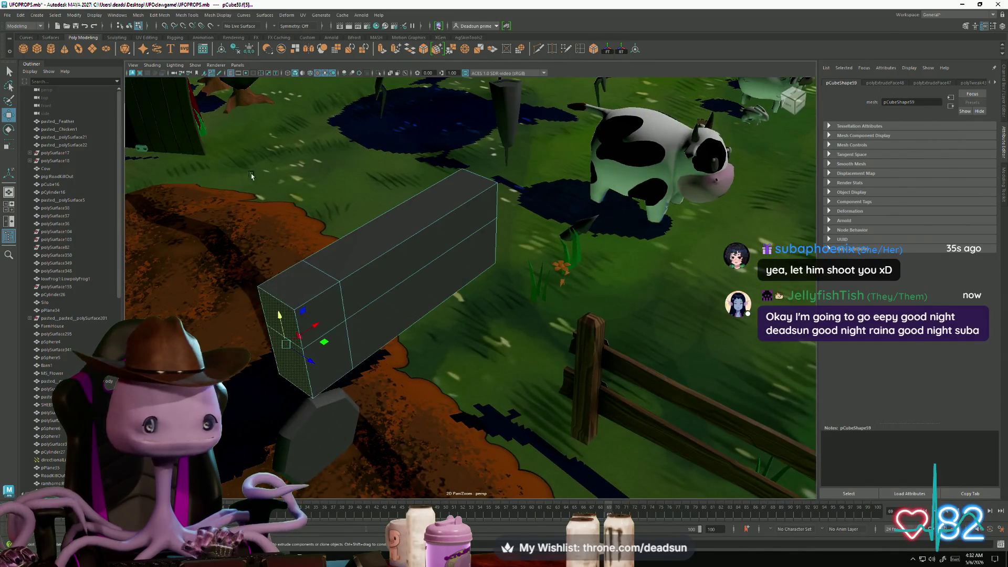
pyautogui.keyDown('alt'); pyautogui.moveTo(236, 188); pyautogui.dragTo(396, 230, button='right'); pyautogui.keyUp('alt')
pyautogui.keyDown('alt'); pyautogui.moveTo(396, 230); pyautogui.dragTo(440, 251); pyautogui.keyUp('alt')
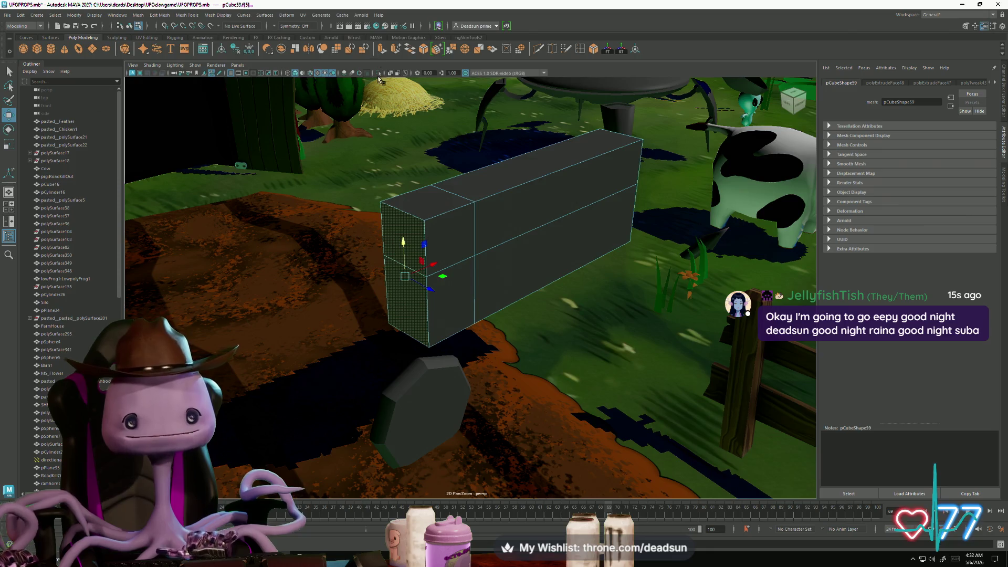
# Extrude the end face outward to lengthen the box
pyautogui.hotkey('ctrl', 'e')
pyautogui.moveTo(391, 308); pyautogui.dragTo(368, 319)
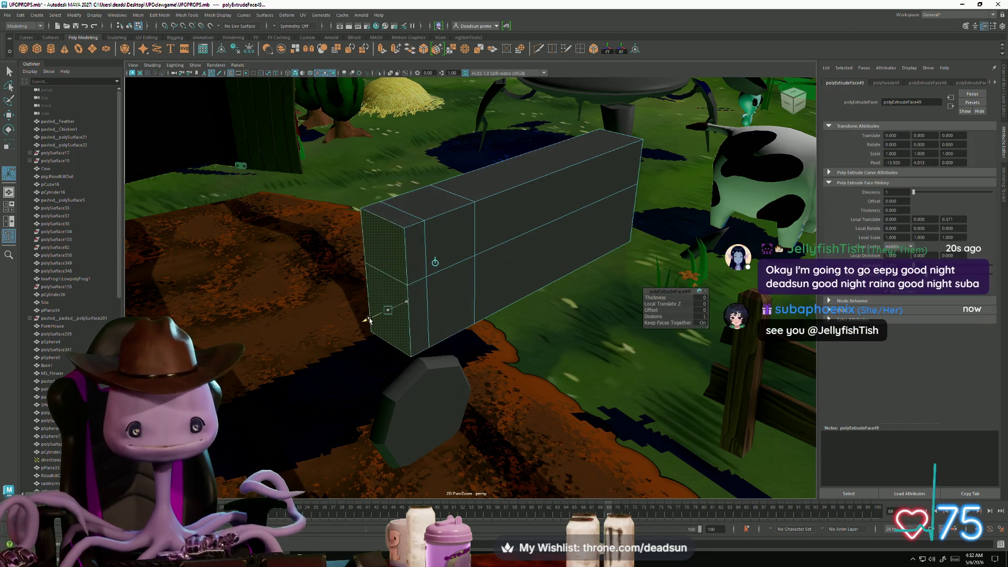
pyautogui.press('r')
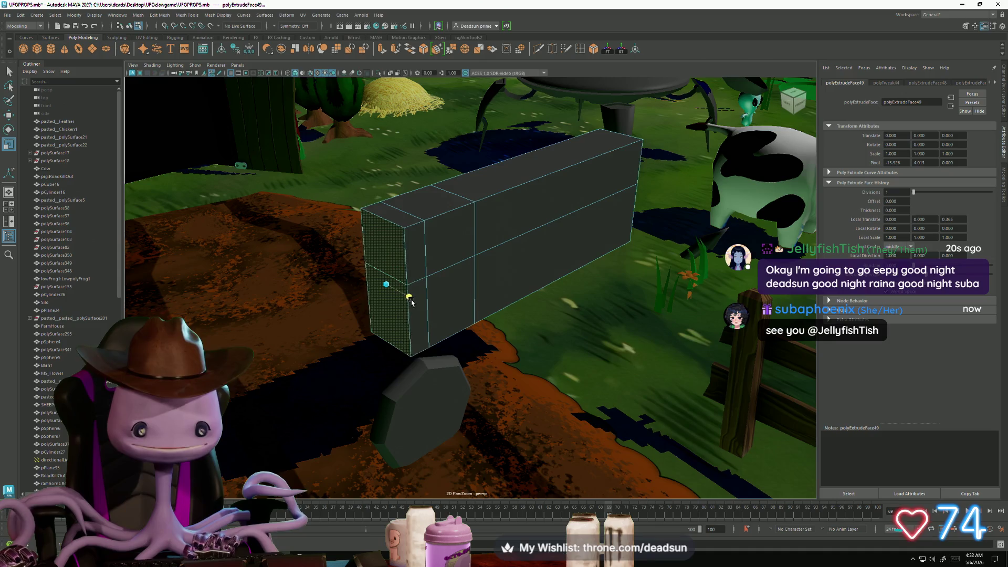
pyautogui.keyDown('alt'); pyautogui.moveTo(391, 298); pyautogui.dragTo(384, 288); pyautogui.keyUp('alt')
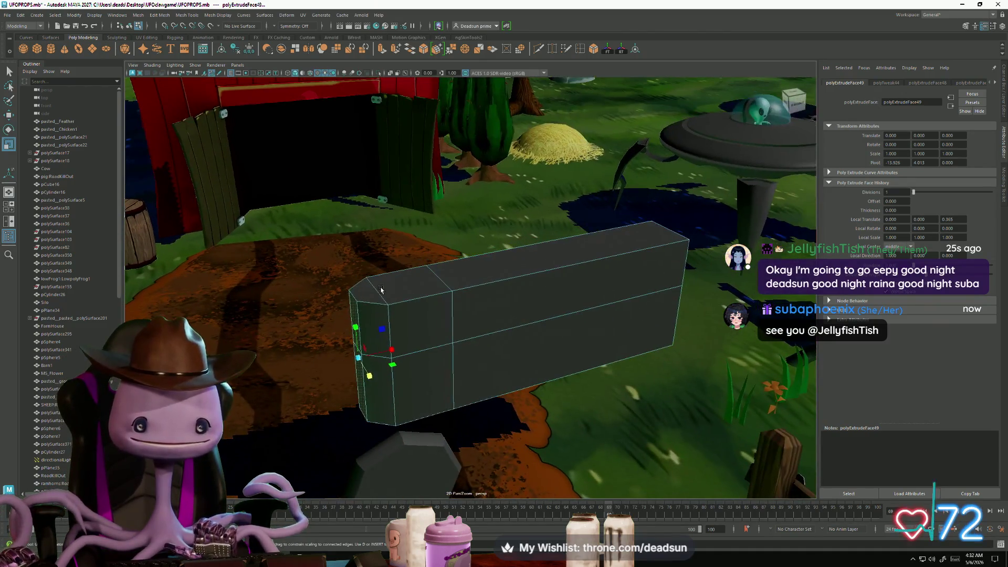
# Extrude the long top face upward into a raised strip and select a corner edge
pyautogui.moveTo(371, 302); pyautogui.dragTo(378, 288, button='right')
pyautogui.click(460, 273)
pyautogui.keyDown('alt'); pyautogui.moveTo(460, 273); pyautogui.dragTo(383, 120); pyautogui.keyUp('alt')
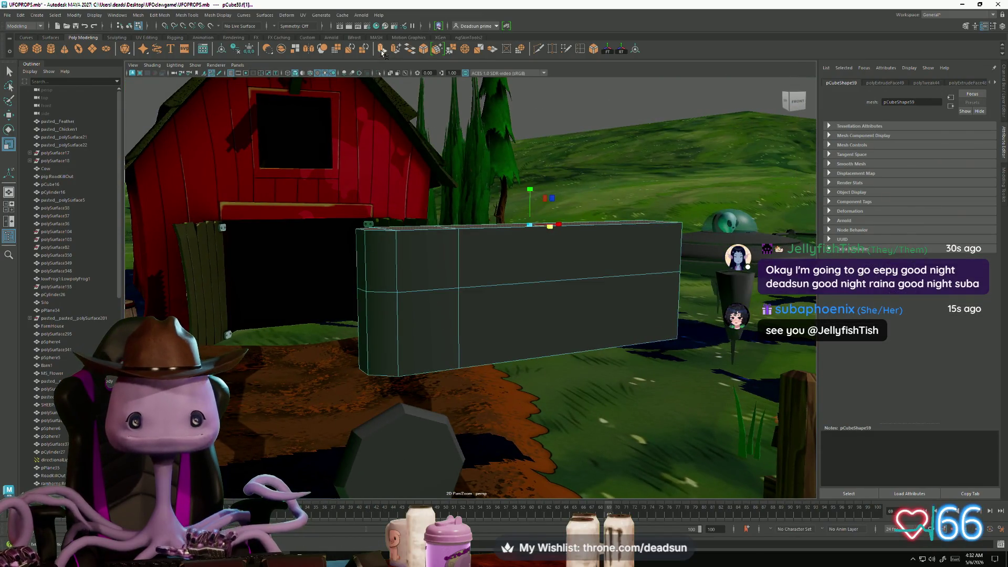
pyautogui.hotkey('ctrl', 'e')
pyautogui.moveTo(415, 213)
pyautogui.mouseDown()
pyautogui.moveTo(418, 200)
pyautogui.moveTo(447, 248)
pyautogui.mouseUp()
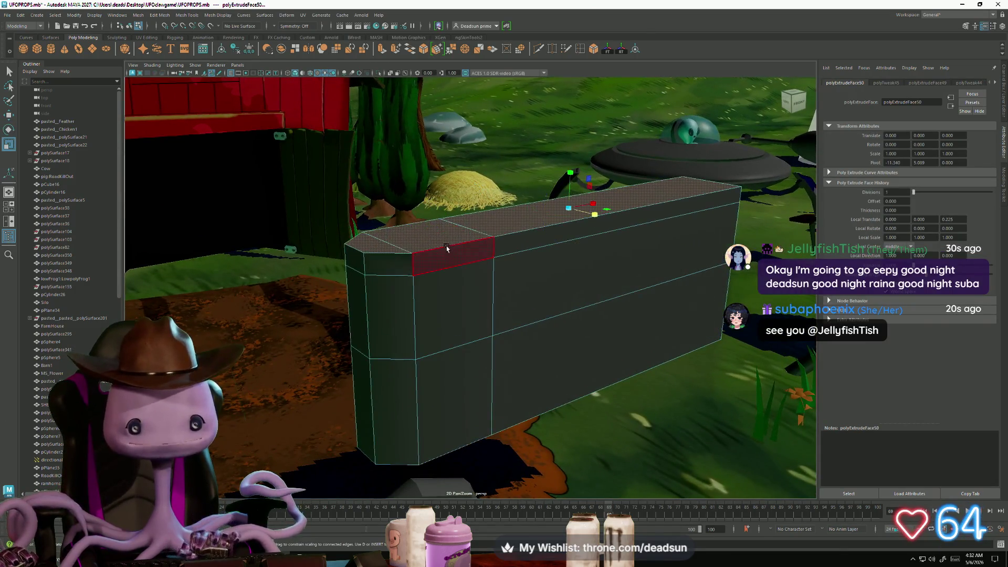
pyautogui.press('w')
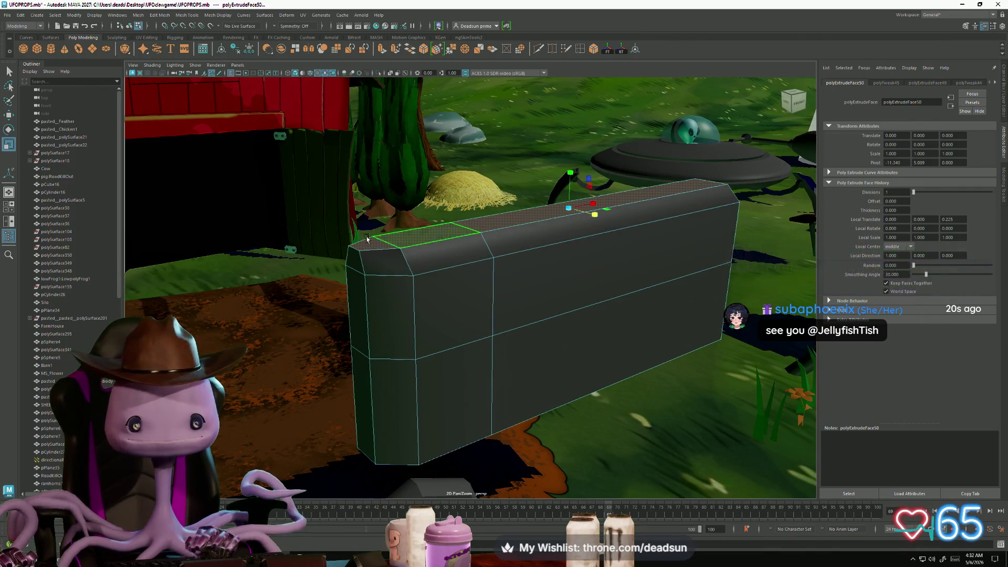
pyautogui.moveTo(353, 249); pyautogui.dragTo(357, 218, button='right')
pyautogui.click(384, 245)
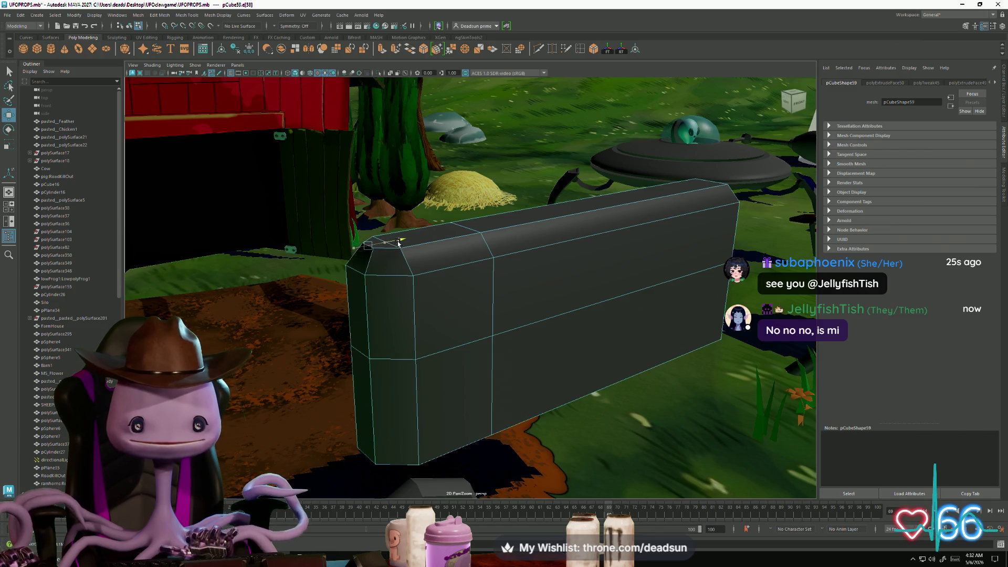
pyautogui.moveTo(397, 243)
pyautogui.keyDown('alt'); pyautogui.mouseDown()
pyautogui.moveTo(329, 177)
pyautogui.moveTo(414, 214)
pyautogui.moveTo(367, 263)
pyautogui.moveTo(470, 268)
pyautogui.moveTo(389, 263)
pyautogui.moveTo(370, 241)
pyautogui.mouseUp(); pyautogui.keyUp('alt')
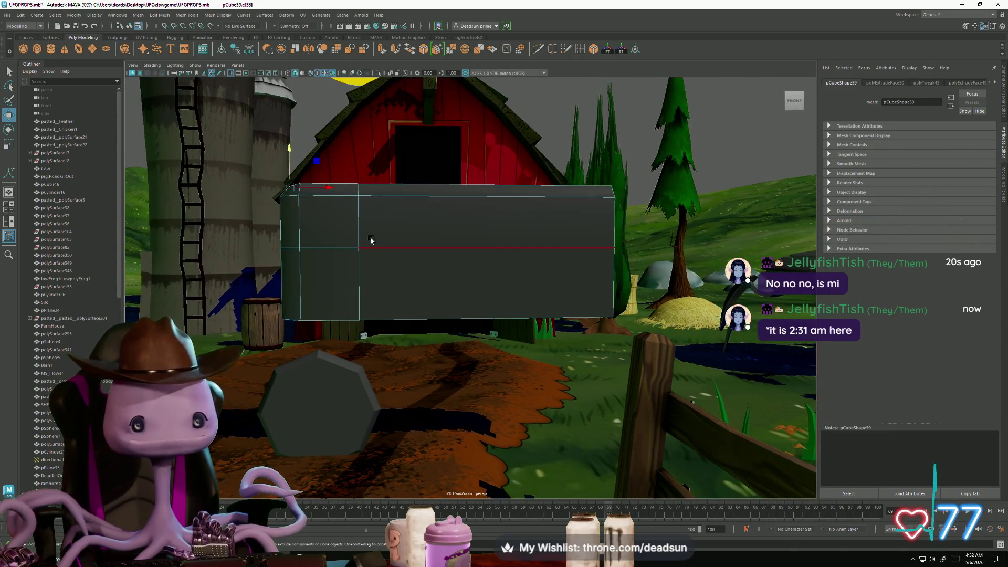
# Marquee-select the box's middle vertex loop, raise it slightly, then pick its top face
pyautogui.moveTo(372, 238); pyautogui.dragTo(328, 238, button='right')
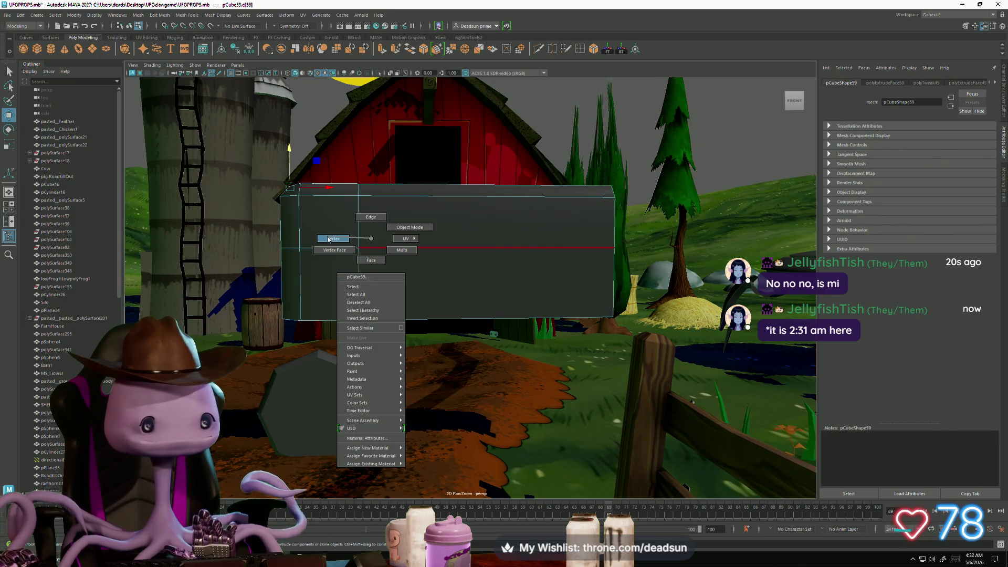
pyautogui.moveTo(240, 232); pyautogui.dragTo(660, 275)
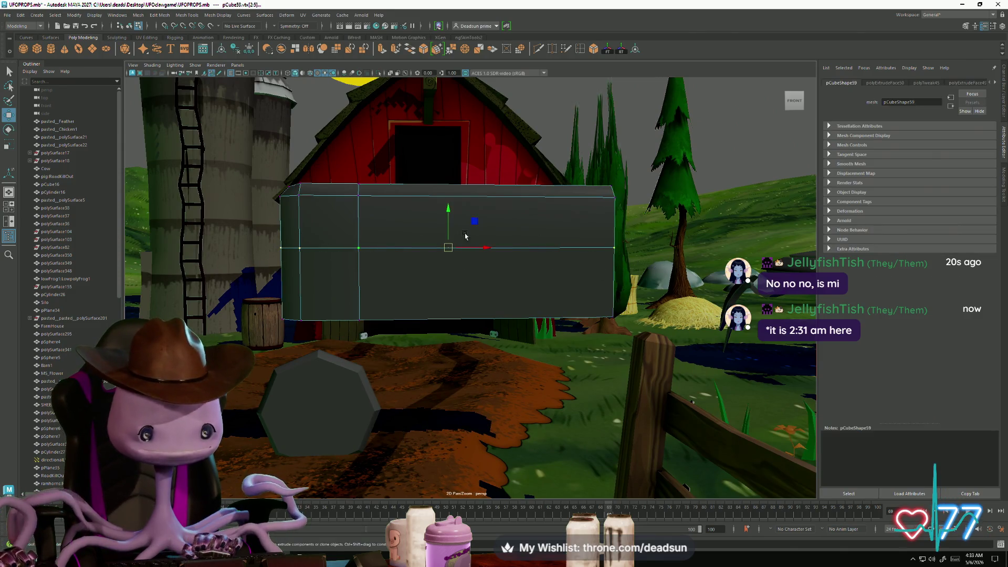
pyautogui.moveTo(447, 210); pyautogui.dragTo(455, 203)
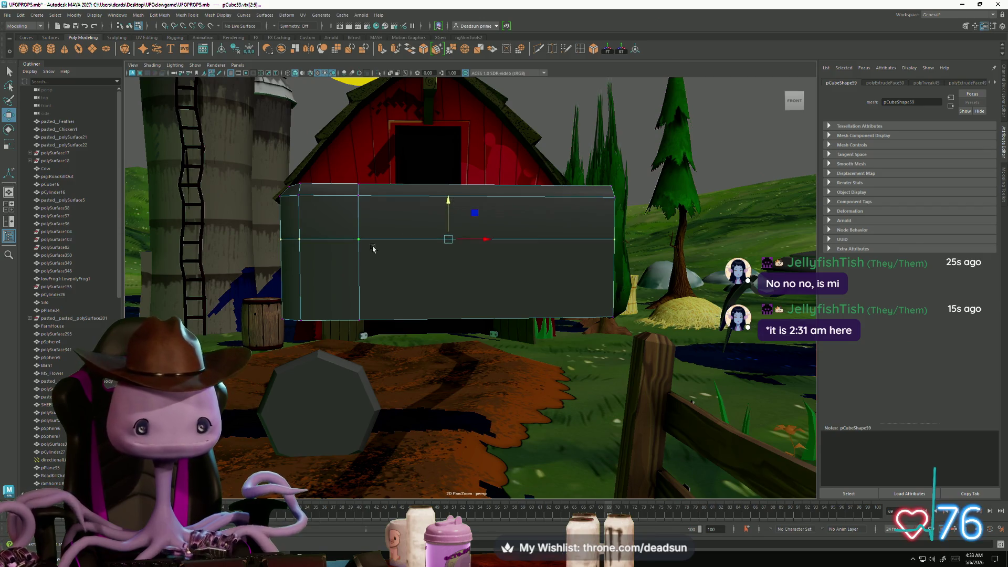
pyautogui.keyDown('alt'); pyautogui.moveTo(381, 268); pyautogui.dragTo(400, 228, button='middle'); pyautogui.keyUp('alt')
pyautogui.moveTo(455, 261); pyautogui.dragTo(454, 259)
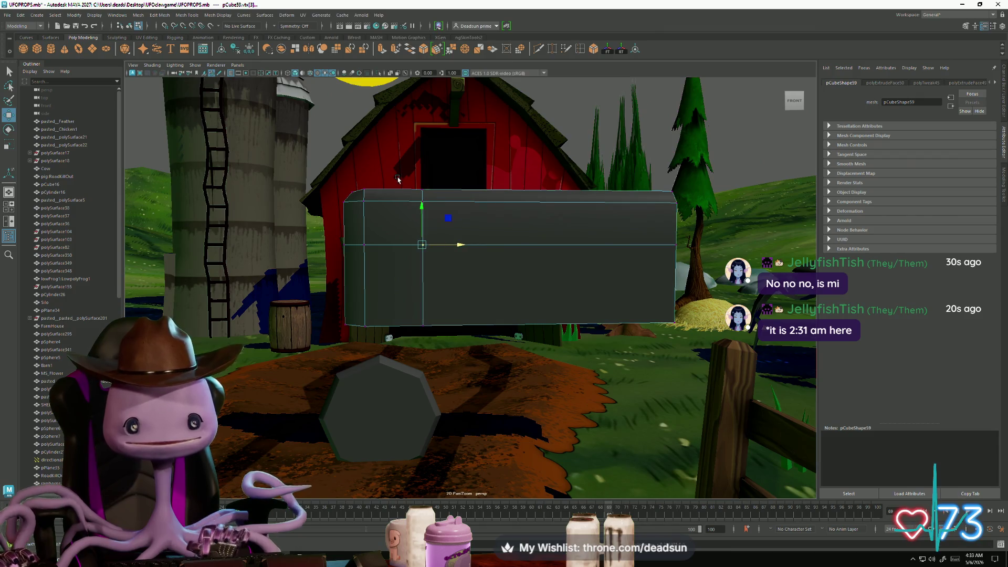
pyautogui.moveTo(472, 227)
pyautogui.keyDown('alt'); pyautogui.mouseDown()
pyautogui.moveTo(454, 277)
pyautogui.moveTo(537, 274)
pyautogui.moveTo(408, 244)
pyautogui.mouseUp(); pyautogui.keyUp('alt')
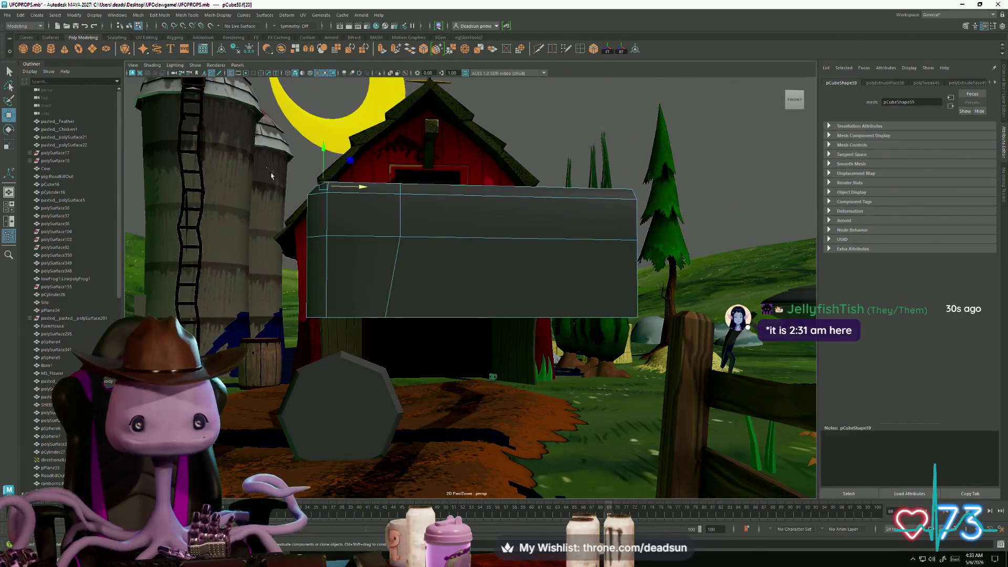
pyautogui.click(359, 263)
pyautogui.moveTo(493, 214); pyautogui.dragTo(494, 215)
pyautogui.moveTo(493, 215)
pyautogui.keyDown('alt'); pyautogui.mouseDown()
pyautogui.moveTo(552, 227)
pyautogui.moveTo(485, 238)
pyautogui.moveTo(543, 235)
pyautogui.moveTo(525, 229)
pyautogui.mouseUp(); pyautogui.keyUp('alt')
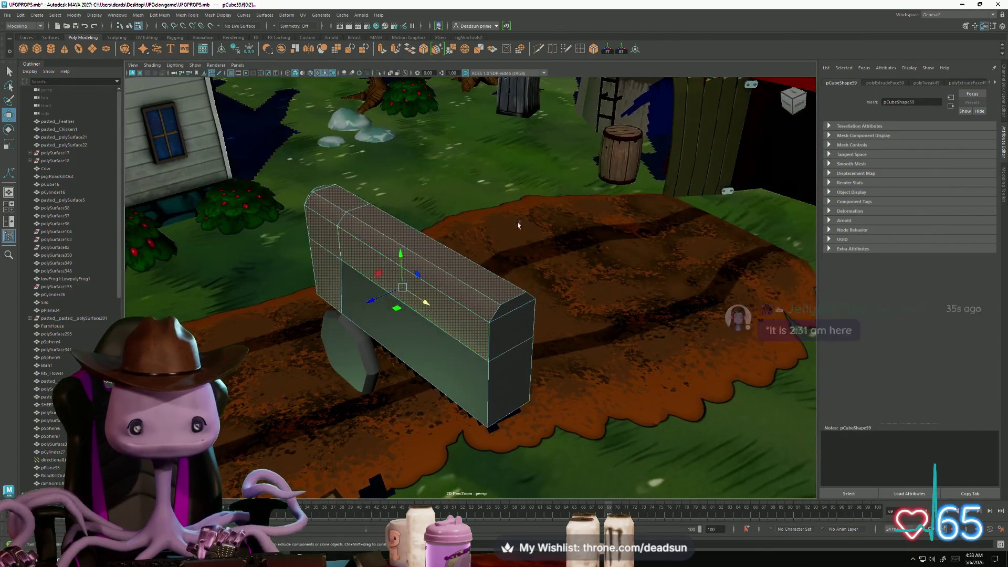
# Extrude the selected face out slightly, then select and extrude the box's front face
pyautogui.click(382, 49)
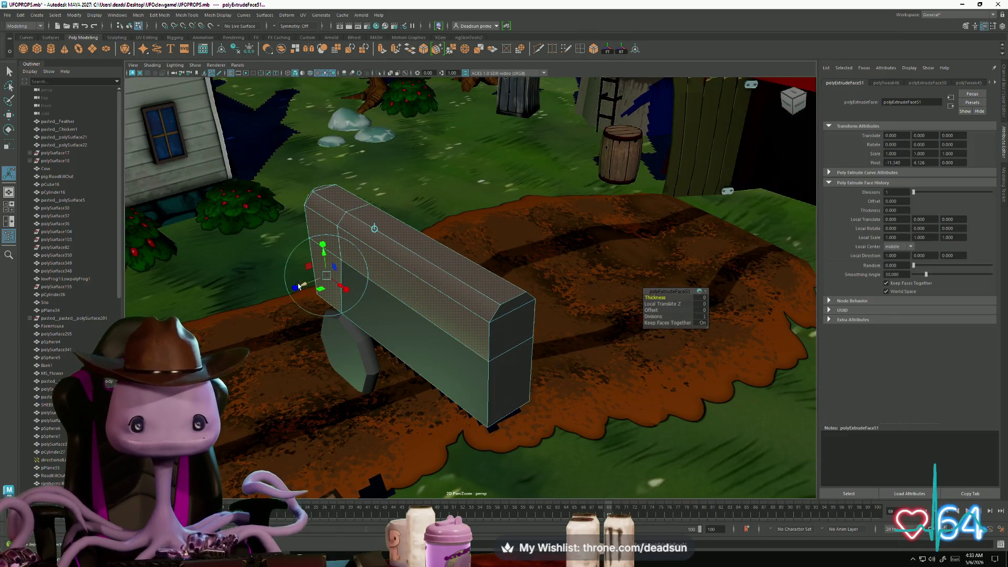
pyautogui.moveTo(304, 286)
pyautogui.mouseDown()
pyautogui.moveTo(390, 268)
pyautogui.moveTo(333, 273)
pyautogui.moveTo(368, 270)
pyautogui.moveTo(477, 351)
pyautogui.moveTo(294, 196)
pyautogui.moveTo(363, 258)
pyautogui.mouseUp()
pyautogui.moveTo(363, 257)
pyautogui.keyDown('alt'); pyautogui.mouseDown(button='right')
pyautogui.moveTo(471, 238)
pyautogui.moveTo(474, 256)
pyautogui.mouseUp(button='right'); pyautogui.keyUp('alt')
pyautogui.click(476, 253)
pyautogui.moveTo(476, 253)
pyautogui.keyDown('alt'); pyautogui.mouseDown()
pyautogui.moveTo(434, 294)
pyautogui.moveTo(417, 236)
pyautogui.mouseUp(); pyautogui.keyUp('alt')
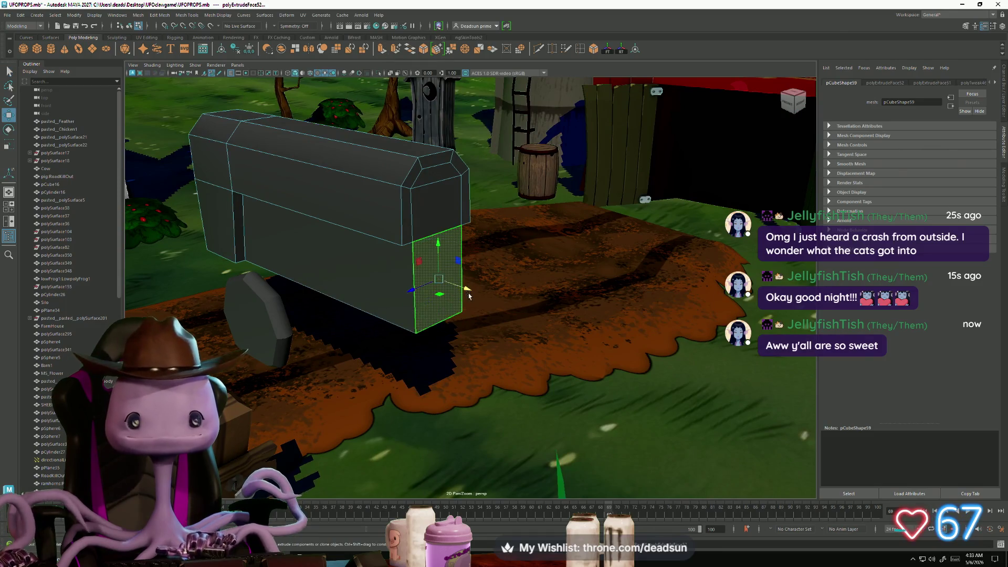
pyautogui.hotkey('ctrl', 'e')
pyautogui.keyDown('alt'); pyautogui.moveTo(573, 319); pyautogui.dragTo(479, 318); pyautogui.keyUp('alt')
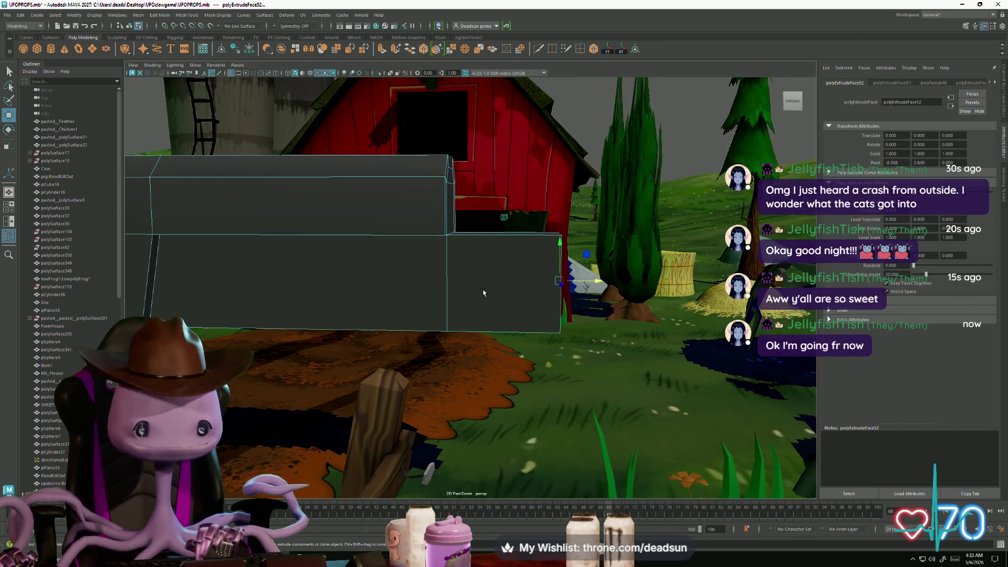
pyautogui.keyDown('alt'); pyautogui.moveTo(501, 285); pyautogui.dragTo(488, 295); pyautogui.keyUp('alt')
pyautogui.moveTo(498, 237)
pyautogui.keyDown('alt'); pyautogui.mouseDown()
pyautogui.moveTo(483, 294)
pyautogui.moveTo(450, 326)
pyautogui.moveTo(418, 321)
pyautogui.moveTo(466, 323)
pyautogui.moveTo(446, 294)
pyautogui.moveTo(462, 323)
pyautogui.moveTo(454, 315)
pyautogui.mouseUp(); pyautogui.keyUp('alt')
# Reselect the cart box and switch it to face selection mode
pyautogui.moveTo(454, 312); pyautogui.dragTo(455, 302, button='right')
pyautogui.keyDown('alt'); pyautogui.moveTo(455, 302); pyautogui.dragTo(367, 294); pyautogui.keyUp('alt')
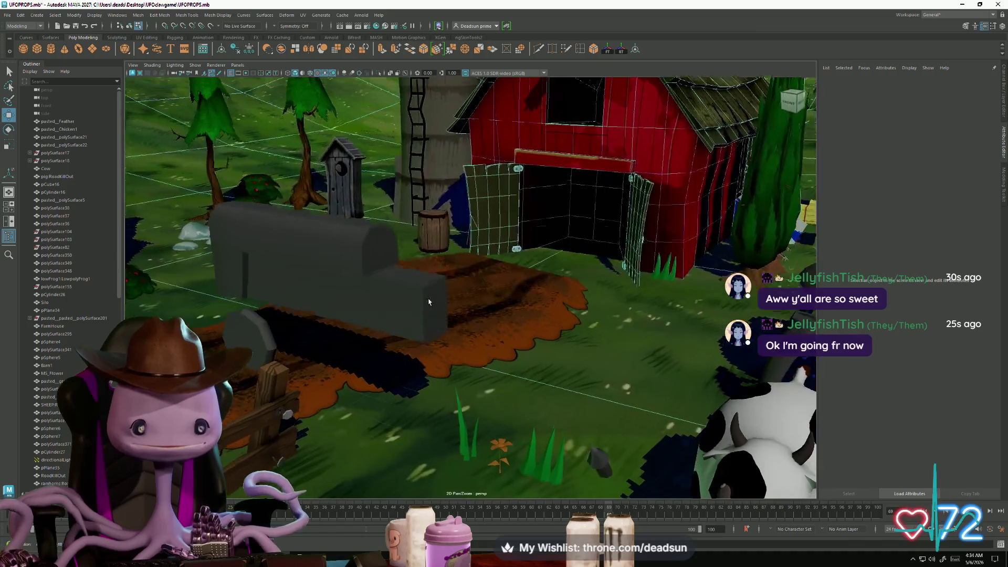
pyautogui.click(367, 293)
pyautogui.moveTo(367, 294); pyautogui.dragTo(336, 246, button='right')
pyautogui.click(309, 243)
pyautogui.keyDown('alt'); pyautogui.moveTo(310, 243); pyautogui.dragTo(316, 225); pyautogui.keyUp('alt')
pyautogui.moveTo(316, 226); pyautogui.dragTo(322, 243, button='right')
pyautogui.click(320, 225)
pyautogui.moveTo(321, 243)
pyautogui.keyDown('alt'); pyautogui.mouseDown()
pyautogui.moveTo(361, 275)
pyautogui.moveTo(394, 282)
pyautogui.mouseUp(); pyautogui.keyUp('alt')
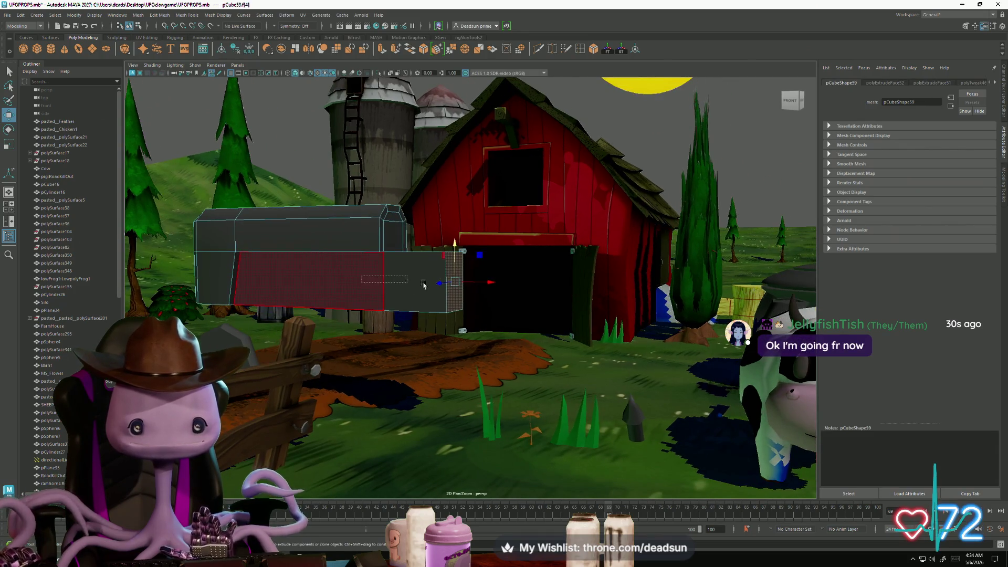
# Select the lower block's end face and view it from several angles
pyautogui.moveTo(471, 290)
pyautogui.keyDown('alt'); pyautogui.mouseDown()
pyautogui.moveTo(336, 269)
pyautogui.moveTo(294, 294)
pyautogui.moveTo(267, 294)
pyautogui.moveTo(353, 293)
pyautogui.moveTo(332, 286)
pyautogui.mouseUp(); pyautogui.keyUp('alt')
pyautogui.press('e')
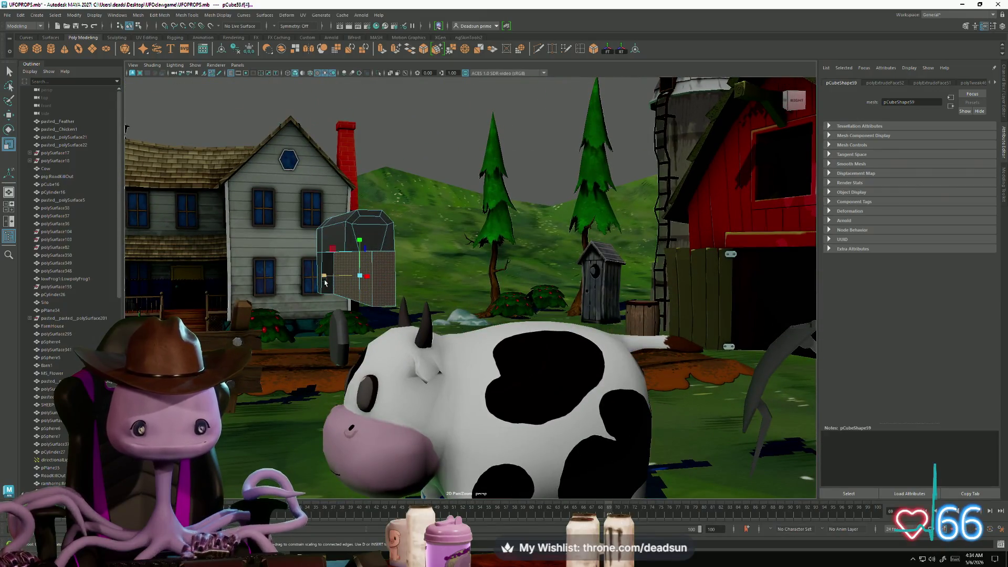
pyautogui.moveTo(272, 298)
pyautogui.keyDown('alt'); pyautogui.mouseDown()
pyautogui.moveTo(420, 340)
pyautogui.moveTo(431, 363)
pyautogui.moveTo(405, 383)
pyautogui.moveTo(438, 356)
pyautogui.mouseUp(); pyautogui.keyUp('alt')
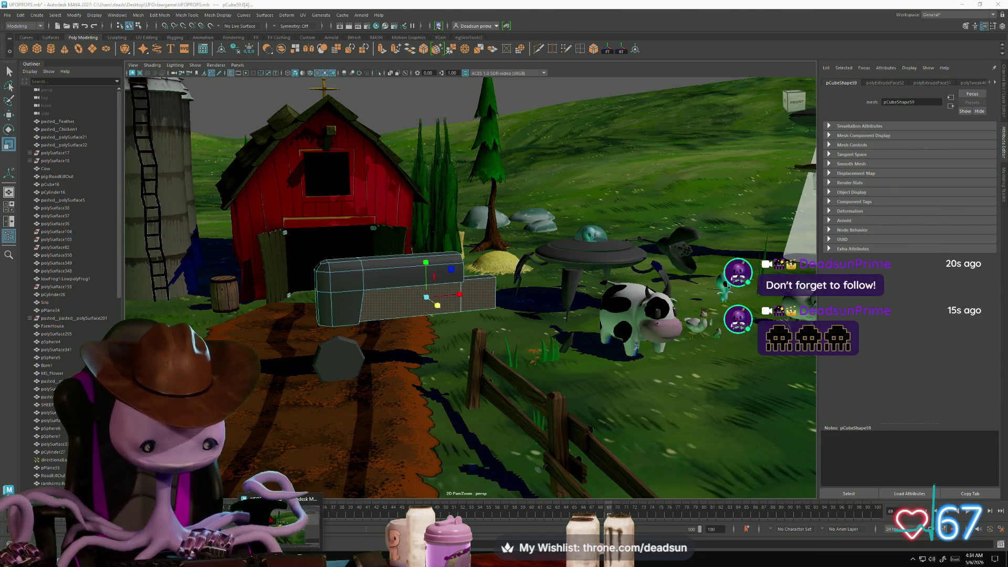
pyautogui.moveTo(497, 277)
pyautogui.keyDown('alt'); pyautogui.mouseDown()
pyautogui.moveTo(434, 388)
pyautogui.moveTo(358, 474)
pyautogui.mouseUp(); pyautogui.keyUp('alt')
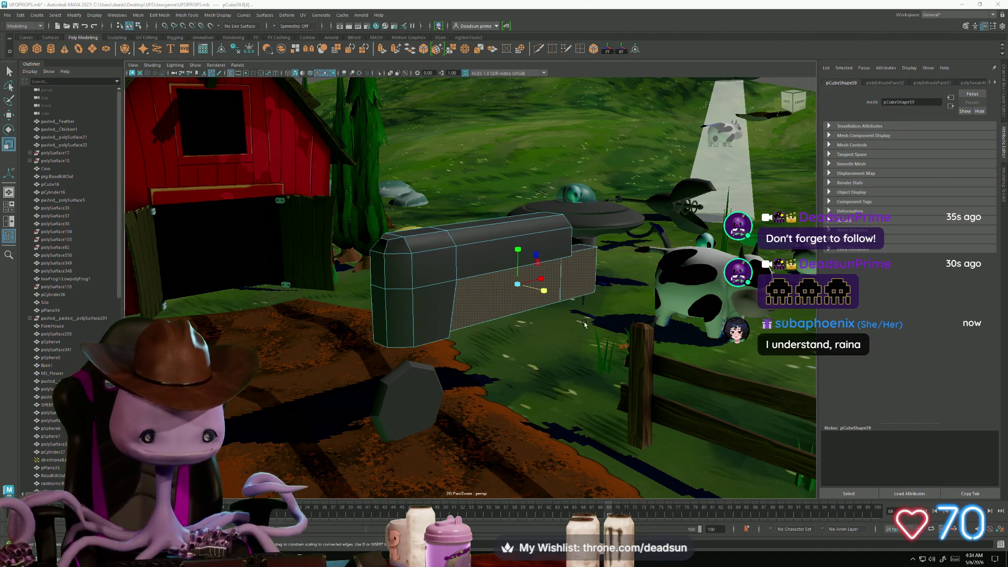
pyautogui.moveTo(552, 344)
pyautogui.keyDown('alt'); pyautogui.mouseDown()
pyautogui.moveTo(357, 241)
pyautogui.moveTo(368, 254)
pyautogui.mouseUp(); pyautogui.keyUp('alt')
pyautogui.keyDown('alt'); pyautogui.moveTo(413, 252); pyautogui.dragTo(456, 305, button='right'); pyautogui.keyUp('alt')
pyautogui.moveTo(456, 305)
pyautogui.keyDown('alt'); pyautogui.mouseDown()
pyautogui.moveTo(395, 242)
pyautogui.moveTo(306, 265)
pyautogui.moveTo(337, 327)
pyautogui.moveTo(383, 336)
pyautogui.mouseUp(); pyautogui.keyUp('alt')
# Pick the end and top faces, then select the block's vertices and top corner vertex for moving
pyautogui.click(395, 241)
pyautogui.click(365, 344)
pyautogui.press('w')
pyautogui.scroll(2, 350, 373)
pyautogui.moveTo(349, 373)
pyautogui.keyDown('alt'); pyautogui.mouseDown()
pyautogui.moveTo(391, 300)
pyautogui.moveTo(460, 336)
pyautogui.moveTo(537, 337)
pyautogui.moveTo(462, 336)
pyautogui.moveTo(498, 331)
pyautogui.moveTo(488, 347)
pyautogui.moveTo(506, 319)
pyautogui.mouseUp(); pyautogui.keyUp('alt')
pyautogui.press('F9')
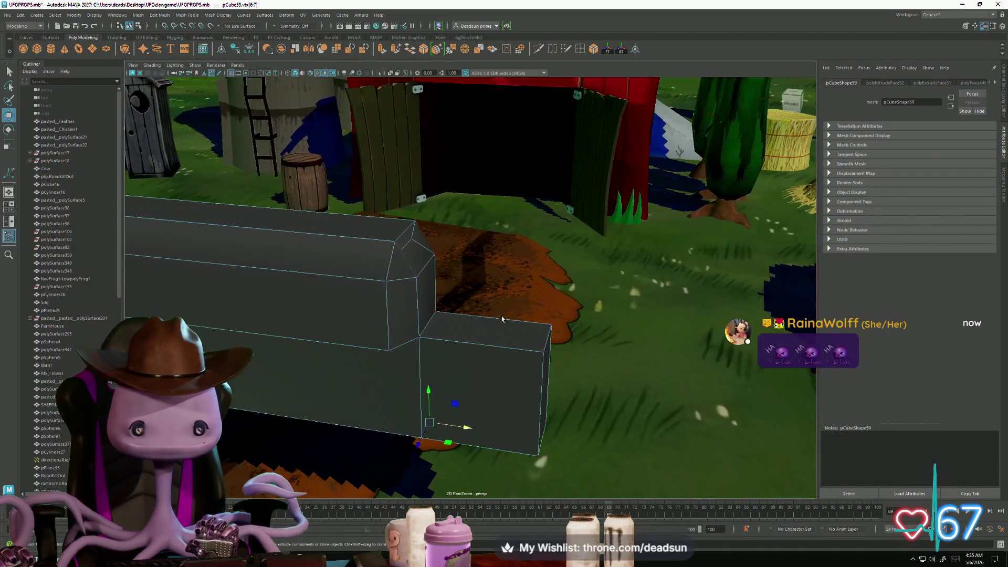
pyautogui.click(412, 244)
# Constrain the move to the X axis and view the whole box against the barn
pyautogui.keyDown('alt'); pyautogui.moveTo(444, 248); pyautogui.dragTo(372, 292); pyautogui.keyUp('alt')
pyautogui.click(357, 284)
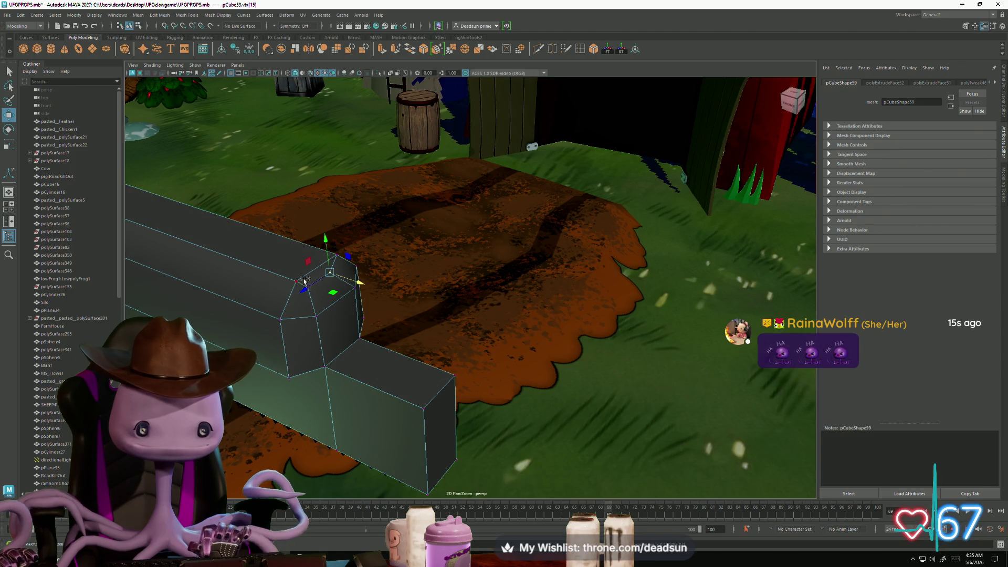
pyautogui.moveTo(312, 293)
pyautogui.keyDown('alt'); pyautogui.mouseDown()
pyautogui.moveTo(377, 290)
pyautogui.moveTo(486, 171)
pyautogui.moveTo(512, 256)
pyautogui.moveTo(504, 294)
pyautogui.moveTo(539, 354)
pyautogui.moveTo(541, 334)
pyautogui.moveTo(523, 323)
pyautogui.moveTo(493, 308)
pyautogui.moveTo(472, 315)
pyautogui.moveTo(497, 310)
pyautogui.mouseUp(); pyautogui.keyUp('alt')
pyautogui.keyDown('alt'); pyautogui.moveTo(496, 311); pyautogui.dragTo(476, 322, button='right'); pyautogui.keyUp('alt')
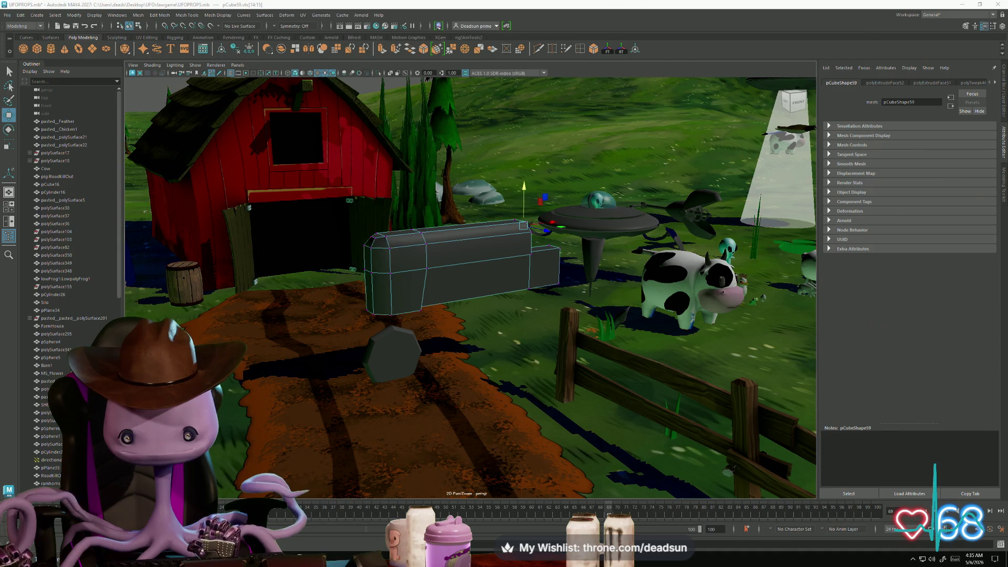
pyautogui.moveTo(450, 388)
pyautogui.keyDown('alt'); pyautogui.mouseDown()
pyautogui.moveTo(396, 388)
pyautogui.moveTo(529, 357)
pyautogui.mouseUp(); pyautogui.keyUp('alt')
pyautogui.scroll(5, 596, 341)
# Extrude the lower block's end face outward, convert to corner vertices, and reselect the box
pyautogui.moveTo(354, 294); pyautogui.dragTo(354, 336, button='right')
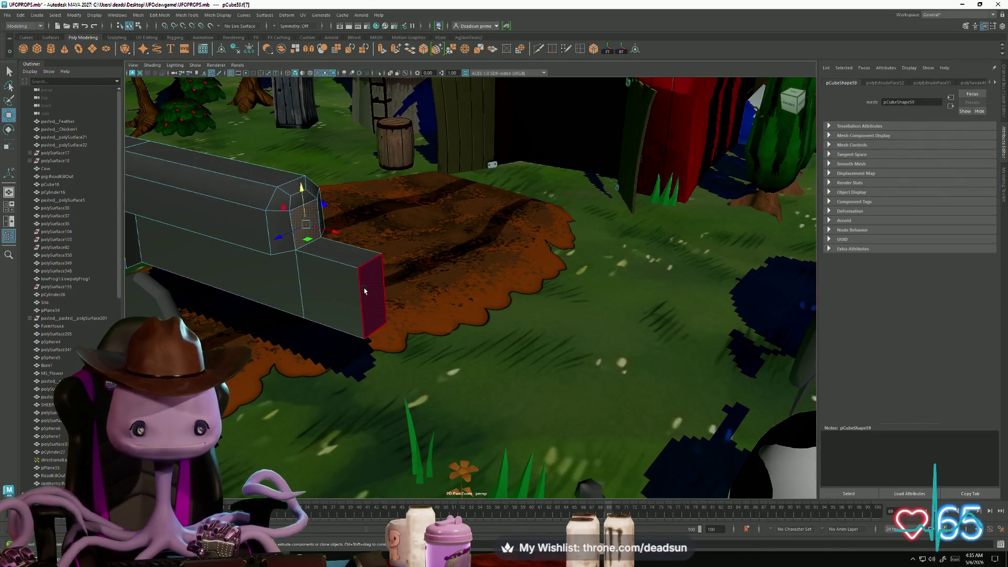
pyautogui.click(370, 300)
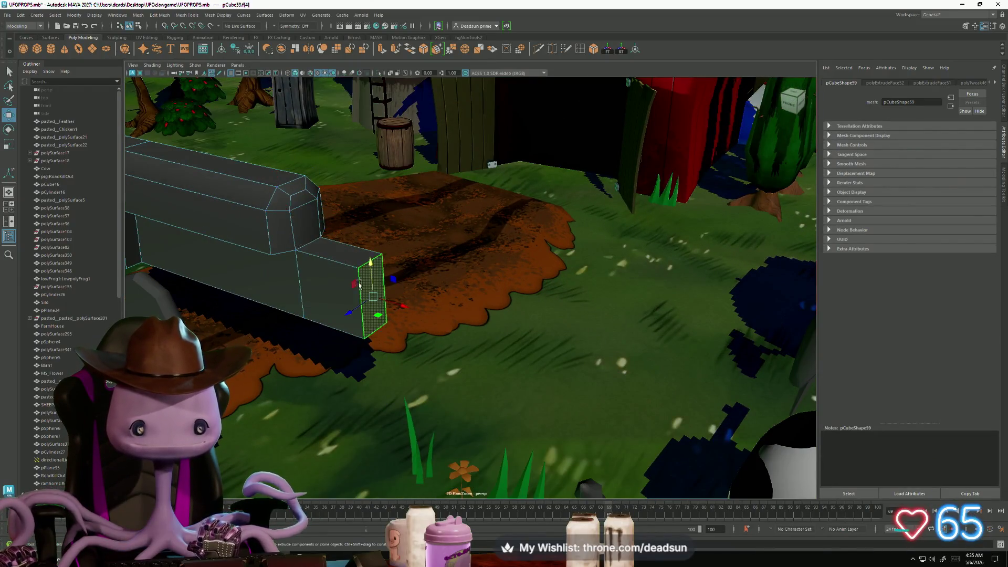
pyautogui.click(381, 49)
pyautogui.moveTo(397, 317)
pyautogui.mouseDown()
pyautogui.moveTo(475, 342)
pyautogui.moveTo(454, 330)
pyautogui.moveTo(335, 321)
pyautogui.moveTo(399, 294)
pyautogui.mouseUp()
pyautogui.press('F9')
pyautogui.press('F8')
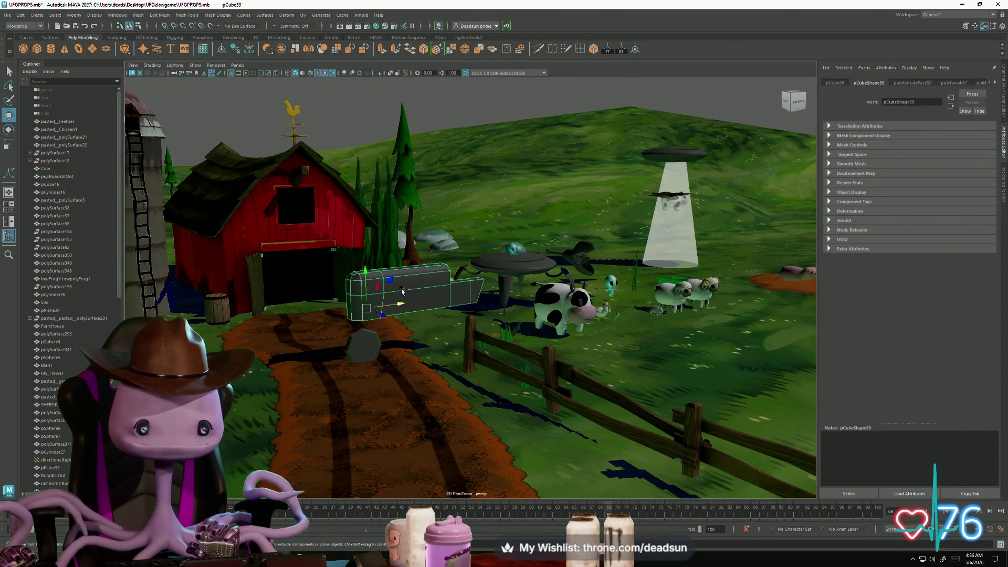
# Shrink the hexagonal wheel slightly and lower the cart box toward it
pyautogui.press('r')
pyautogui.click(365, 343)
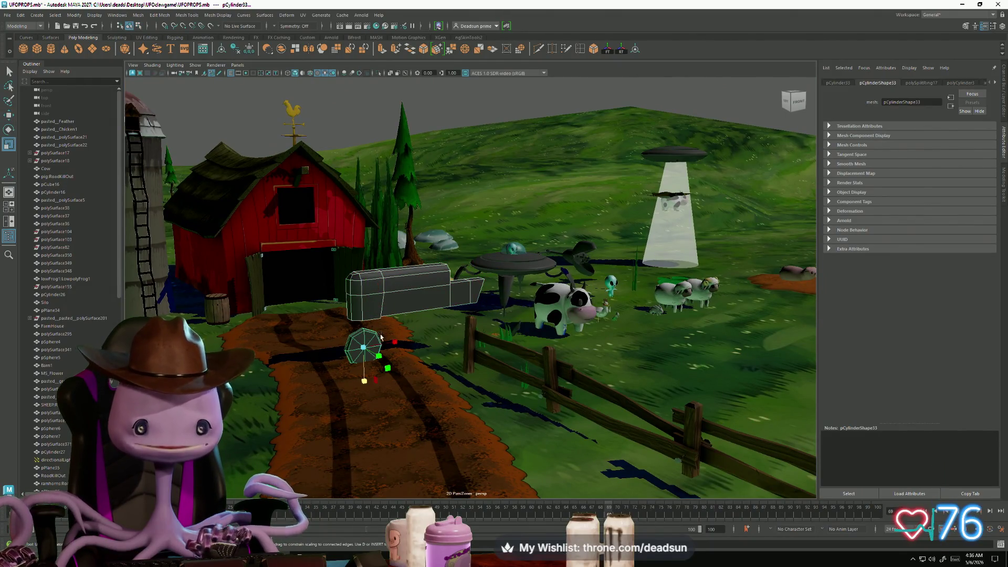
pyautogui.moveTo(365, 347); pyautogui.dragTo(360, 349)
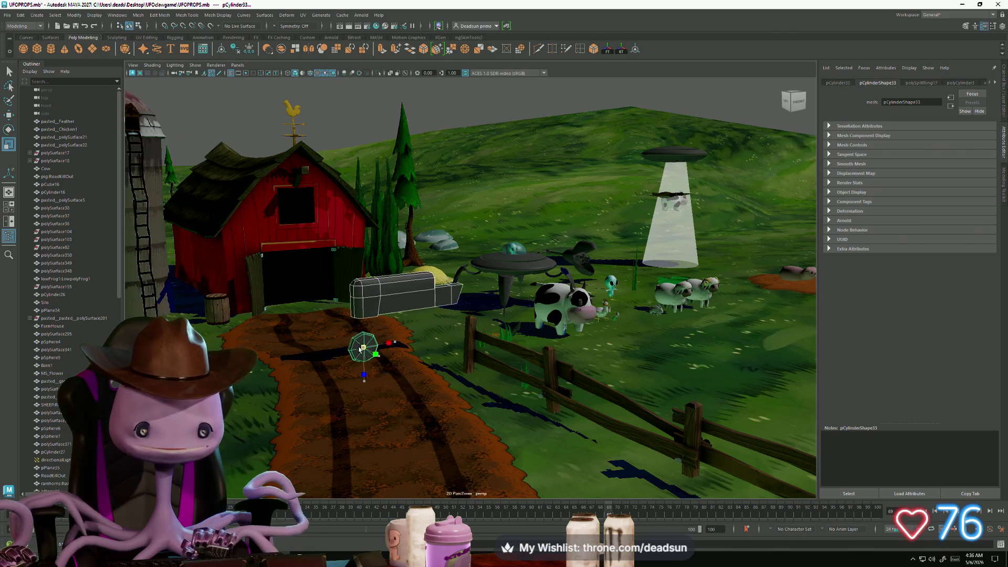
pyautogui.click(377, 306)
pyautogui.press('w')
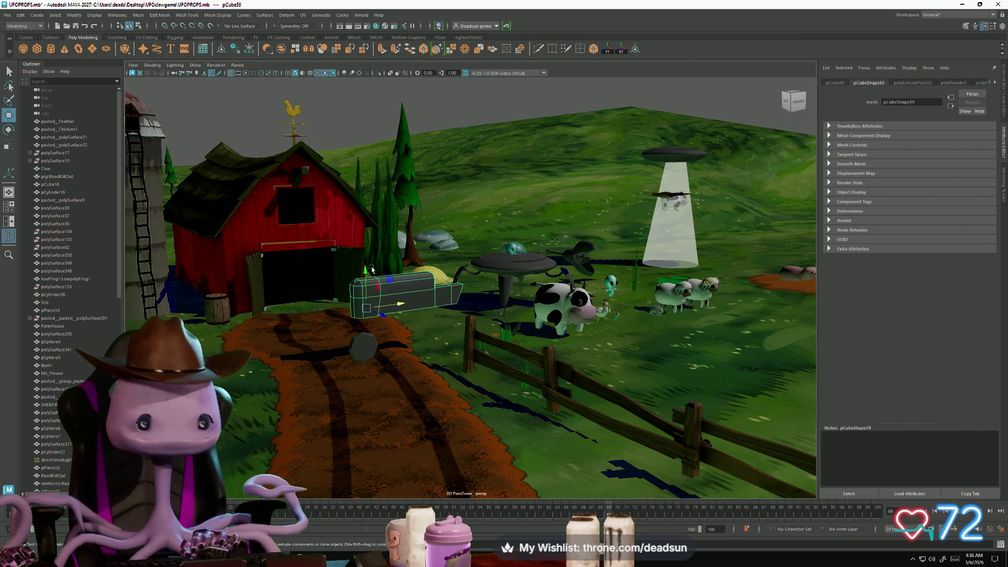
pyautogui.moveTo(366, 272); pyautogui.dragTo(368, 285)
# Adjust the vertical position of the cylinder near the cart
pyautogui.click(359, 345)
pyautogui.press('r')
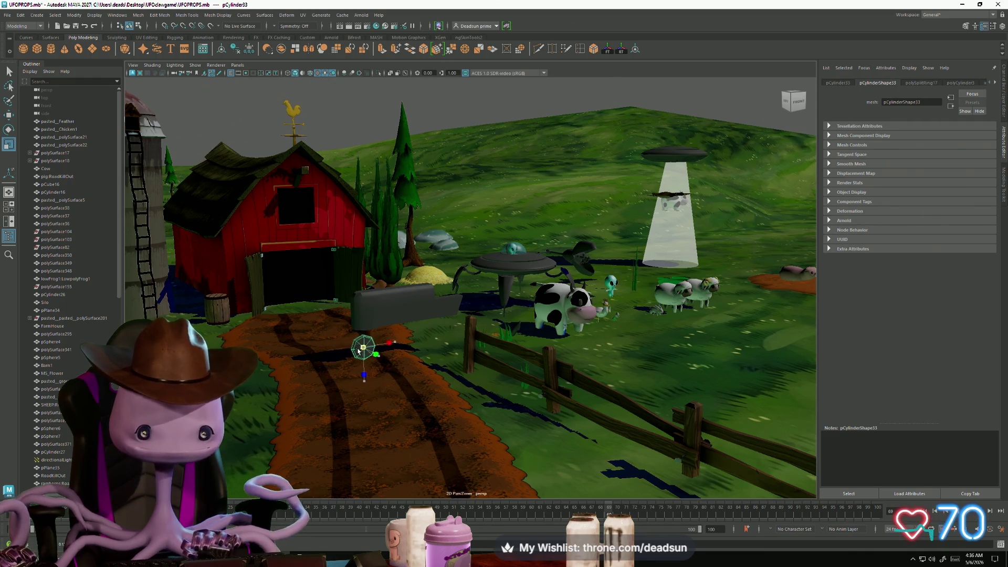
pyautogui.press('w')
pyautogui.moveTo(362, 314); pyautogui.dragTo(363, 317)
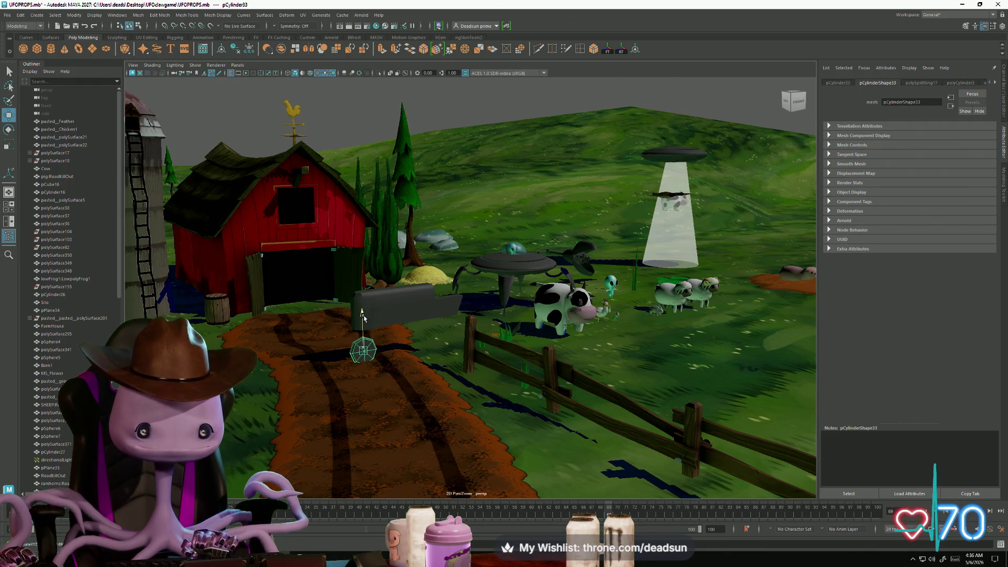
# Clear the selection, orbit toward the cow, and create a new polygon cylinder
pyautogui.click(364, 150)
pyautogui.moveTo(364, 149)
pyautogui.keyDown('alt'); pyautogui.mouseDown()
pyautogui.moveTo(318, 319)
pyautogui.moveTo(405, 357)
pyautogui.mouseUp(); pyautogui.keyUp('alt')
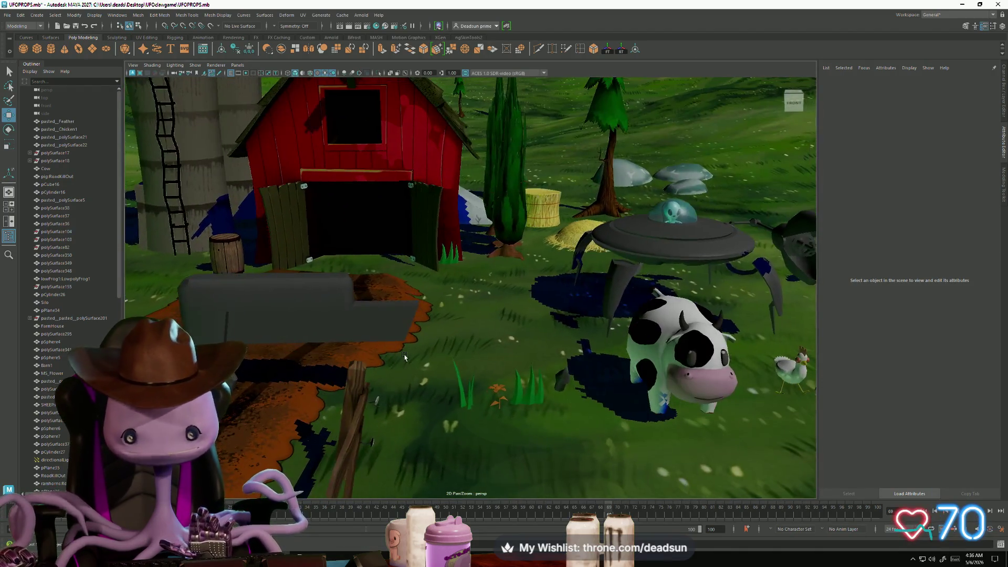
pyautogui.click(240, 377)
pyautogui.click(320, 350)
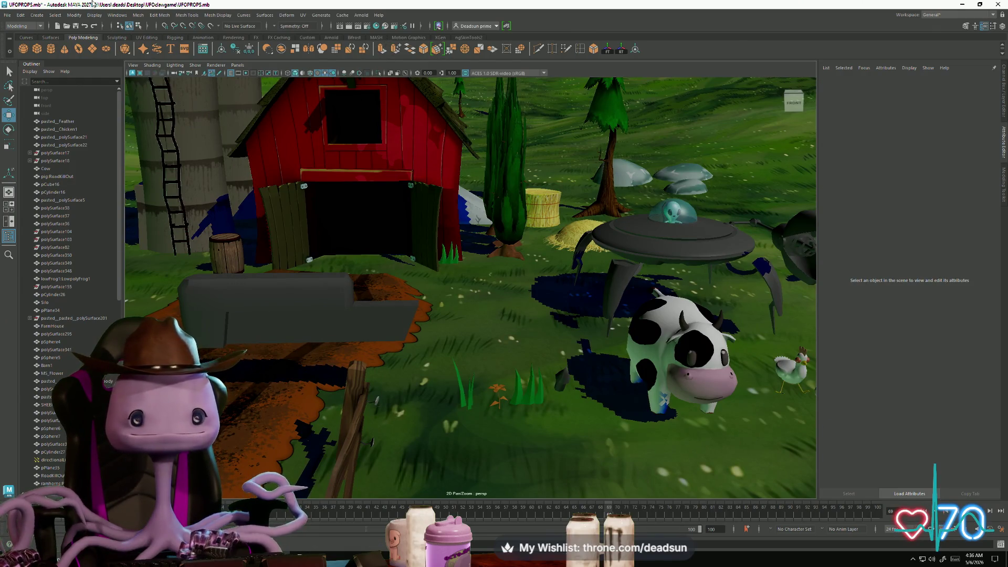
pyautogui.click(36, 49)
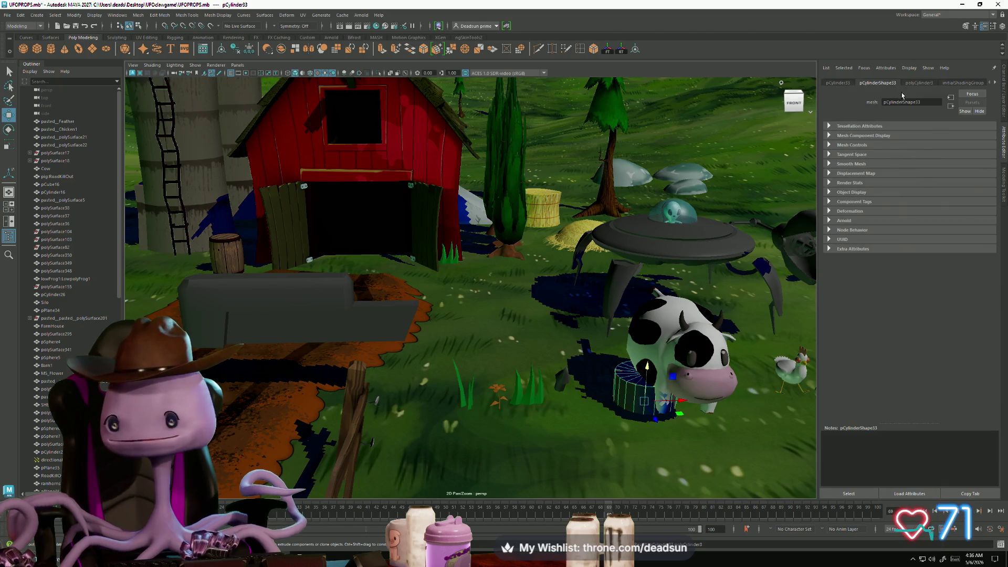
# Give the new cylinder 12 sides, move it toward the fence, and set Rotate X to 90
pyautogui.click(918, 83)
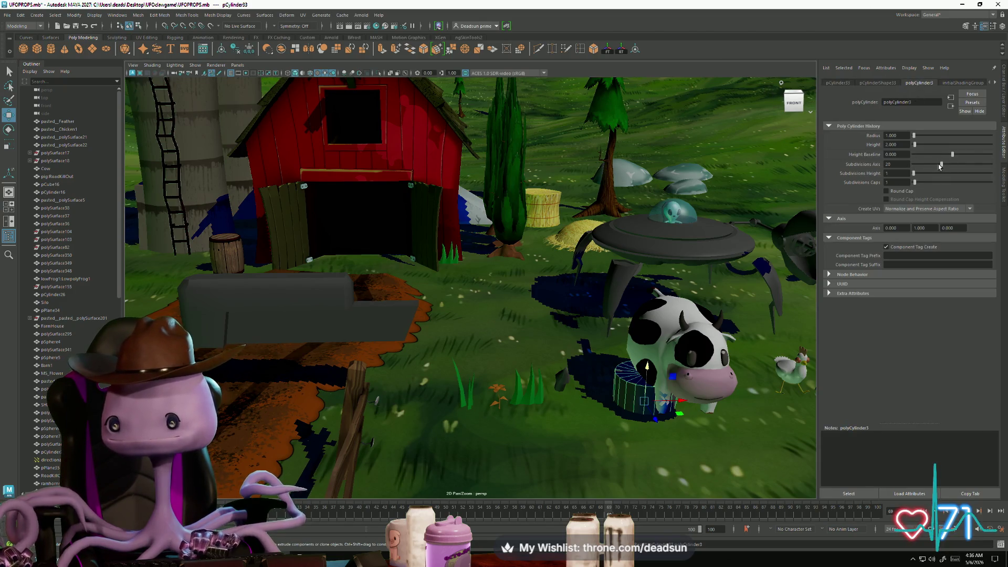
pyautogui.moveTo(940, 163); pyautogui.dragTo(928, 167)
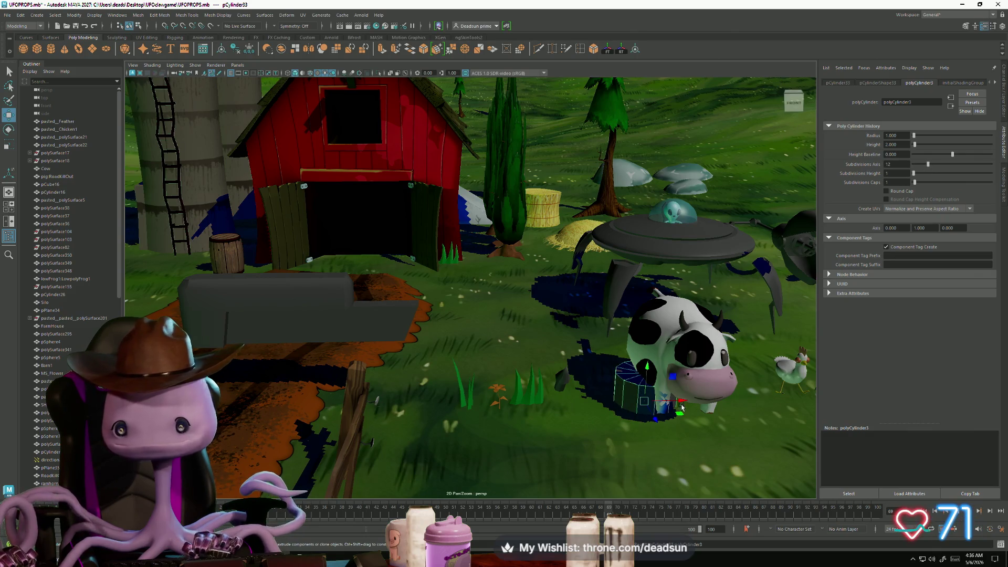
pyautogui.moveTo(680, 401); pyautogui.dragTo(443, 398)
pyautogui.press('e')
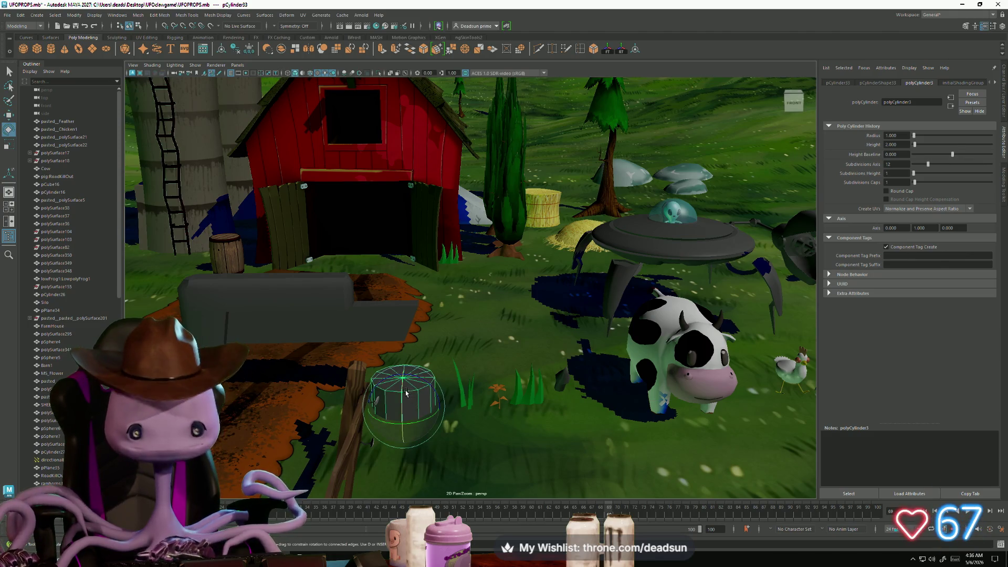
pyautogui.moveTo(401, 391)
pyautogui.mouseDown()
pyautogui.moveTo(389, 440)
pyautogui.moveTo(393, 430)
pyautogui.mouseUp()
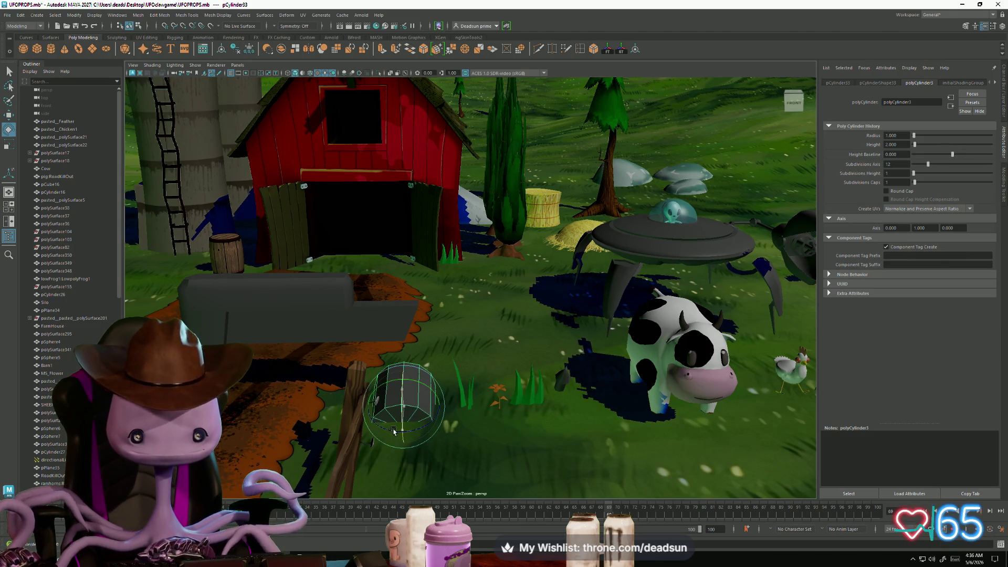
pyautogui.click(837, 83)
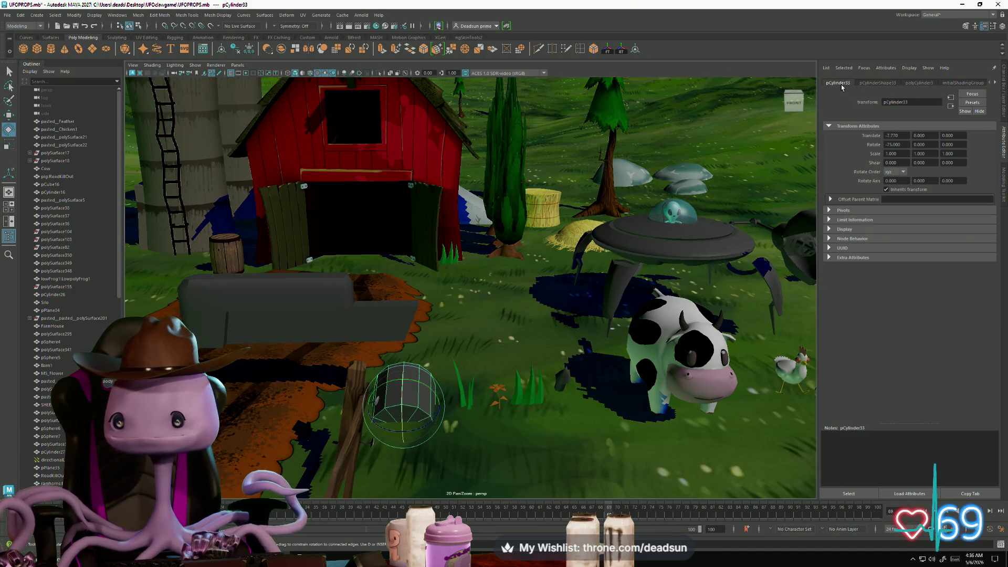
pyautogui.doubleClick(903, 145)
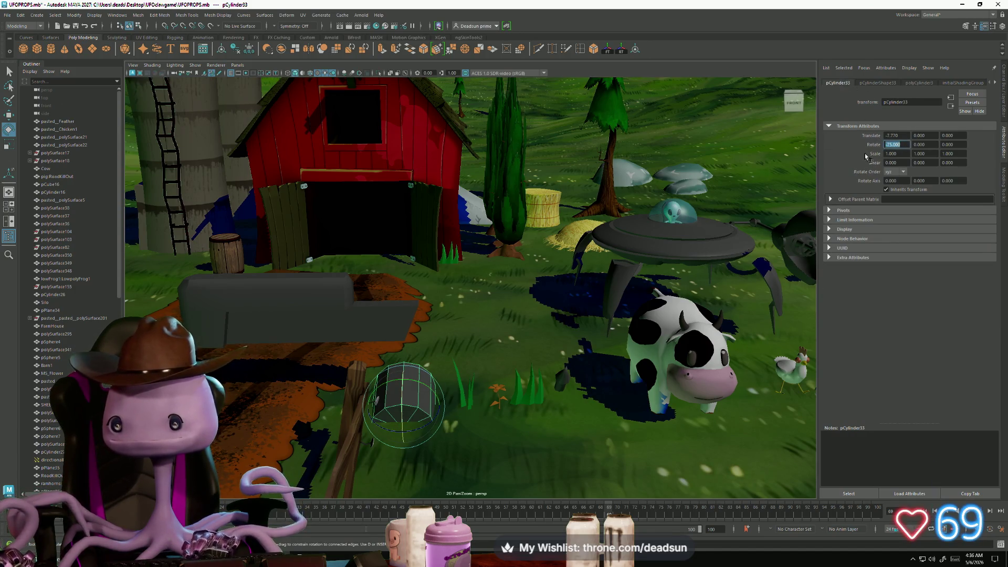
pyautogui.write('90')
pyautogui.press('Return')
# Raise the upright cylinder off the ground, scale it up to wheel size, and settle it lower
pyautogui.keyDown('alt'); pyautogui.moveTo(472, 368); pyautogui.dragTo(405, 368); pyautogui.keyUp('alt')
pyautogui.press('w')
pyautogui.moveTo(428, 302); pyautogui.dragTo(429, 254)
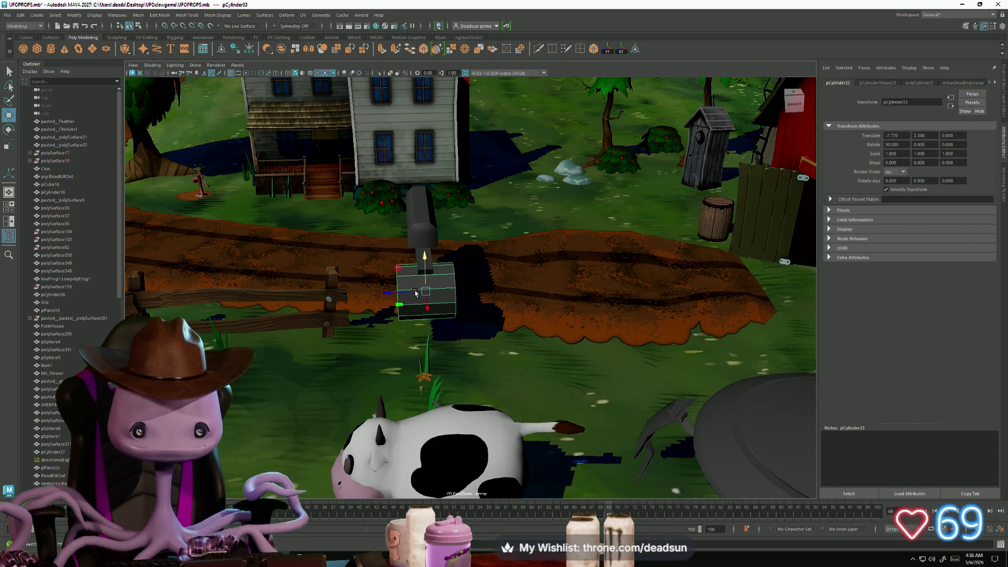
pyautogui.press('r')
pyautogui.moveTo(426, 293)
pyautogui.mouseDown()
pyautogui.moveTo(459, 275)
pyautogui.moveTo(530, 299)
pyautogui.mouseUp()
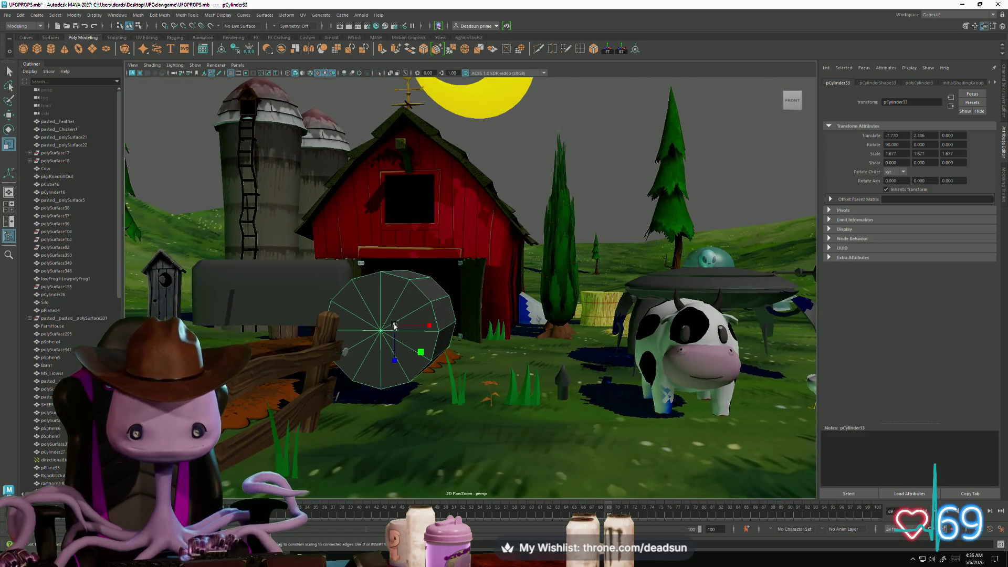
pyautogui.moveTo(394, 326); pyautogui.dragTo(409, 319)
pyautogui.keyDown('alt'); pyautogui.moveTo(408, 319); pyautogui.dragTo(441, 310); pyautogui.keyUp('alt')
pyautogui.press('w')
pyautogui.moveTo(393, 283)
pyautogui.mouseDown()
pyautogui.moveTo(397, 304)
pyautogui.moveTo(425, 299)
pyautogui.moveTo(407, 278)
pyautogui.moveTo(420, 279)
pyautogui.moveTo(354, 278)
pyautogui.moveTo(468, 260)
pyautogui.moveTo(437, 340)
pyautogui.moveTo(382, 300)
pyautogui.mouseUp()
pyautogui.press('r')
pyautogui.press('w')
# Lower the cart body slightly and reselect the wheel in face mode
pyautogui.click(376, 275)
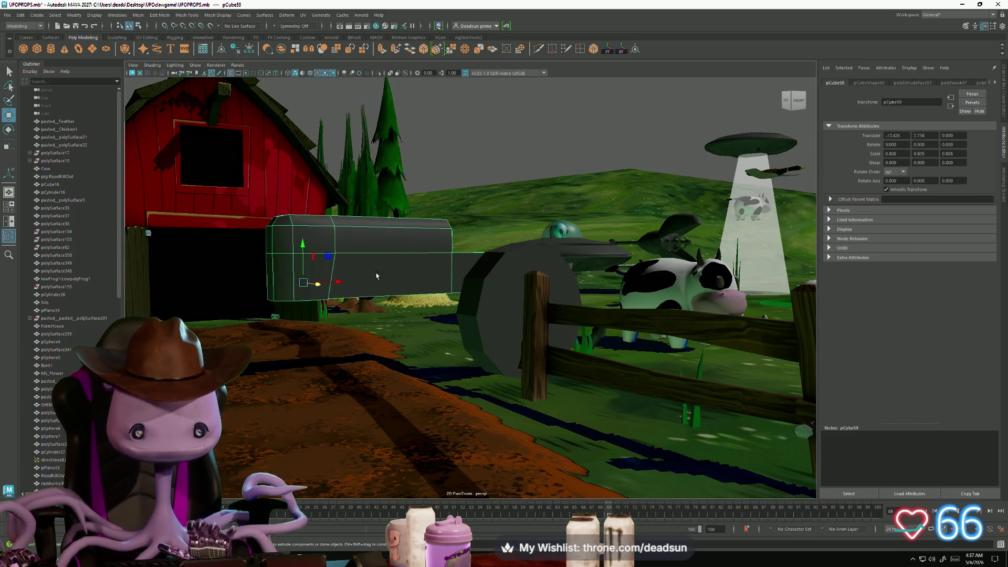
pyautogui.moveTo(315, 251)
pyautogui.mouseDown()
pyautogui.moveTo(315, 271)
pyautogui.moveTo(397, 297)
pyautogui.moveTo(454, 330)
pyautogui.moveTo(426, 292)
pyautogui.mouseUp()
pyautogui.click(453, 330)
pyautogui.moveTo(402, 265); pyautogui.dragTo(436, 265, button='right')
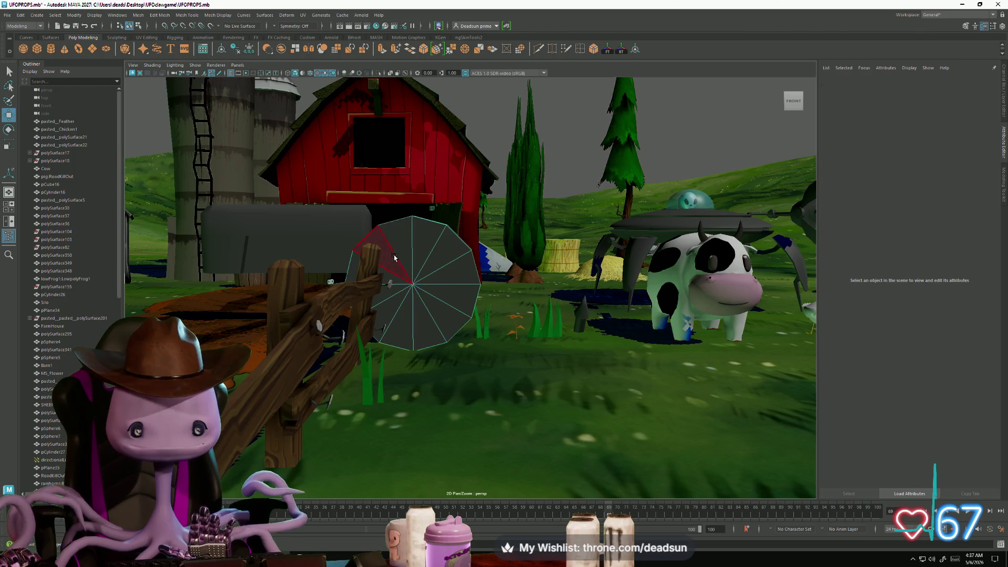
# Extrude the wheel's cap faces and scale them inward into an inset hub ring
pyautogui.moveTo(488, 362); pyautogui.dragTo(354, 117)
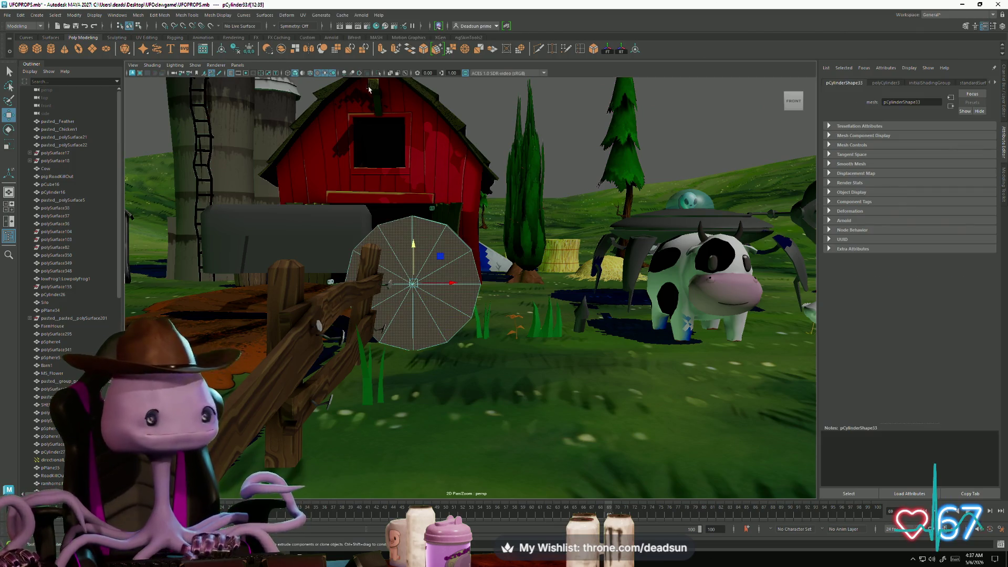
pyautogui.hotkey('ctrl', 'e')
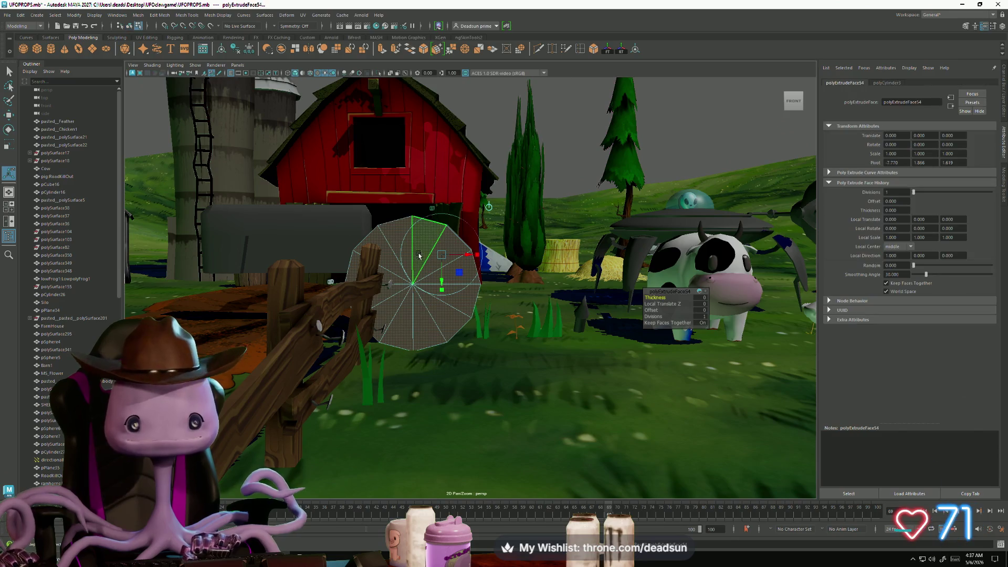
pyautogui.press('r')
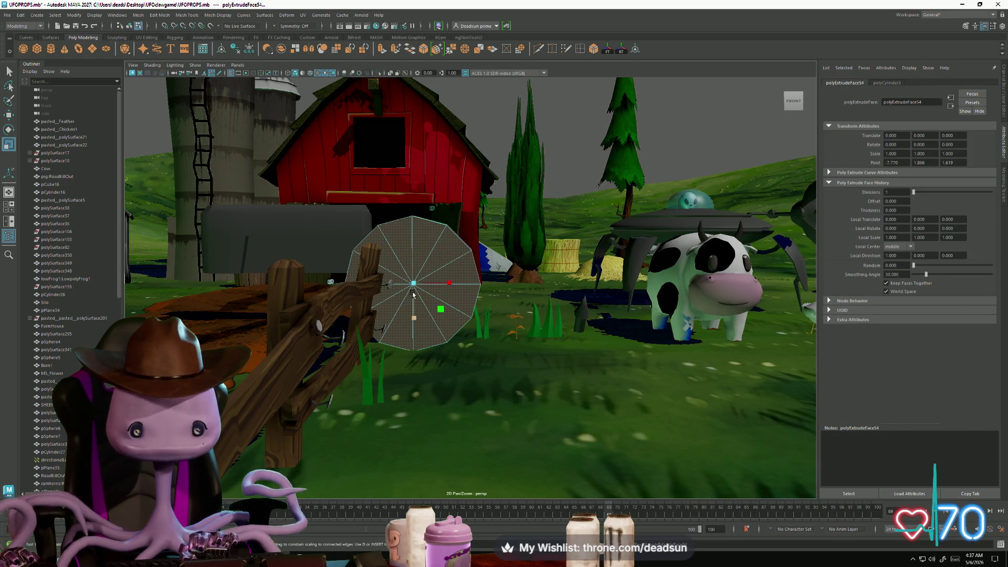
pyautogui.moveTo(413, 286)
pyautogui.mouseDown()
pyautogui.moveTo(344, 301)
pyautogui.moveTo(335, 288)
pyautogui.moveTo(308, 291)
pyautogui.moveTo(387, 121)
pyautogui.mouseUp()
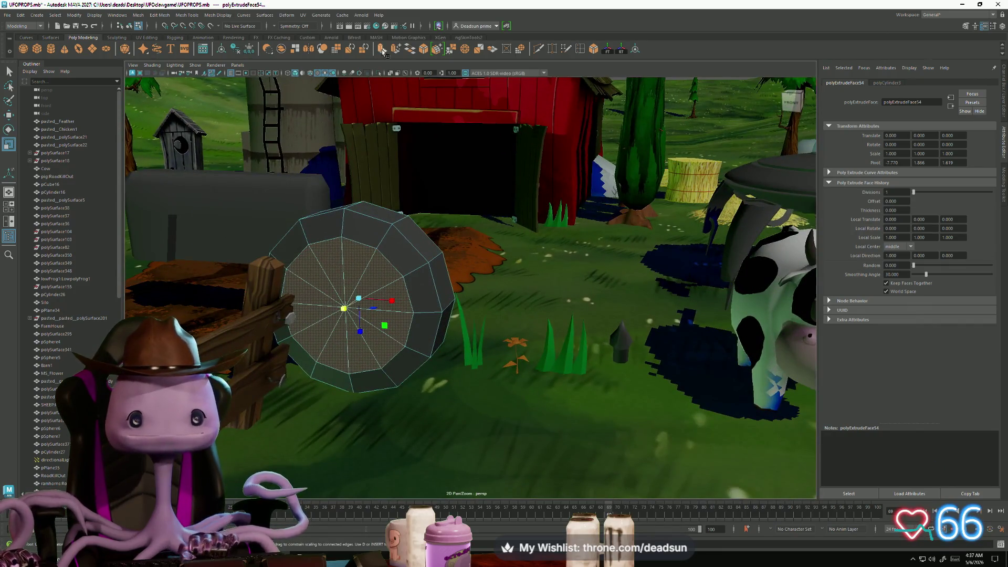
pyautogui.hotkey('ctrl', 'e')
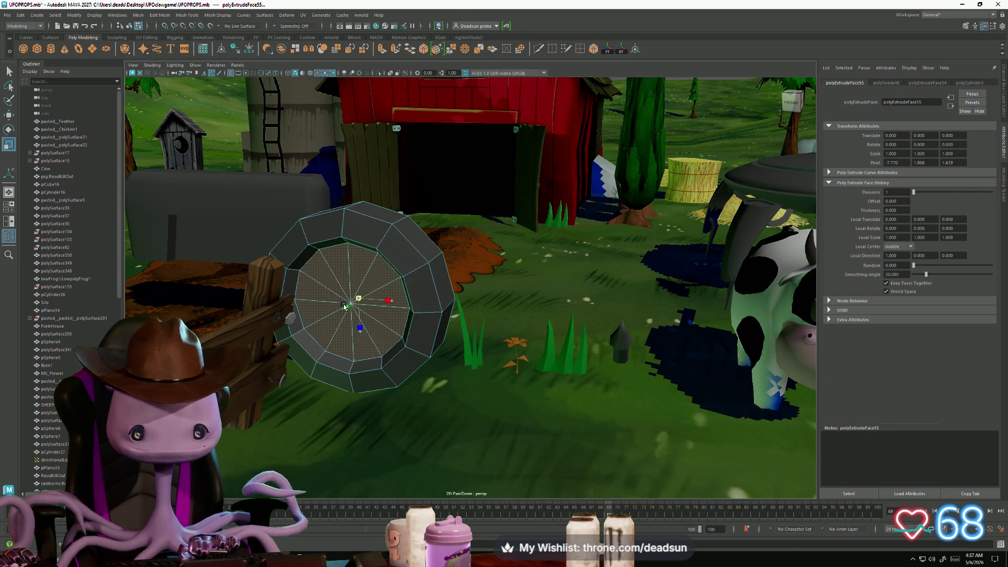
# Select an edge loop around the wheel and soften its edges
pyautogui.moveTo(356, 312)
pyautogui.keyDown('alt'); pyautogui.mouseDown()
pyautogui.moveTo(341, 286)
pyautogui.moveTo(347, 252)
pyautogui.moveTo(351, 294)
pyautogui.moveTo(371, 311)
pyautogui.mouseUp(); pyautogui.keyUp('alt')
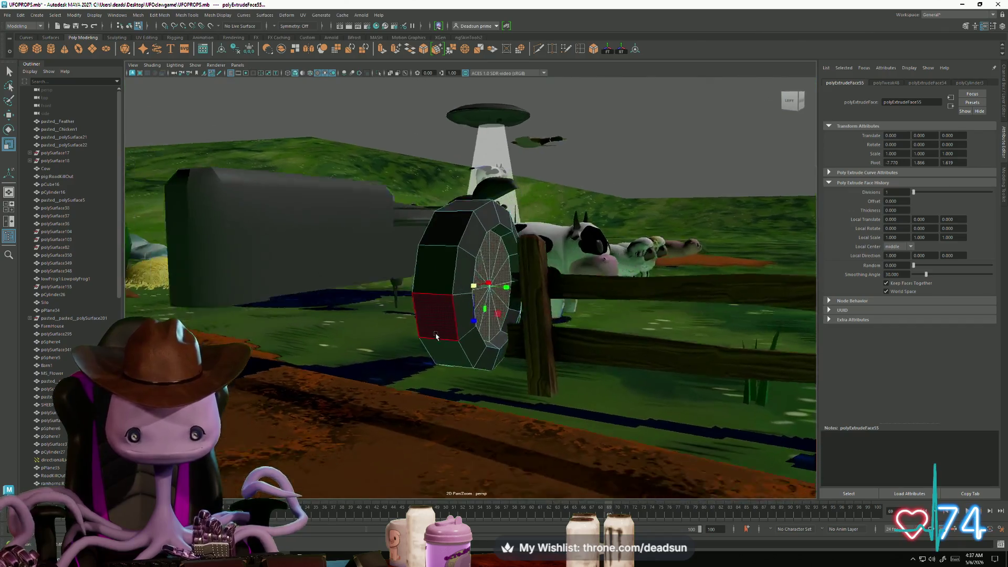
pyautogui.keyDown('alt'); pyautogui.moveTo(436, 336); pyautogui.dragTo(448, 314); pyautogui.keyUp('alt')
pyautogui.rightClick(453, 309)
pyautogui.click(467, 296)
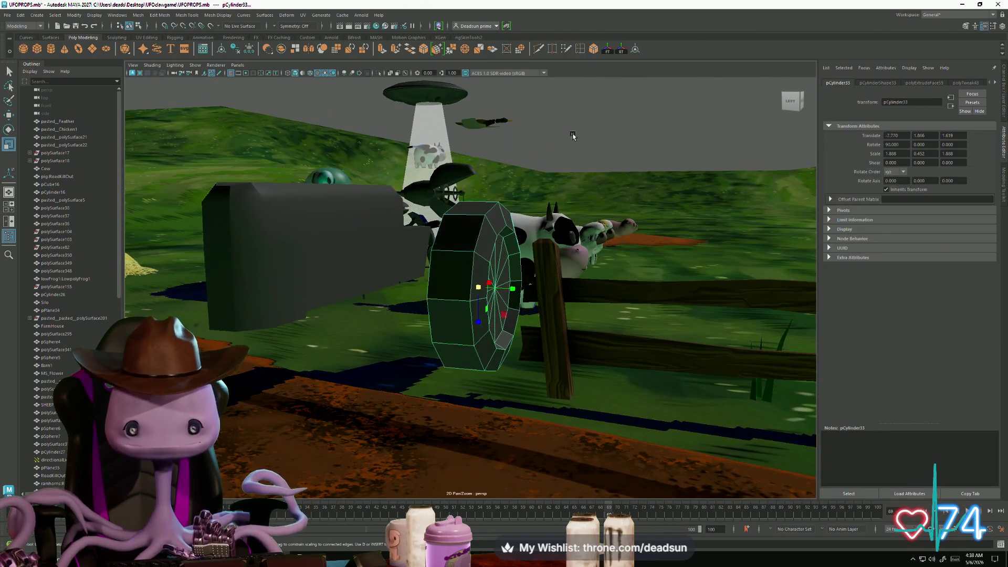
pyautogui.keyDown('alt'); pyautogui.moveTo(485, 260); pyautogui.dragTo(445, 281); pyautogui.keyUp('alt')
pyautogui.click(446, 282)
pyautogui.moveTo(446, 281); pyautogui.dragTo(445, 260, button='right')
pyautogui.doubleClick(397, 293)
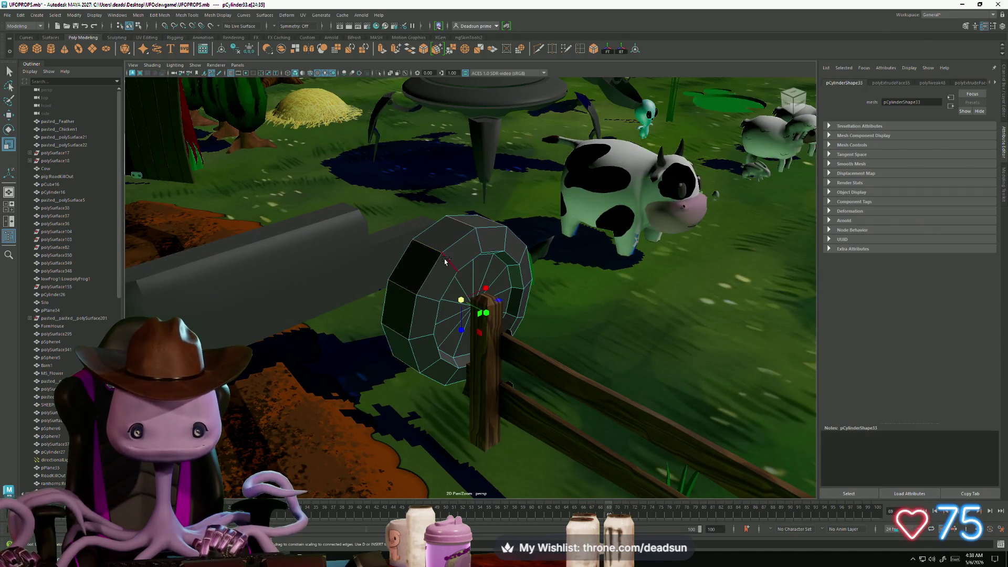
pyautogui.keyDown('alt'); pyautogui.moveTo(427, 295); pyautogui.dragTo(490, 319); pyautogui.keyUp('alt')
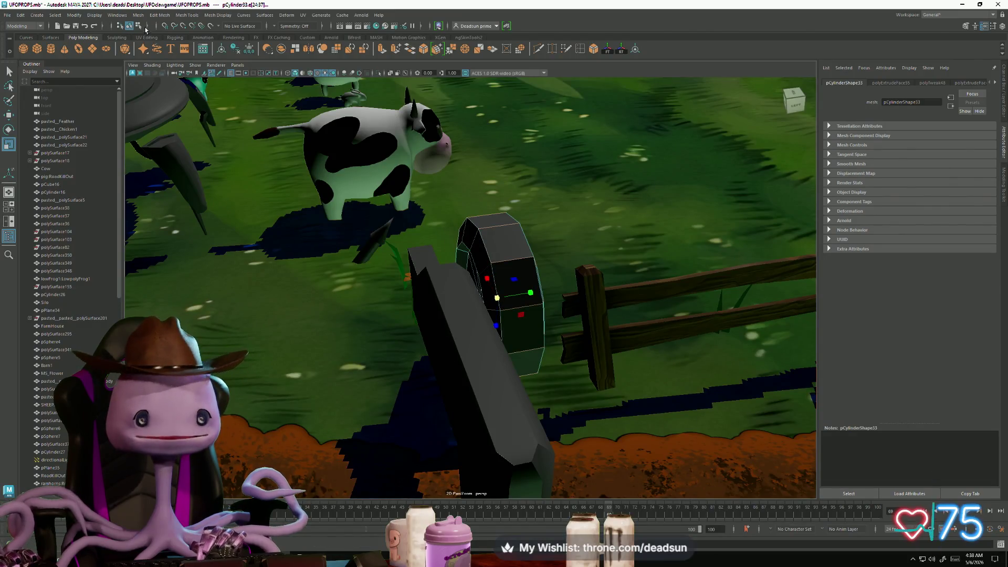
pyautogui.click(159, 14)
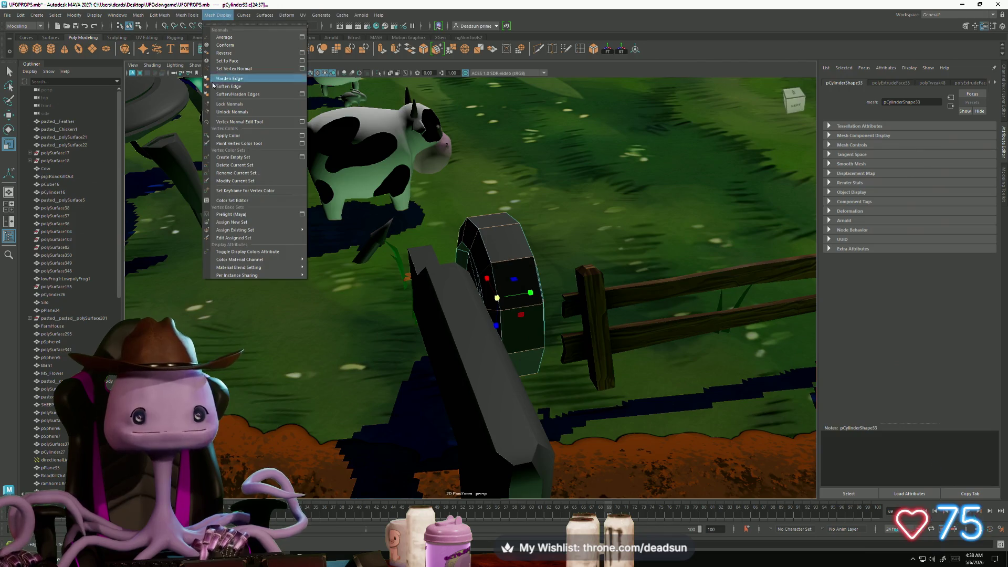
pyautogui.click(229, 87)
# Soften another selected edge on the wheel
pyautogui.keyDown('alt'); pyautogui.moveTo(512, 261); pyautogui.dragTo(485, 249); pyautogui.keyUp('alt')
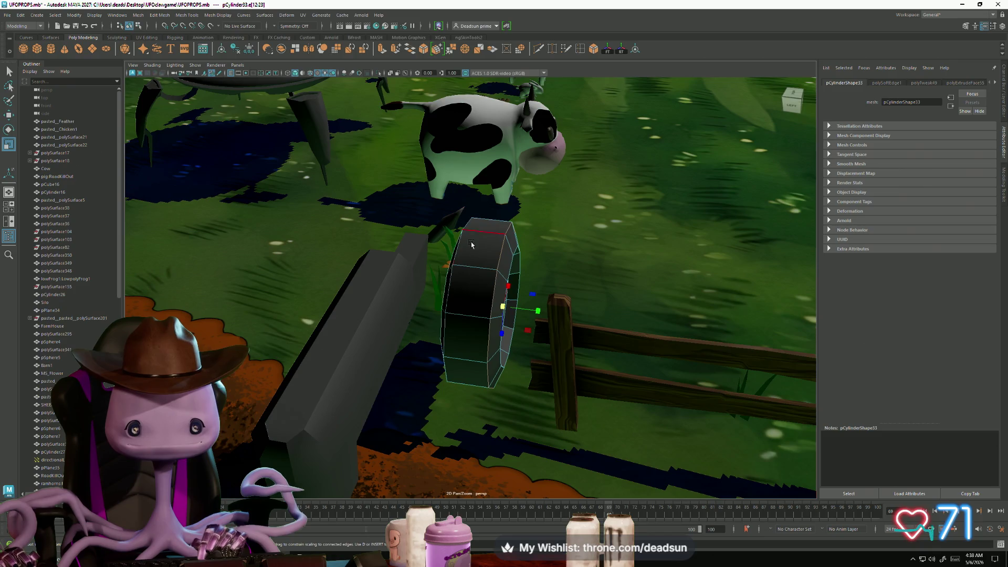
pyautogui.click(463, 257)
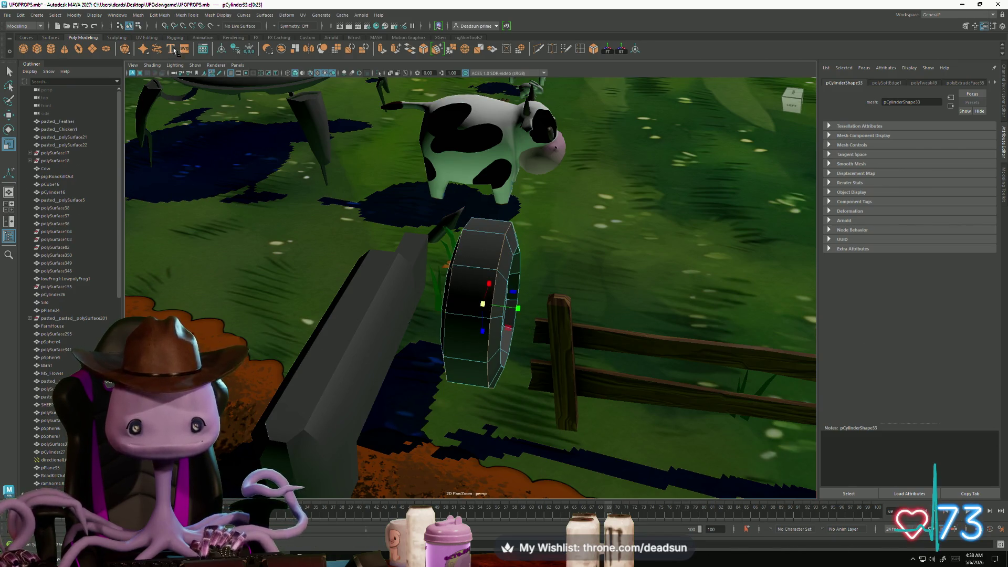
pyautogui.click(181, 17)
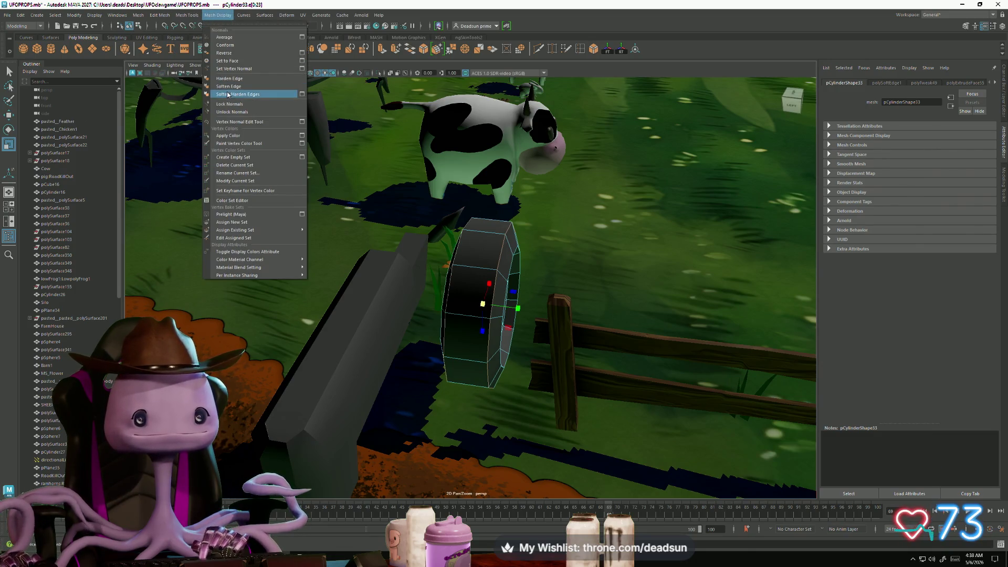
pyautogui.click(229, 86)
pyautogui.keyDown('alt'); pyautogui.moveTo(409, 242); pyautogui.dragTo(375, 265); pyautogui.keyUp('alt')
pyautogui.moveTo(446, 251)
pyautogui.mouseDown(button='right')
pyautogui.moveTo(463, 253)
pyautogui.moveTo(444, 238)
pyautogui.mouseUp(button='right')
pyautogui.scroll(-3, 433, 242)
# Select edge loops along the wheel's rim and harden them
pyautogui.click(505, 103)
pyautogui.keyDown('alt'); pyautogui.moveTo(506, 103); pyautogui.dragTo(515, 315); pyautogui.keyUp('alt')
pyautogui.scroll(5, 517, 352)
pyautogui.moveTo(517, 352); pyautogui.dragTo(506, 302, button='right')
pyautogui.doubleClick(520, 333)
pyautogui.click(531, 298)
pyautogui.keyDown('alt'); pyautogui.moveTo(532, 298); pyautogui.dragTo(564, 344); pyautogui.keyUp('alt')
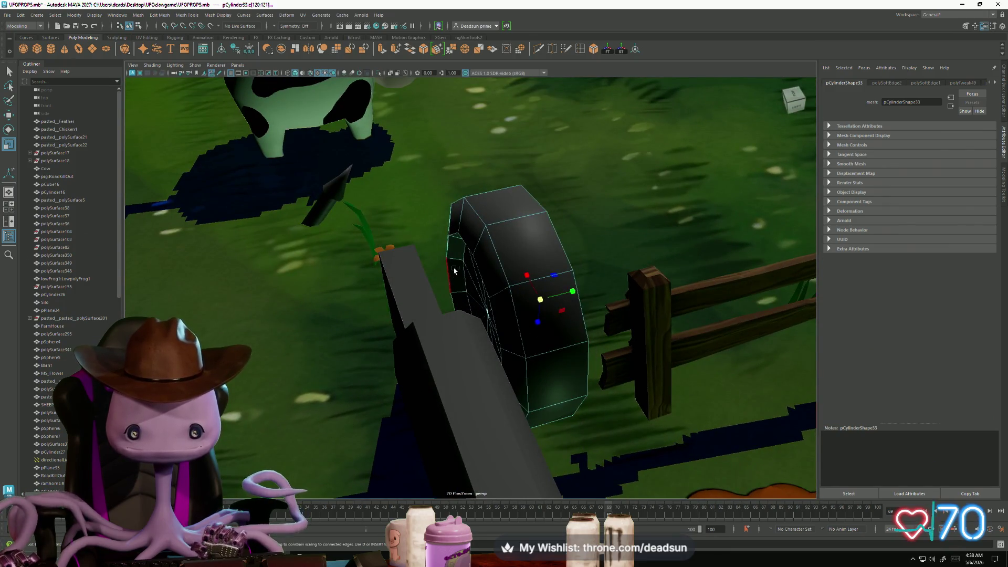
pyautogui.click(458, 293)
pyautogui.keyDown('alt'); pyautogui.moveTo(458, 293); pyautogui.dragTo(378, 278); pyautogui.keyUp('alt')
pyautogui.click(187, 15)
pyautogui.click(217, 16)
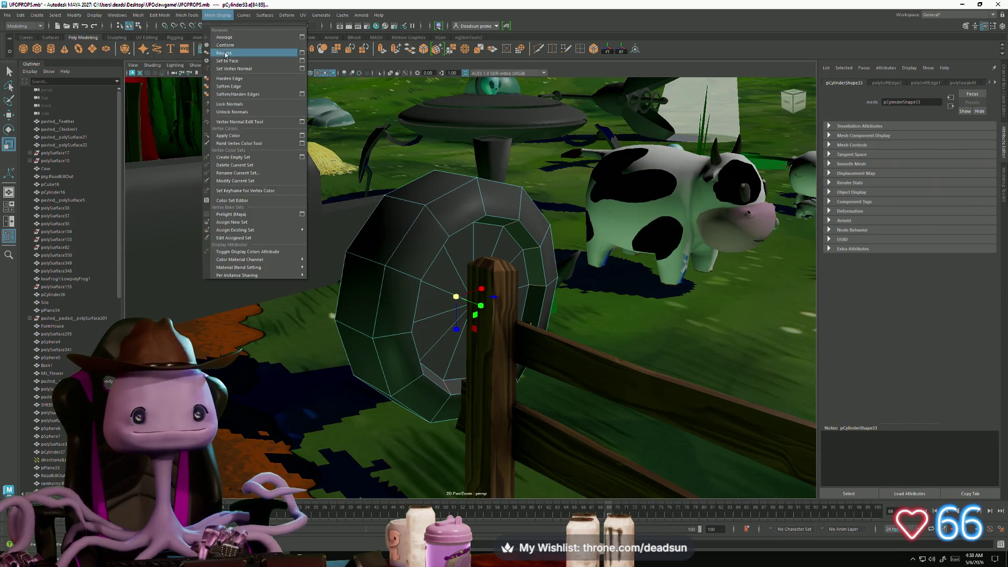
pyautogui.click(231, 80)
# Return the wheel to object mode and select the small cylinder under the cow
pyautogui.keyDown('alt'); pyautogui.moveTo(367, 252); pyautogui.dragTo(446, 248); pyautogui.keyUp('alt')
pyautogui.moveTo(447, 248); pyautogui.dragTo(474, 237, button='right')
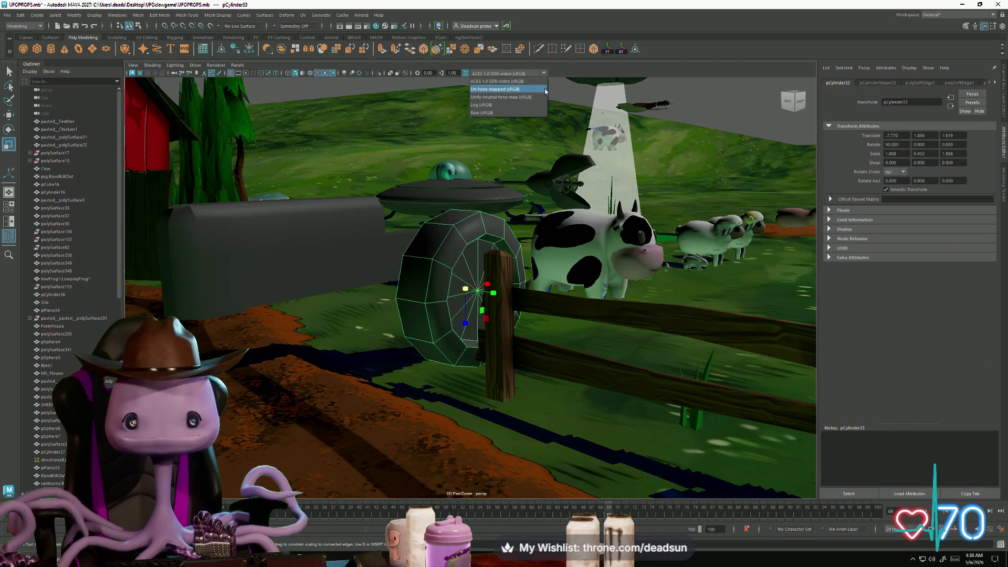
pyautogui.click(504, 90)
pyautogui.moveTo(504, 89)
pyautogui.keyDown('alt'); pyautogui.mouseDown()
pyautogui.moveTo(405, 191)
pyautogui.moveTo(492, 227)
pyautogui.moveTo(446, 270)
pyautogui.mouseUp(); pyautogui.keyUp('alt')
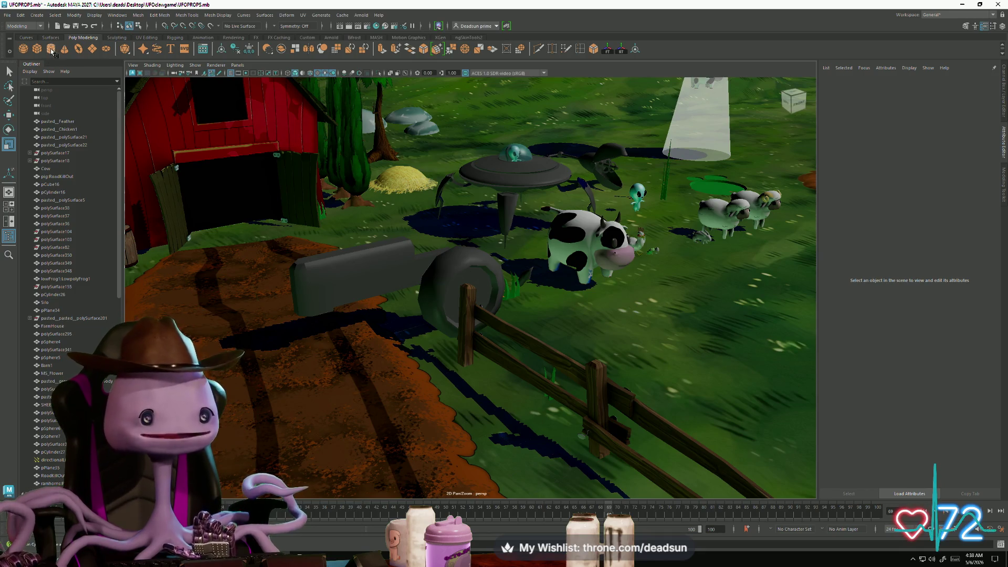
pyautogui.click(559, 278)
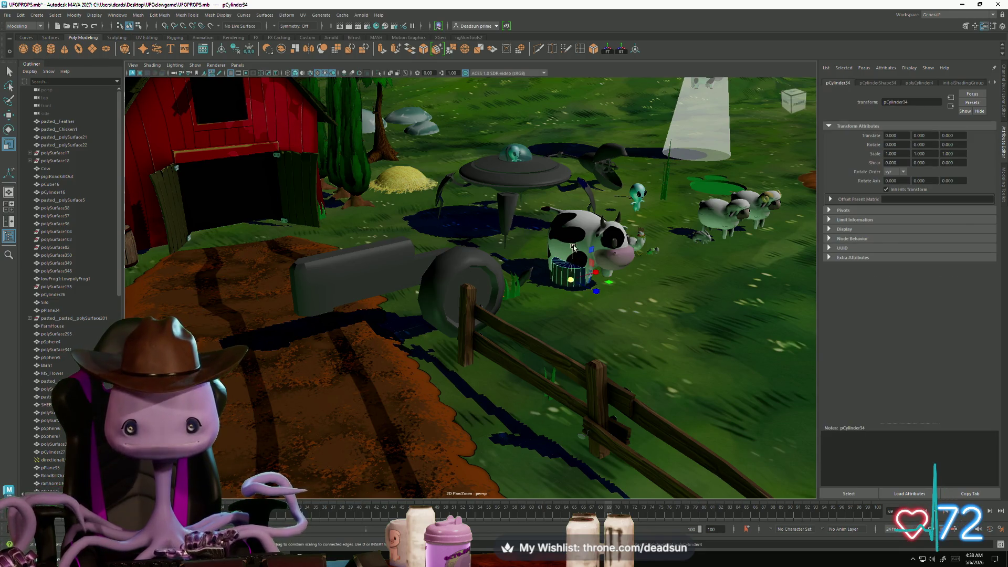
# Reduce the cylinder to 8 sides, move it onto the dirt path, and set Rotate X to 90
pyautogui.click(919, 83)
pyautogui.moveTo(922, 165); pyautogui.dragTo(921, 165)
pyautogui.press('w')
pyautogui.moveTo(602, 271)
pyautogui.mouseDown()
pyautogui.moveTo(330, 346)
pyautogui.moveTo(332, 388)
pyautogui.mouseUp()
pyautogui.press('e')
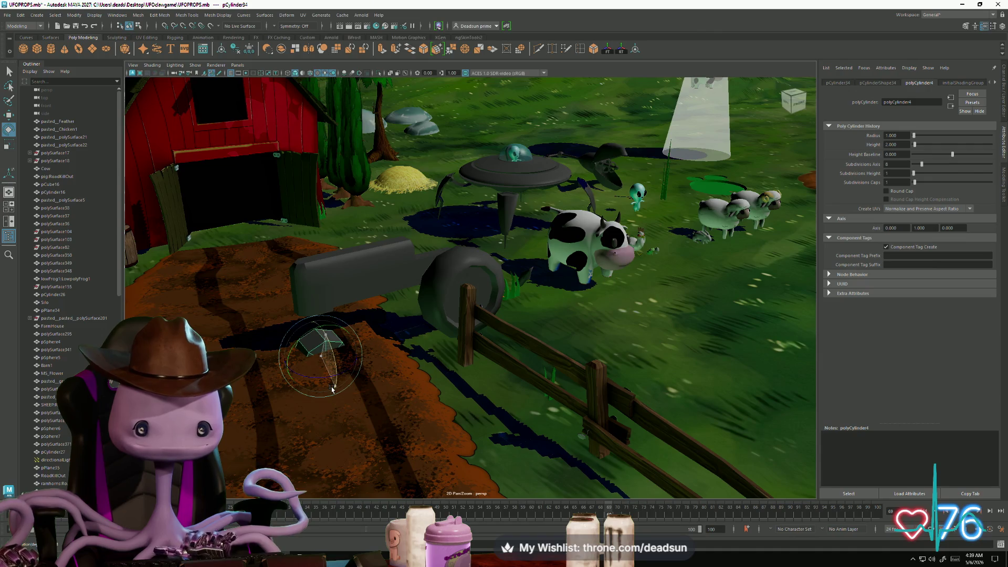
pyautogui.click(838, 83)
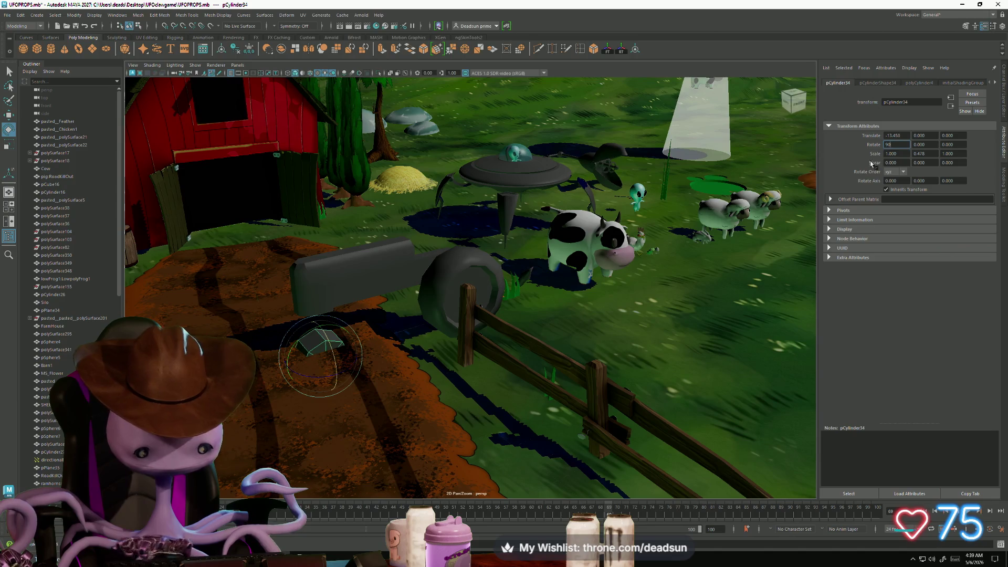
pyautogui.press('Return')
# Frame the disc, lower it toward the ground, and nudge it slightly along X
pyautogui.press('r')
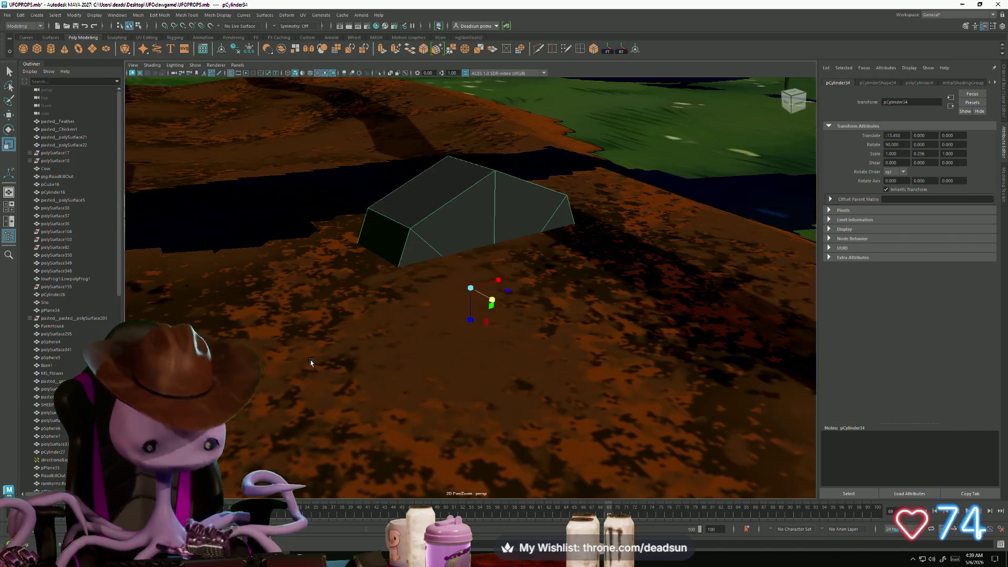
pyautogui.press('f')
pyautogui.moveTo(311, 361)
pyautogui.keyDown('alt'); pyautogui.mouseDown()
pyautogui.moveTo(387, 297)
pyautogui.moveTo(473, 262)
pyautogui.moveTo(473, 239)
pyautogui.moveTo(452, 248)
pyautogui.mouseUp(); pyautogui.keyUp('alt')
pyautogui.press('w')
pyautogui.press('r')
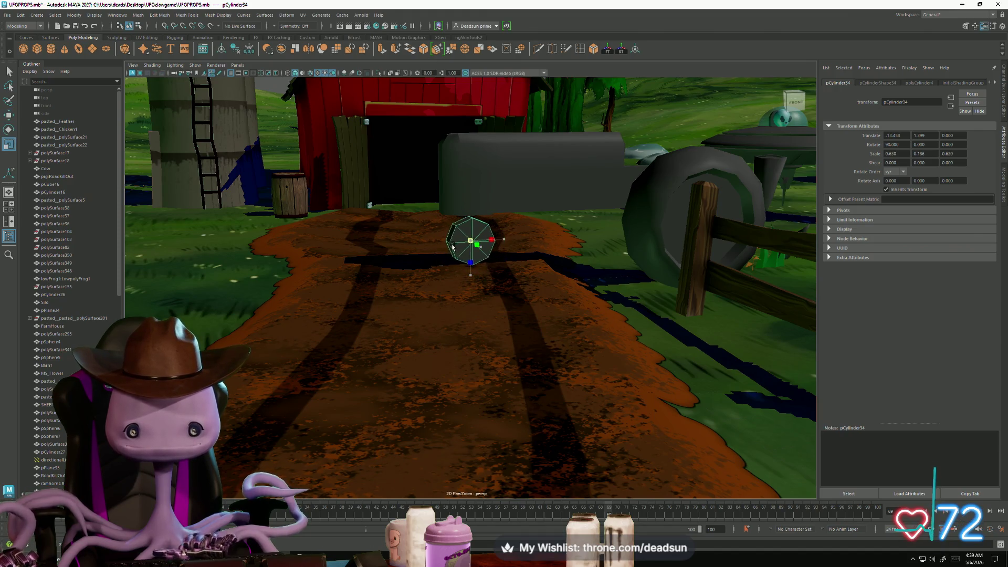
pyautogui.press('w')
pyautogui.moveTo(470, 206); pyautogui.dragTo(470, 215)
pyautogui.moveTo(418, 267)
pyautogui.keyDown('alt'); pyautogui.mouseDown()
pyautogui.moveTo(472, 263)
pyautogui.moveTo(479, 288)
pyautogui.moveTo(497, 254)
pyautogui.moveTo(505, 279)
pyautogui.moveTo(521, 283)
pyautogui.moveTo(501, 296)
pyautogui.moveTo(476, 351)
pyautogui.moveTo(524, 341)
pyautogui.moveTo(524, 354)
pyautogui.moveTo(515, 315)
pyautogui.moveTo(405, 369)
pyautogui.mouseUp(); pyautogui.keyUp('alt')
pyautogui.moveTo(435, 303); pyautogui.dragTo(423, 303)
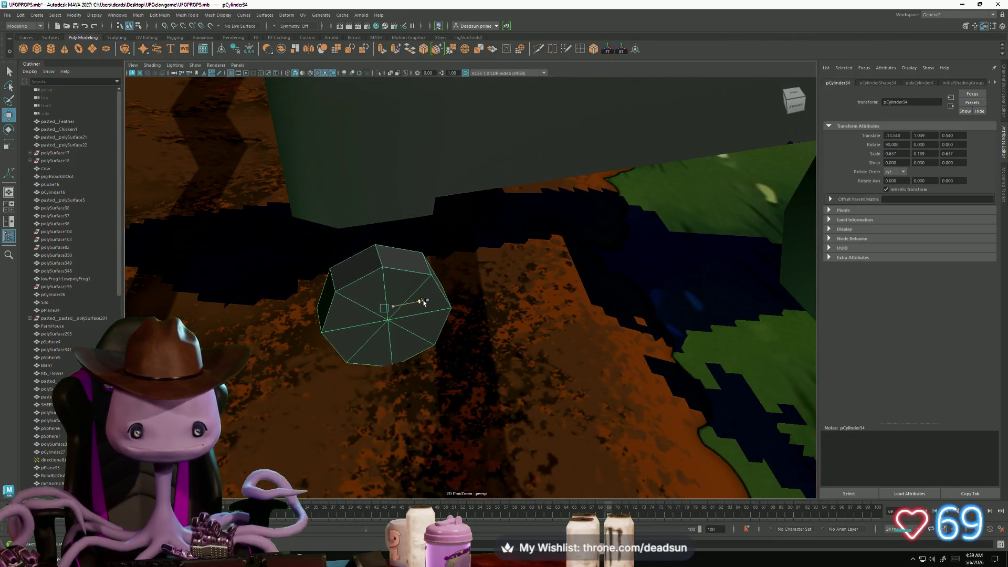
# Insert two edge loops around the small wheel and delete the unwanted edges
pyautogui.keyDown('alt'); pyautogui.moveTo(391, 336); pyautogui.dragTo(458, 317); pyautogui.keyUp('alt')
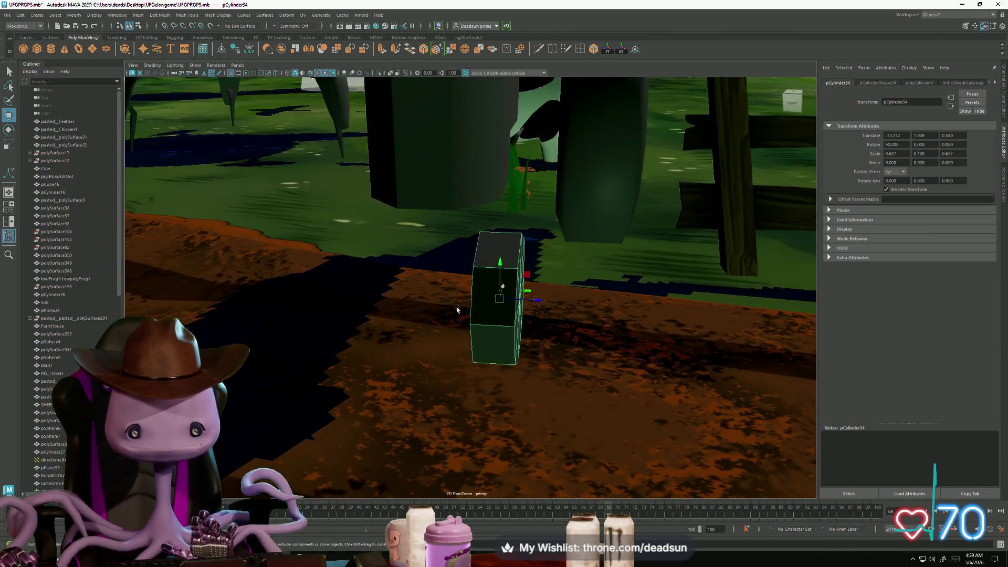
pyautogui.doubleClick(581, 49)
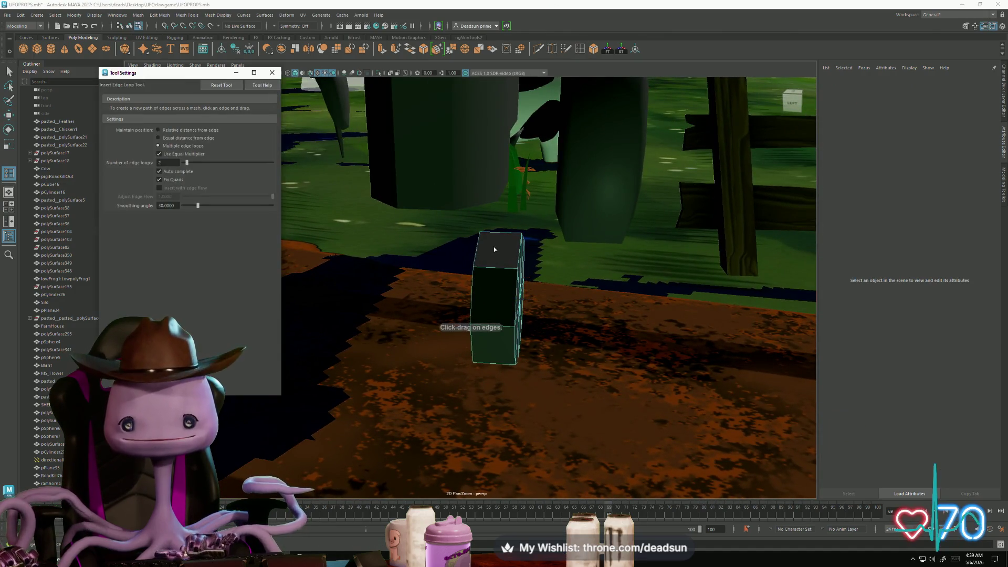
pyautogui.click(501, 234)
pyautogui.press('r')
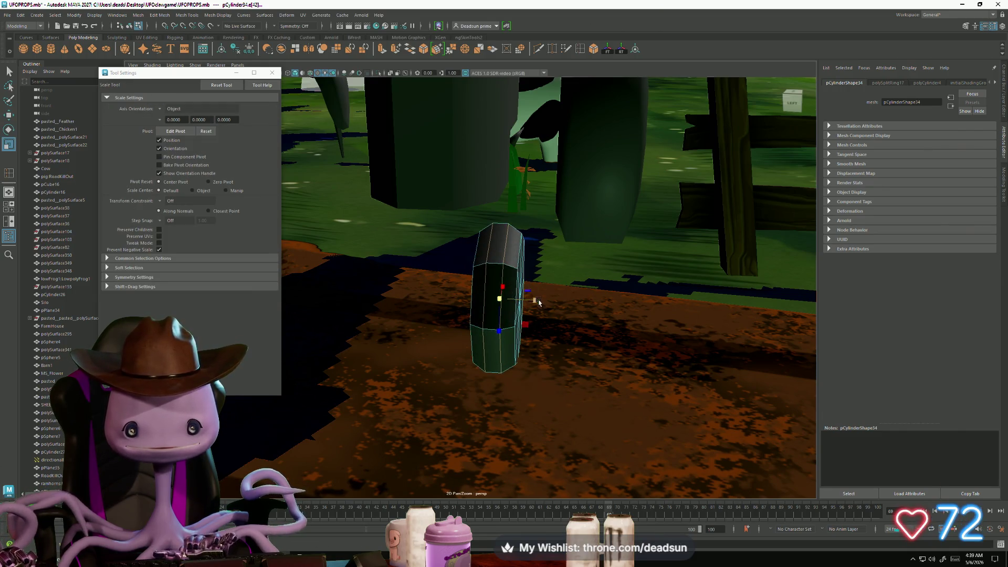
pyautogui.press('Delete')
pyautogui.click(505, 252)
pyautogui.keyDown('shift'); pyautogui.moveTo(497, 247); pyautogui.dragTo(496, 294, button='right'); pyautogui.keyUp('shift')
# Shift one edge of the small wheel to the left
pyautogui.moveTo(411, 191); pyautogui.dragTo(589, 371)
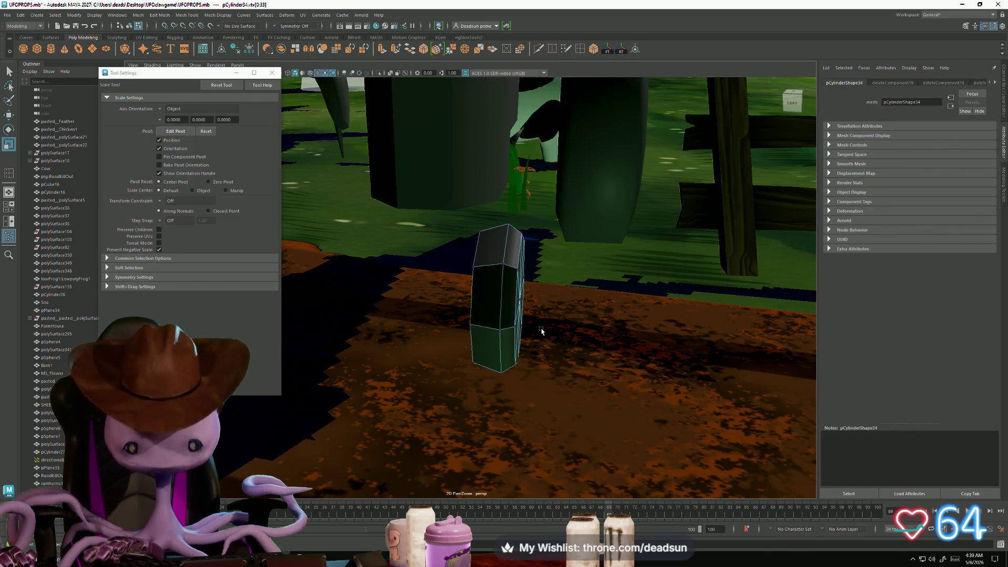
pyautogui.click(543, 334)
pyautogui.click(509, 243)
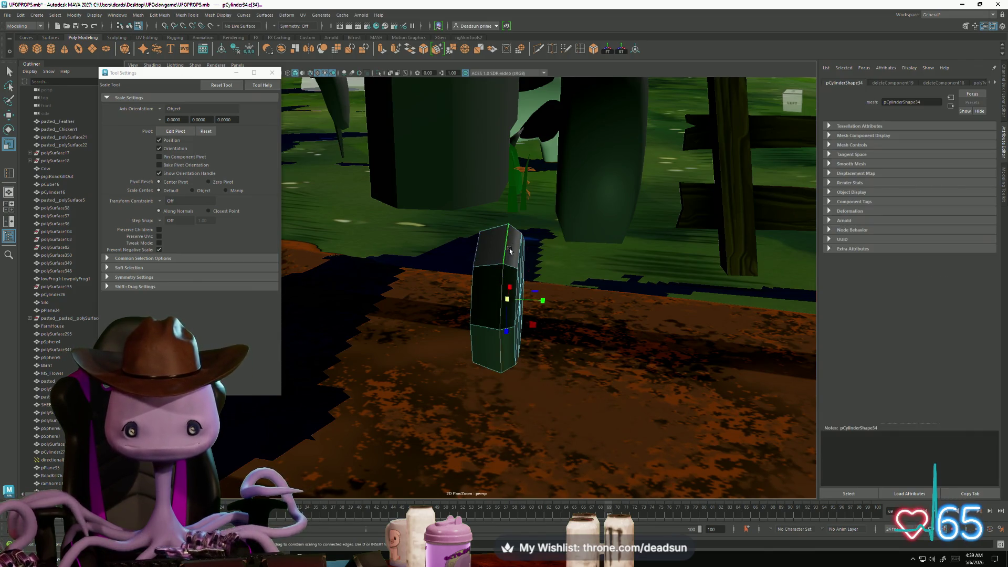
pyautogui.press('w')
pyautogui.moveTo(543, 300)
pyautogui.mouseDown()
pyautogui.moveTo(473, 308)
pyautogui.moveTo(360, 273)
pyautogui.mouseUp()
pyautogui.click(276, 75)
# Tilt the small wheel forward to a Rotate X of about 101.8 degrees
pyautogui.keyDown('alt'); pyautogui.moveTo(336, 157); pyautogui.dragTo(471, 325); pyautogui.keyUp('alt')
pyautogui.scroll(-10, 484, 330)
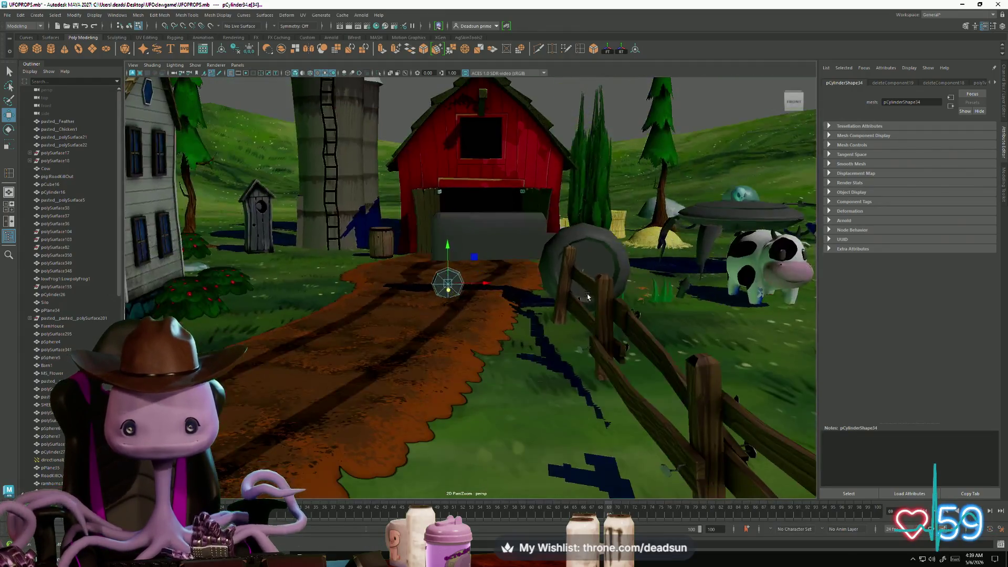
pyautogui.moveTo(587, 297)
pyautogui.keyDown('alt'); pyautogui.mouseDown()
pyautogui.moveTo(604, 288)
pyautogui.moveTo(472, 310)
pyautogui.mouseUp(); pyautogui.keyUp('alt')
pyautogui.scroll(5, 380, 339)
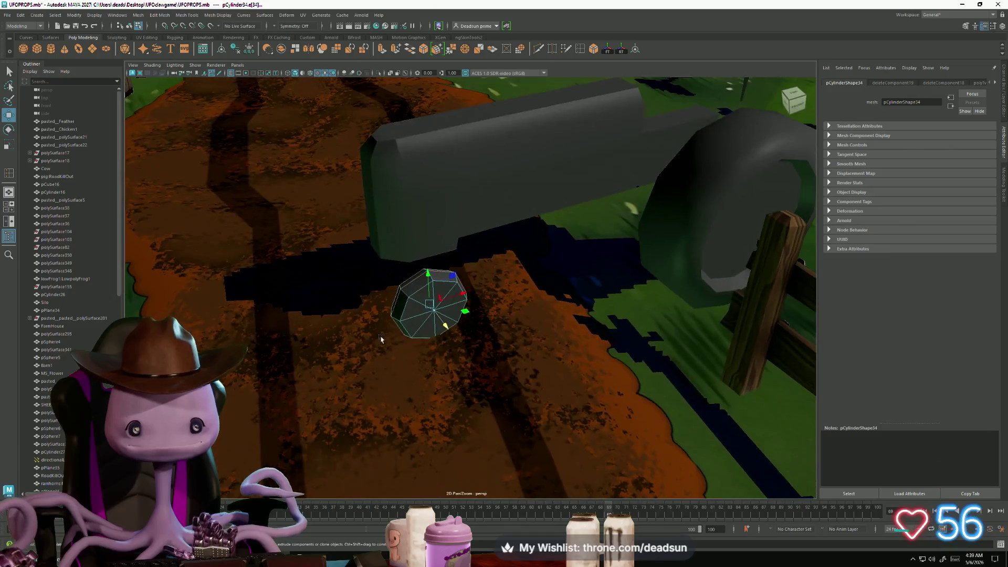
pyautogui.keyDown('alt'); pyautogui.moveTo(380, 340); pyautogui.dragTo(462, 307); pyautogui.keyUp('alt')
pyautogui.moveTo(450, 300); pyautogui.dragTo(447, 304, button='right')
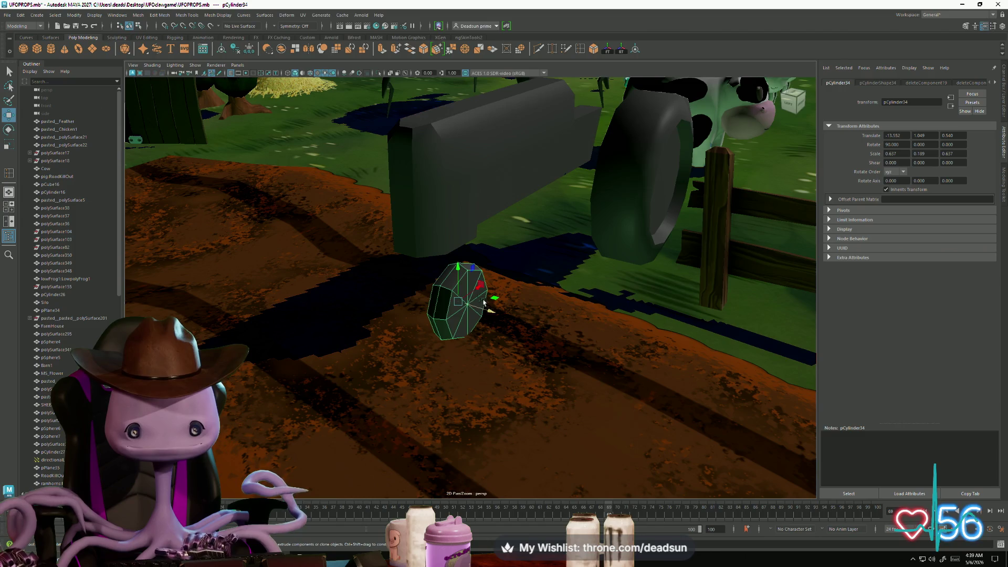
pyautogui.press('e')
pyautogui.moveTo(476, 281)
pyautogui.mouseDown()
pyautogui.moveTo(478, 314)
pyautogui.moveTo(525, 324)
pyautogui.mouseUp()
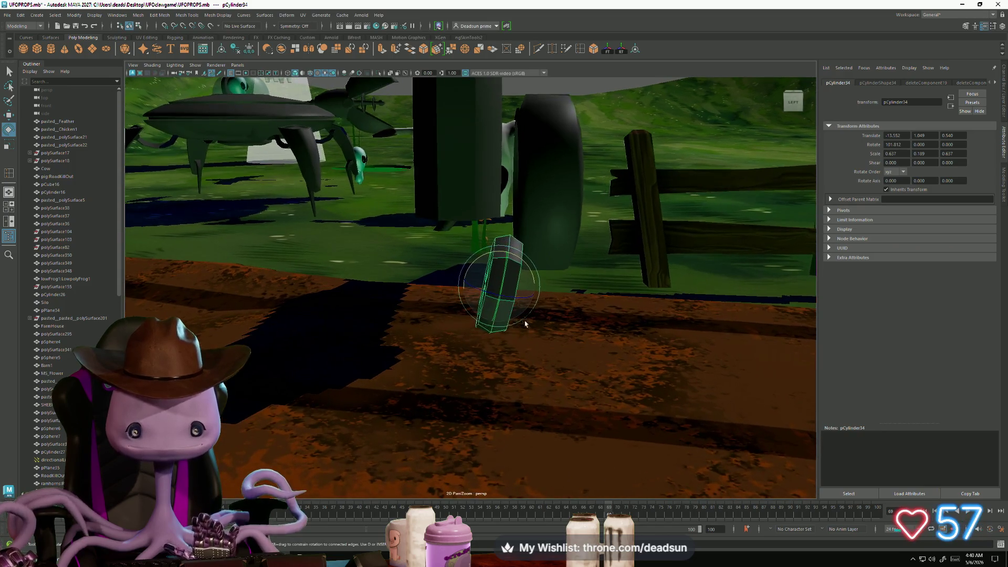
pyautogui.click(138, 15)
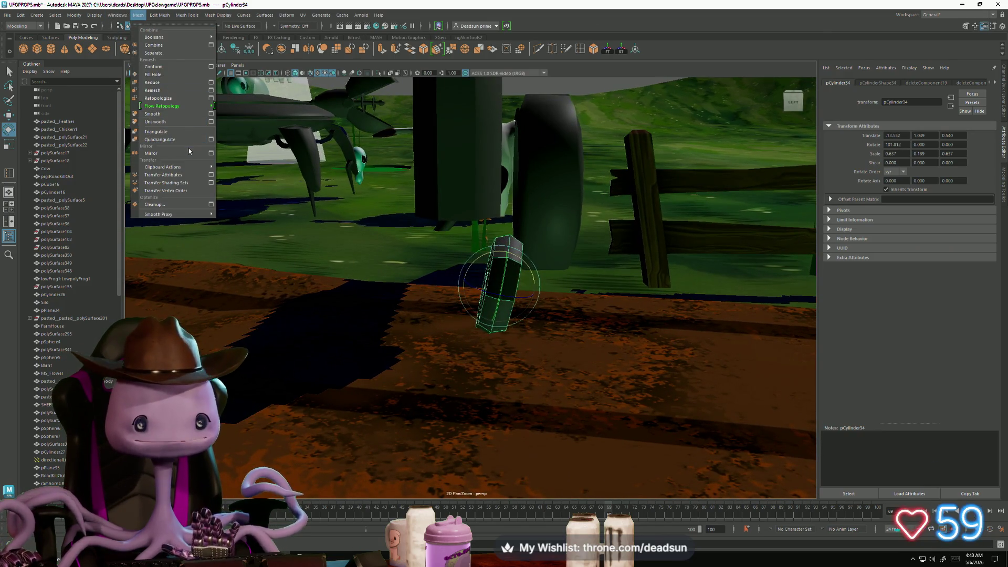
# Mirror the small wheel along the Z axis to create a matching copy beside it
pyautogui.click(210, 153)
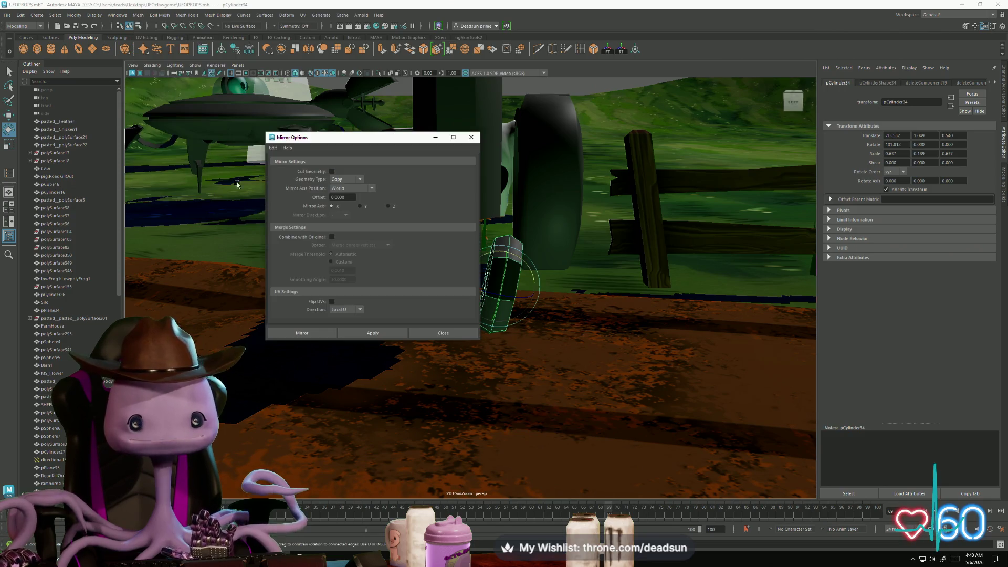
pyautogui.click(378, 333)
pyautogui.moveTo(388, 142); pyautogui.dragTo(741, 114)
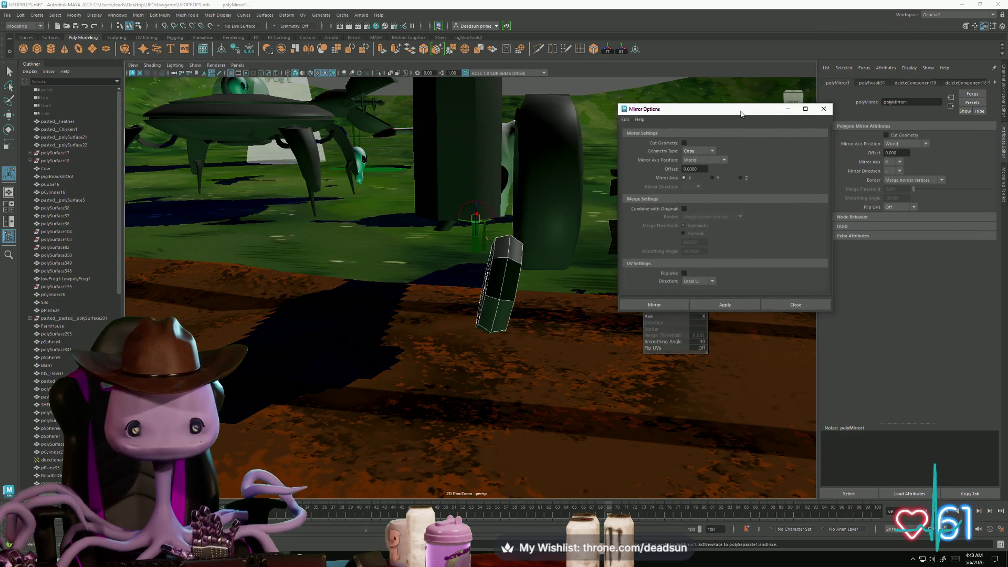
pyautogui.keyDown('alt'); pyautogui.moveTo(471, 239); pyautogui.dragTo(473, 238); pyautogui.keyUp('alt')
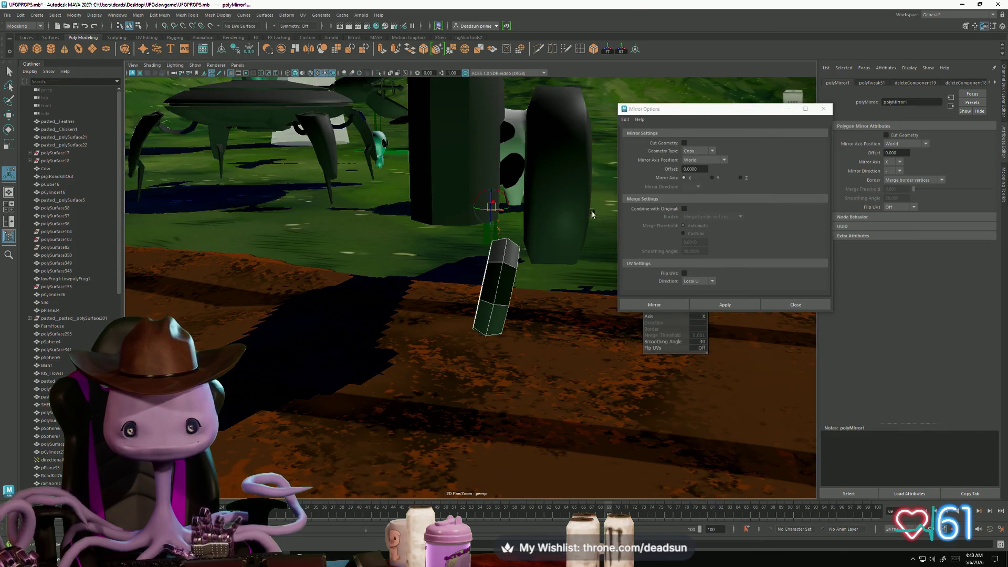
pyautogui.click(740, 177)
pyautogui.click(725, 304)
pyautogui.moveTo(462, 315)
pyautogui.keyDown('alt'); pyautogui.mouseDown()
pyautogui.moveTo(413, 331)
pyautogui.moveTo(439, 327)
pyautogui.moveTo(467, 246)
pyautogui.mouseUp(); pyautogui.keyUp('alt')
pyautogui.scroll(-5, 467, 246)
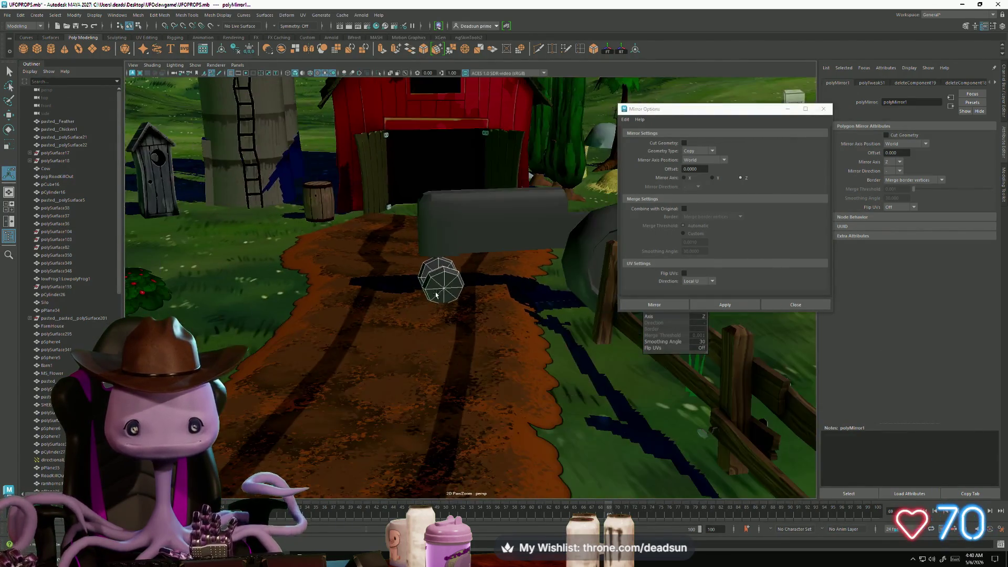
pyautogui.click(824, 109)
pyautogui.moveTo(436, 321)
pyautogui.keyDown('alt'); pyautogui.mouseDown()
pyautogui.moveTo(423, 315)
pyautogui.moveTo(496, 274)
pyautogui.moveTo(552, 292)
pyautogui.moveTo(346, 318)
pyautogui.moveTo(340, 312)
pyautogui.moveTo(368, 307)
pyautogui.moveTo(328, 295)
pyautogui.mouseUp(); pyautogui.keyUp('alt')
pyautogui.click(340, 318)
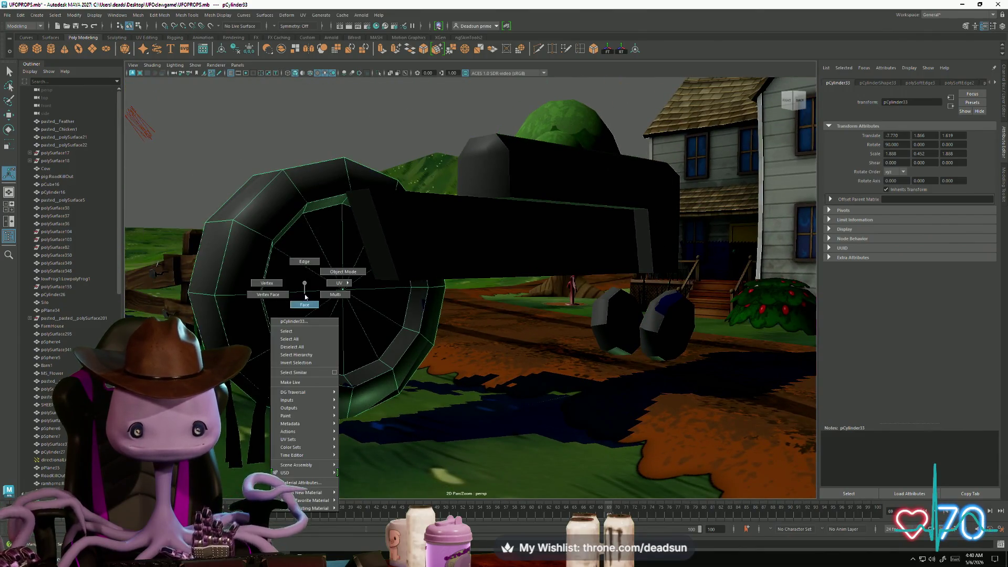
# Select the large wheel's inner ring of faces and extrude them
pyautogui.moveTo(306, 296); pyautogui.dragTo(306, 300, button='right')
pyautogui.doubleClick(353, 303)
pyautogui.moveTo(354, 302)
pyautogui.keyDown('alt'); pyautogui.mouseDown()
pyautogui.moveTo(336, 305)
pyautogui.moveTo(375, 304)
pyautogui.mouseUp(); pyautogui.keyUp('alt')
pyautogui.keyDown('alt'); pyautogui.moveTo(373, 354); pyautogui.dragTo(321, 367); pyautogui.keyUp('alt')
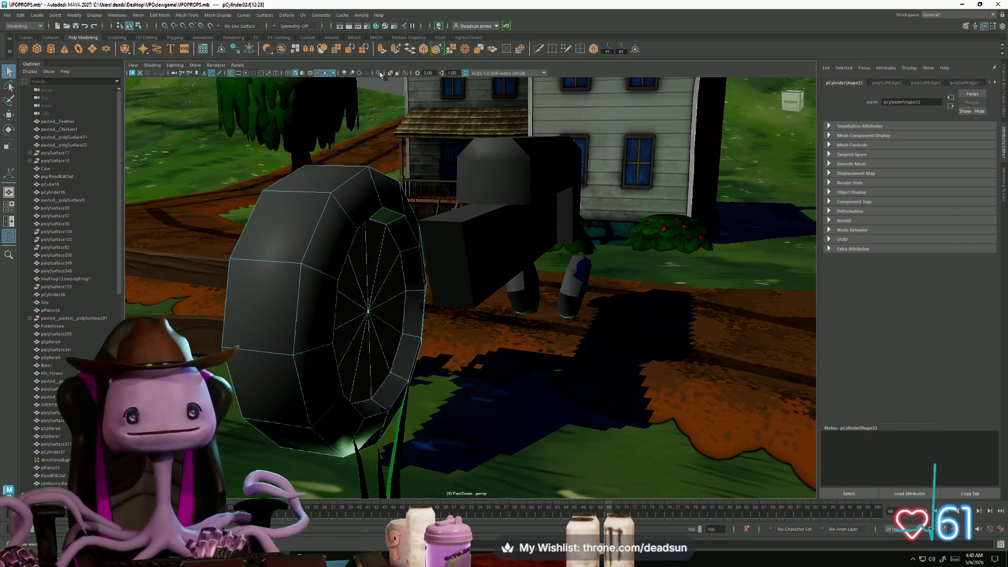
pyautogui.click(383, 50)
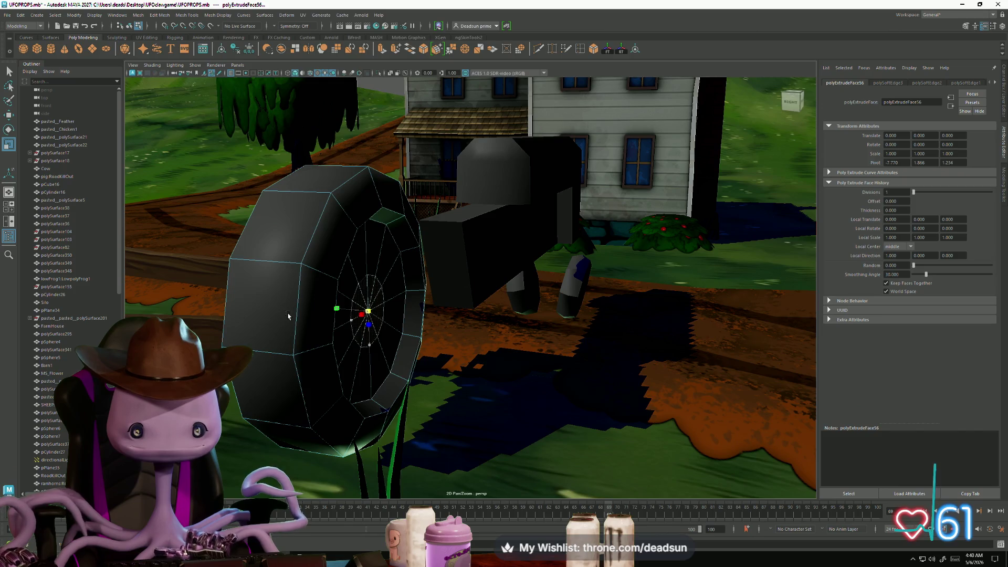
# Extrude the hub faces repeatedly, pushing them outward into a short axle stub
pyautogui.hotkey('ctrl', 'e')
pyautogui.press('w')
pyautogui.moveTo(340, 314)
pyautogui.mouseDown()
pyautogui.moveTo(407, 316)
pyautogui.moveTo(344, 309)
pyautogui.mouseUp()
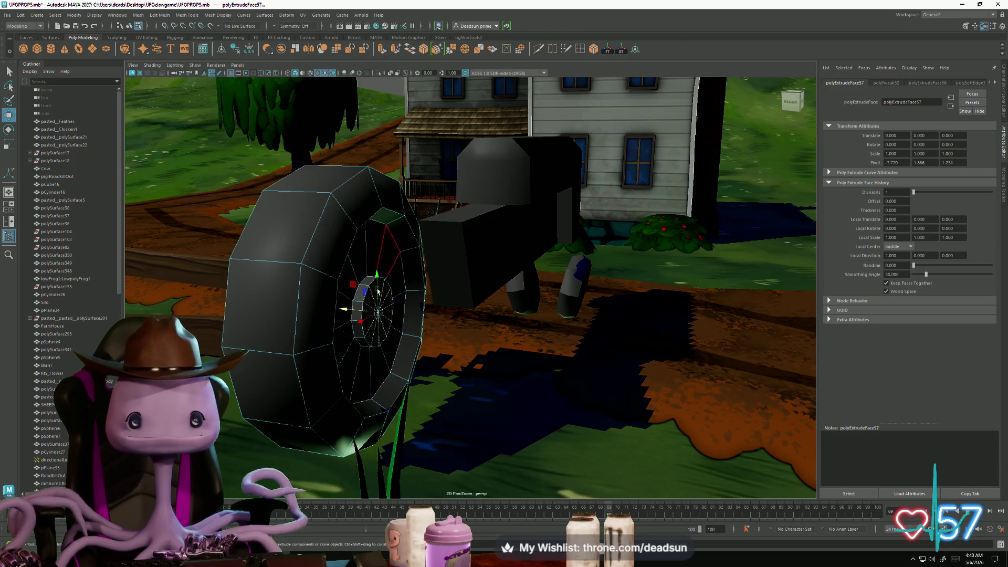
pyautogui.press('r')
pyautogui.hotkey('ctrl', 'e')
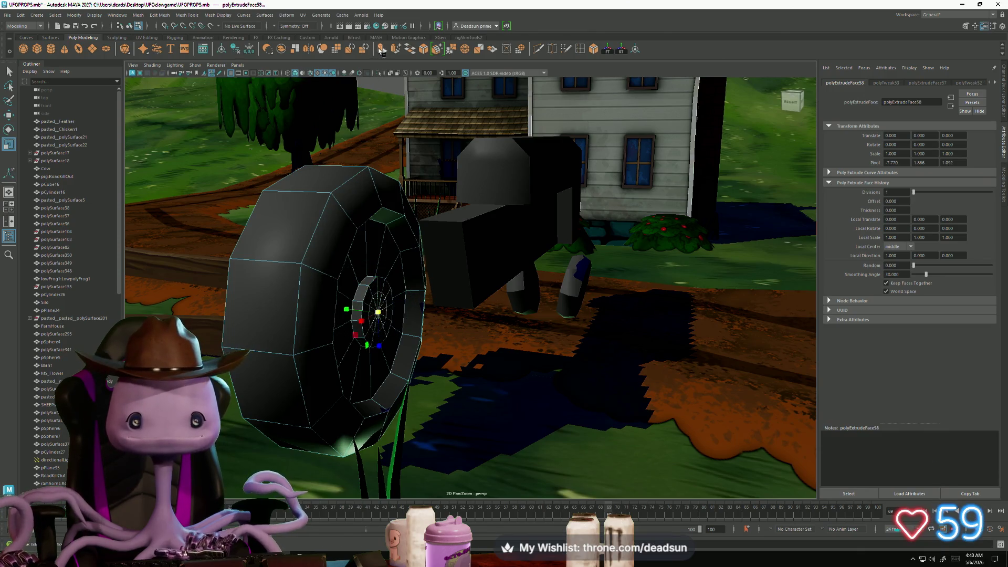
pyautogui.press('w')
pyautogui.hotkey('ctrl', 'e')
pyautogui.moveTo(352, 315)
pyautogui.mouseDown()
pyautogui.moveTo(433, 315)
pyautogui.moveTo(396, 247)
pyautogui.mouseUp()
# Select the cart's box body and frame the view on it beside the wheel
pyautogui.press('w')
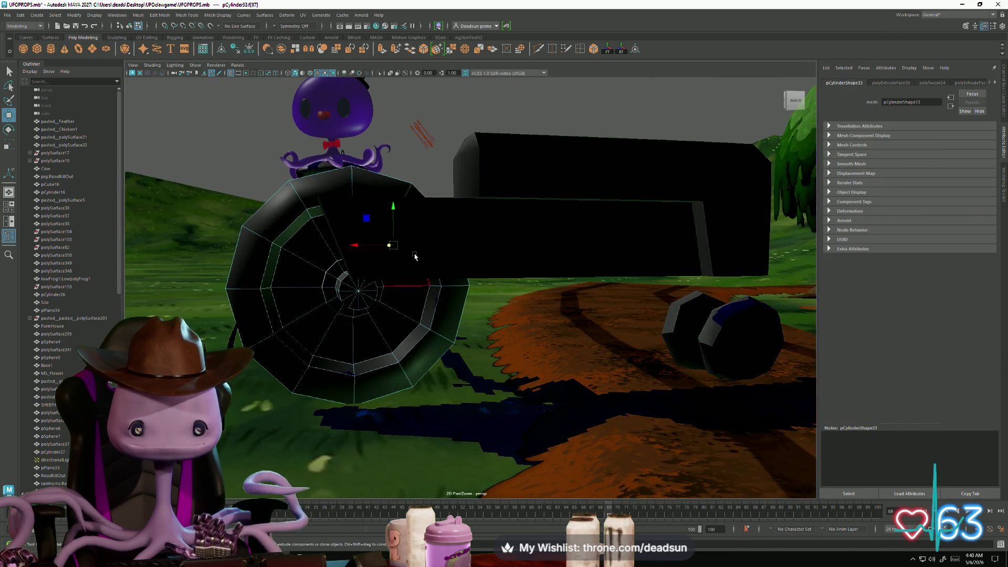
pyautogui.moveTo(469, 213); pyautogui.dragTo(495, 198, button='right')
pyautogui.click(472, 236)
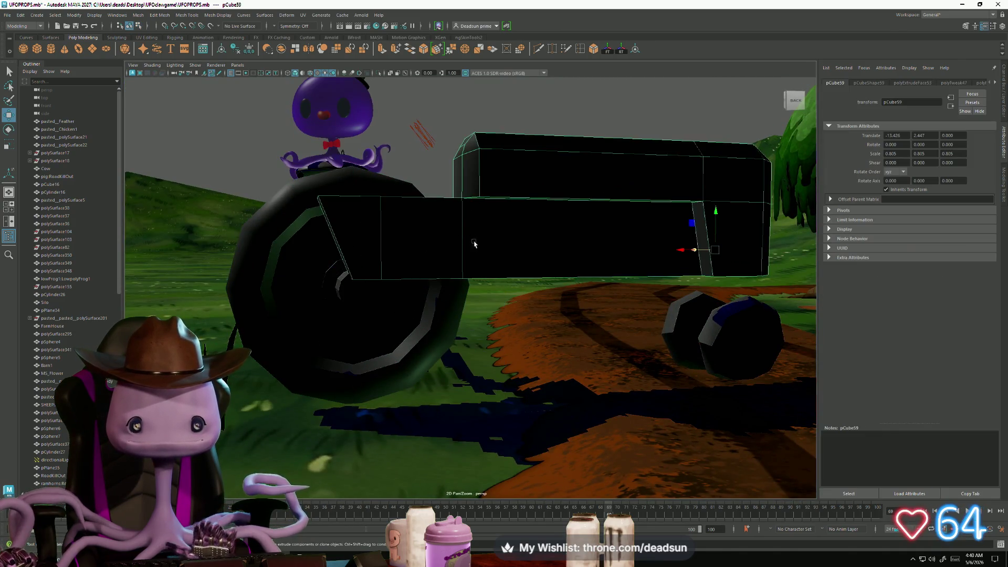
pyautogui.press('f')
pyautogui.scroll(-5, 465, 242)
pyautogui.scroll(3, 428, 288)
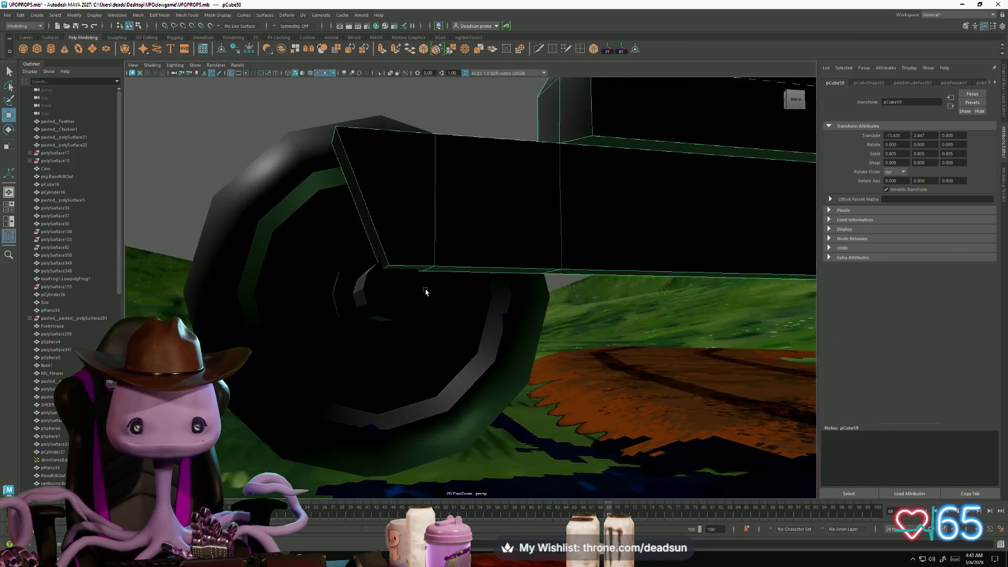
pyautogui.keyDown('alt'); pyautogui.moveTo(370, 222); pyautogui.dragTo(415, 225); pyautogui.keyUp('alt')
pyautogui.moveTo(451, 210); pyautogui.dragTo(452, 231, button='right')
# Slide one vertical edge of the box to the right
pyautogui.click(420, 210)
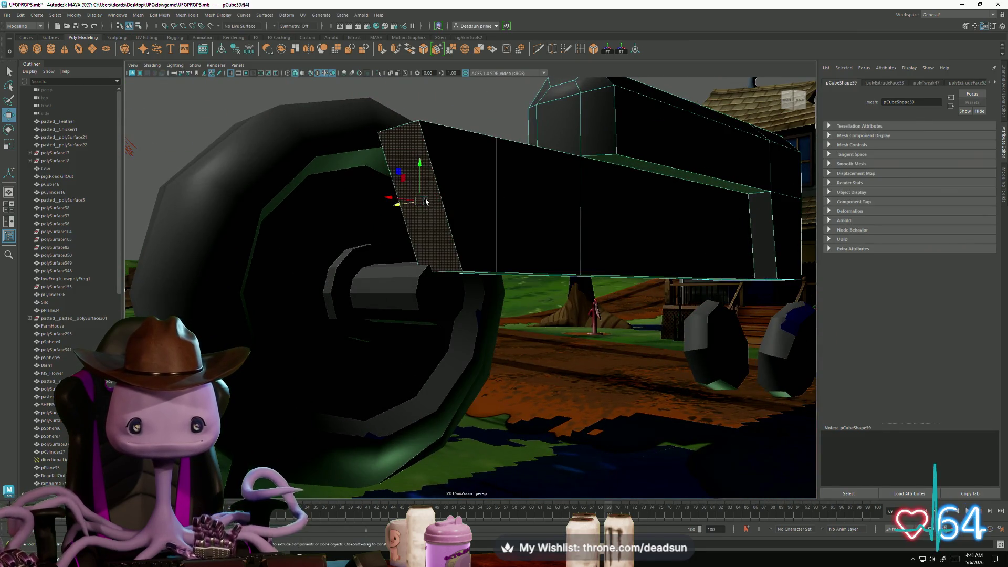
pyautogui.scroll(3, 368, 204)
pyautogui.keyDown('alt'); pyautogui.moveTo(320, 195); pyautogui.dragTo(418, 212); pyautogui.keyUp('alt')
pyautogui.moveTo(418, 212); pyautogui.dragTo(393, 213, button='right')
pyautogui.click(412, 212)
pyautogui.moveTo(376, 205); pyautogui.dragTo(415, 210)
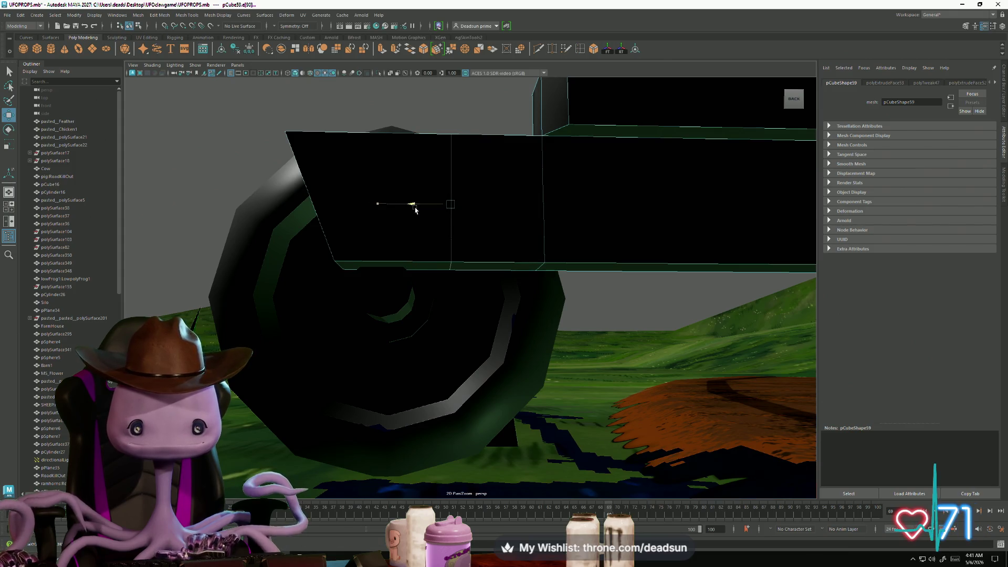
# Extrude the box's thin bottom face downward and scale the new section narrower along X
pyautogui.moveTo(383, 238); pyautogui.dragTo(383, 260, button='right')
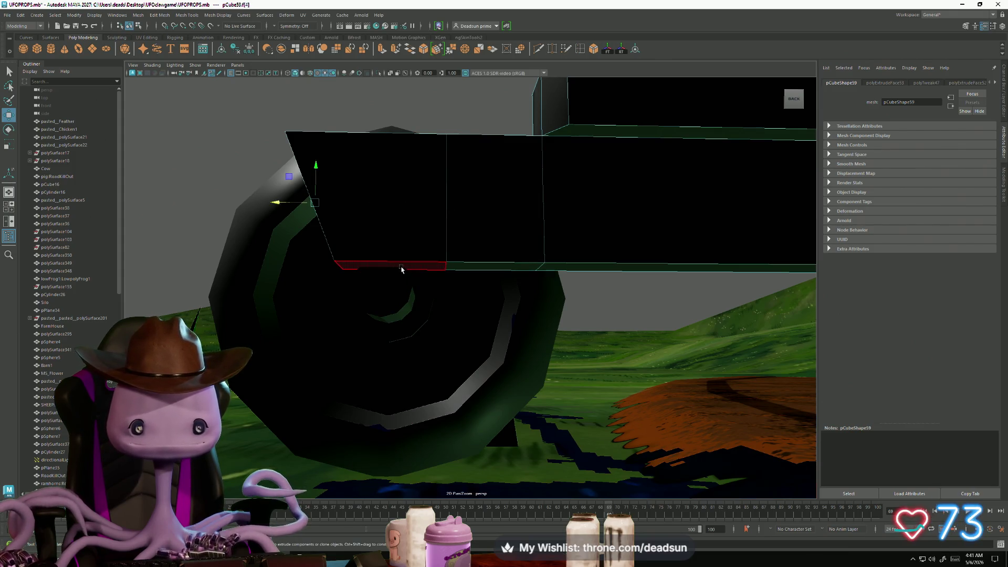
pyautogui.click(370, 265)
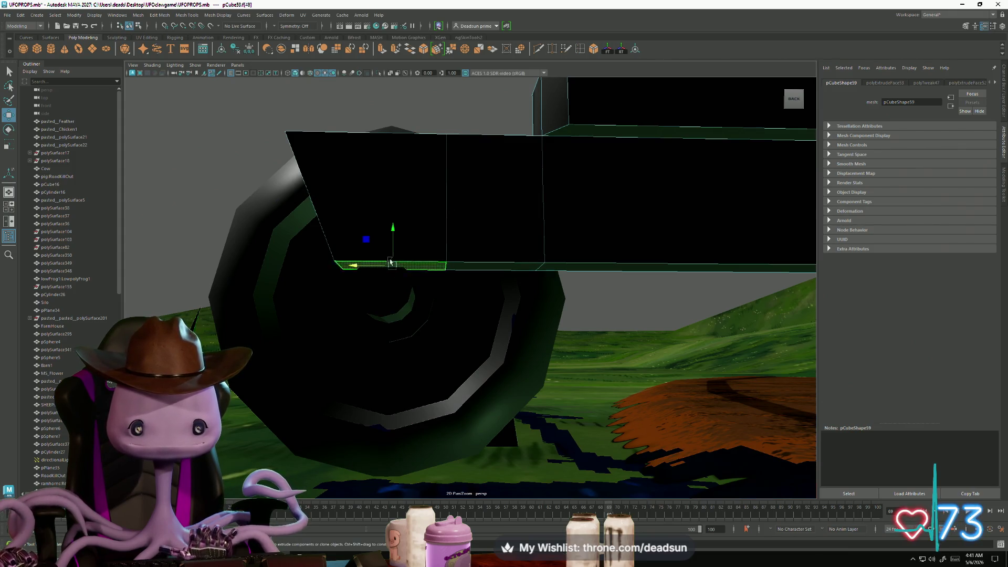
pyautogui.click(383, 48)
pyautogui.moveTo(393, 229); pyautogui.dragTo(384, 300)
pyautogui.press('r')
pyautogui.moveTo(362, 342); pyautogui.dragTo(443, 359)
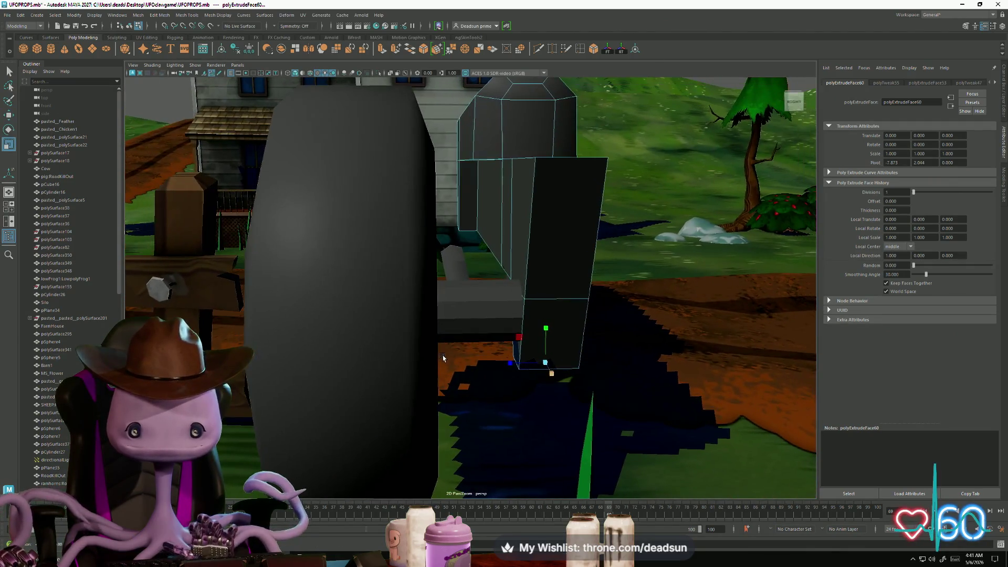
# Insert edge loops across the wheel cylinder, then undo the extra last loop
pyautogui.keyDown('alt'); pyautogui.moveTo(479, 313); pyautogui.dragTo(459, 318); pyautogui.keyUp('alt')
pyautogui.click(383, 266)
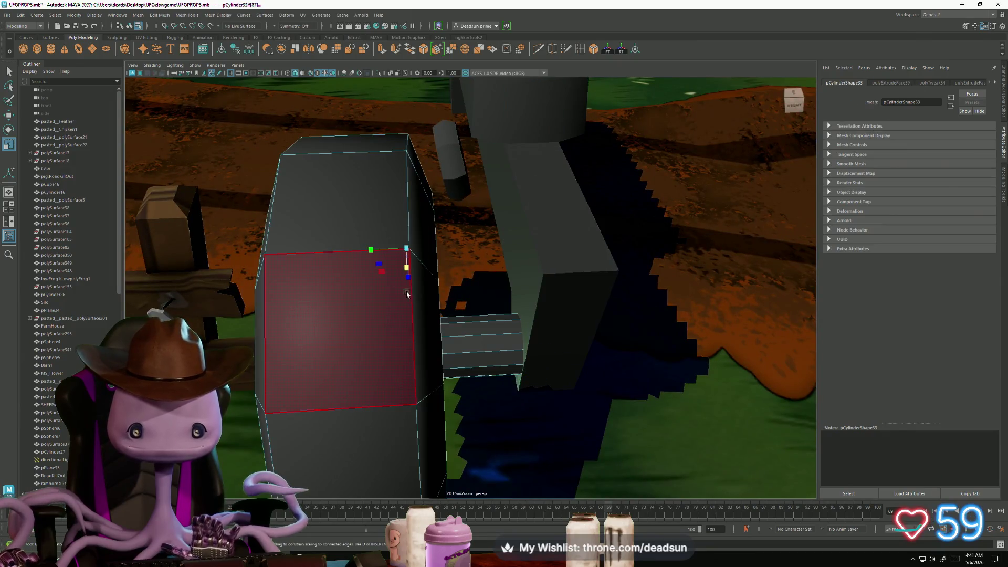
pyautogui.moveTo(383, 272)
pyautogui.keyDown('alt'); pyautogui.mouseDown()
pyautogui.moveTo(400, 300)
pyautogui.moveTo(415, 294)
pyautogui.mouseUp(); pyautogui.keyUp('alt')
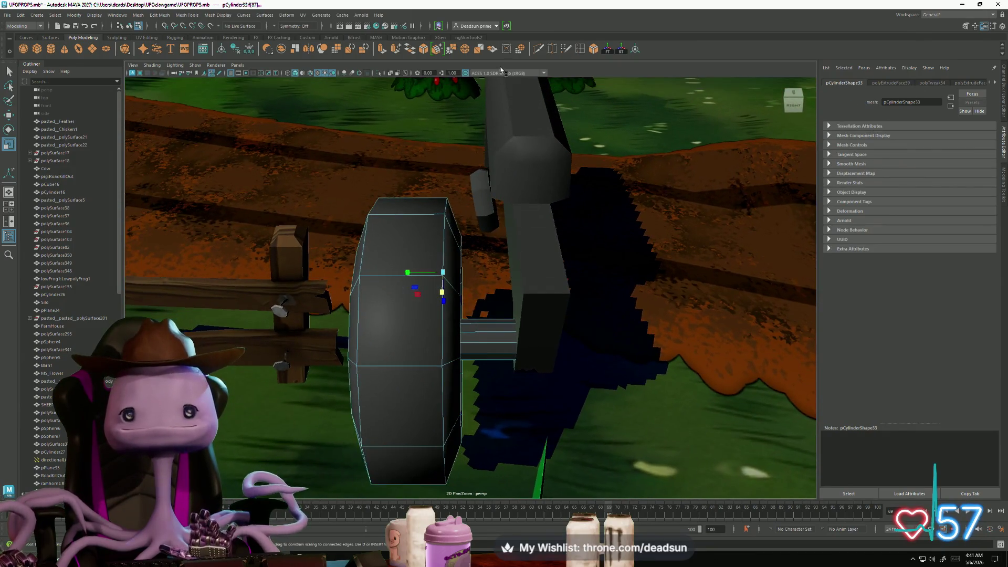
pyautogui.doubleClick(583, 48)
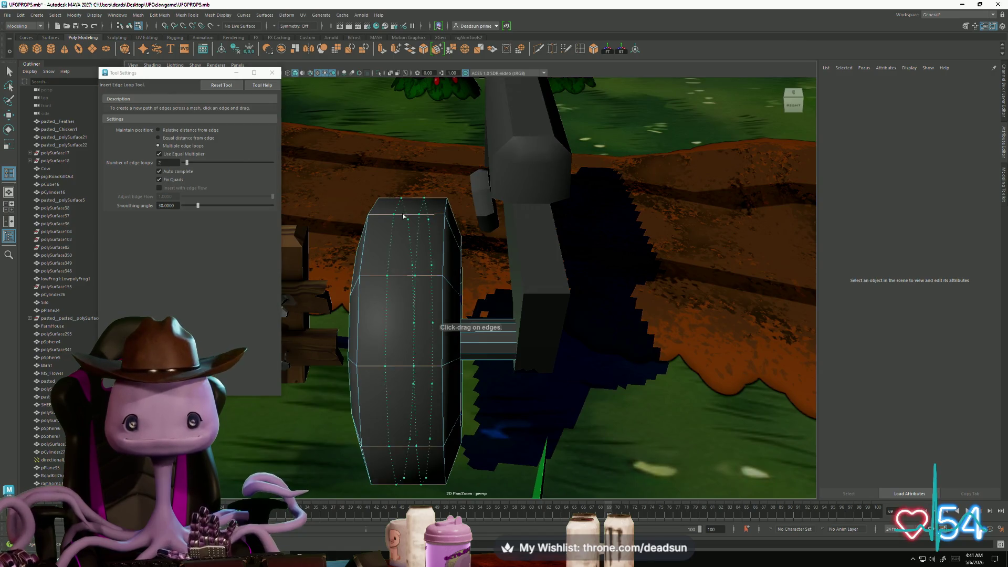
pyautogui.click(404, 216)
pyautogui.click(271, 72)
pyautogui.moveTo(326, 247)
pyautogui.keyDown('alt'); pyautogui.mouseDown()
pyautogui.moveTo(349, 258)
pyautogui.moveTo(505, 242)
pyautogui.mouseUp(); pyautogui.keyUp('alt')
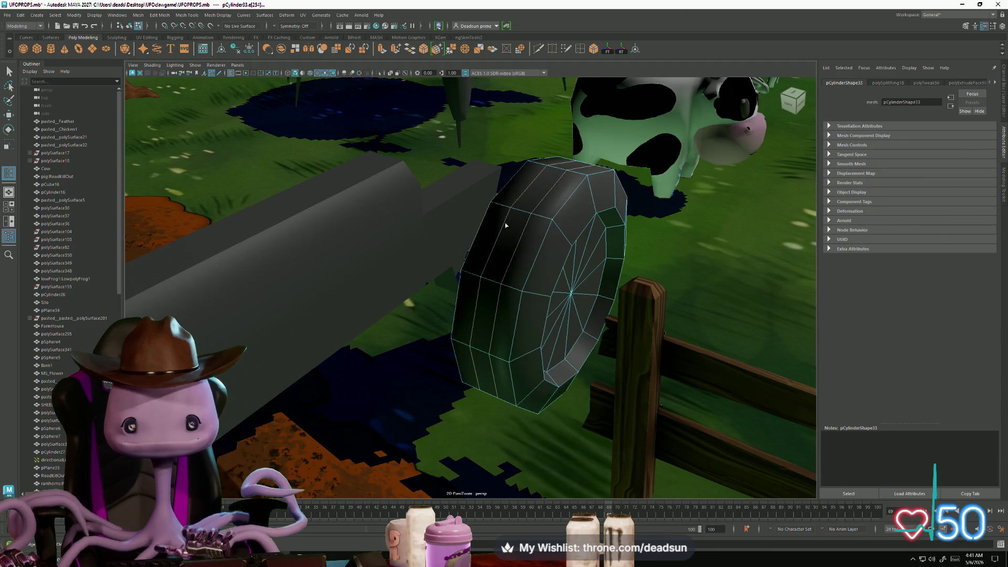
pyautogui.hotkey('ctrl', 'z')
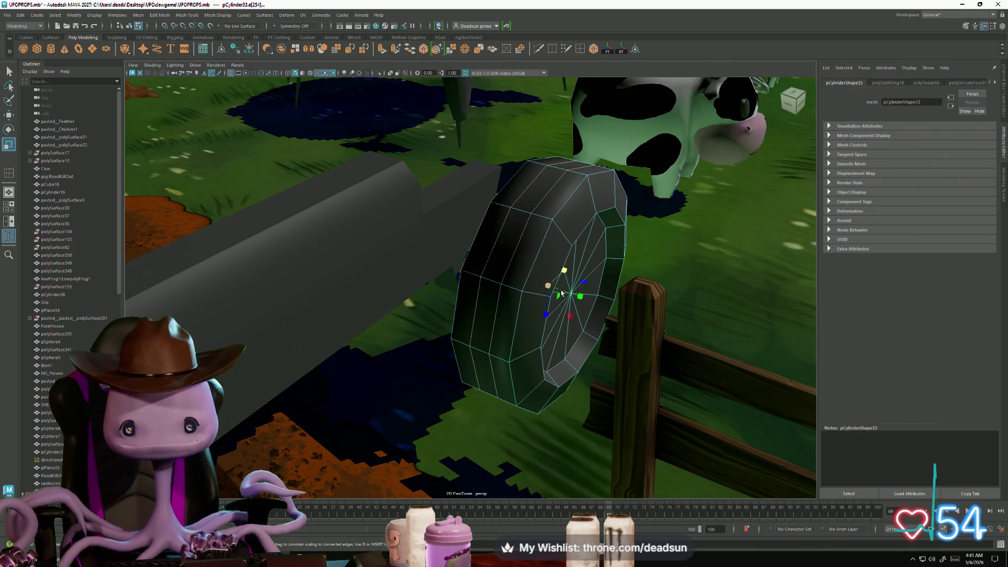
# Nudge the selected wheel edge slightly and switch to rotating
pyautogui.moveTo(572, 293); pyautogui.dragTo(571, 296)
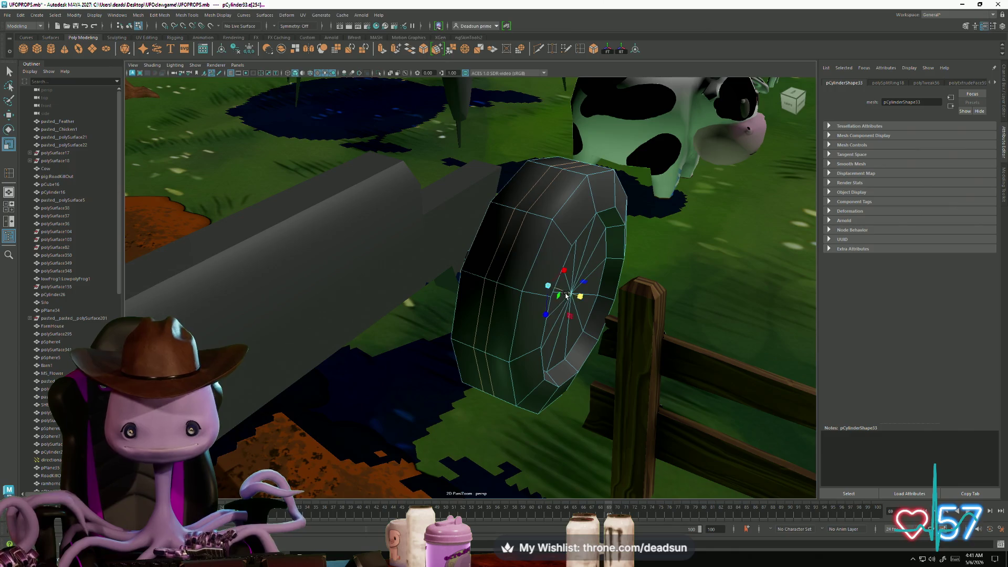
pyautogui.press('e')
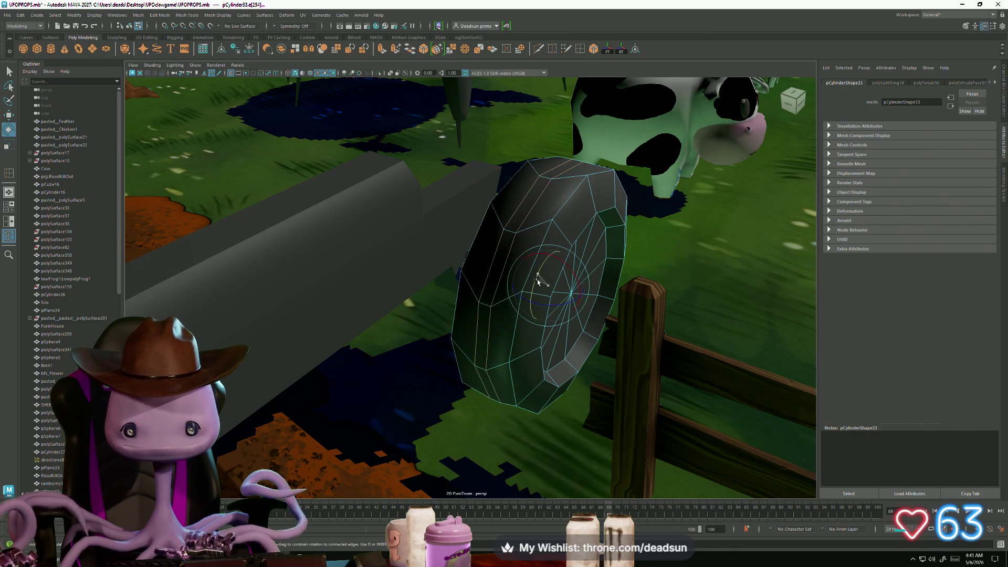
pyautogui.moveTo(538, 281)
pyautogui.keyDown('alt'); pyautogui.mouseDown()
pyautogui.moveTo(479, 285)
pyautogui.moveTo(491, 338)
pyautogui.moveTo(423, 284)
pyautogui.moveTo(386, 292)
pyautogui.moveTo(533, 311)
pyautogui.mouseUp(); pyautogui.keyUp('alt')
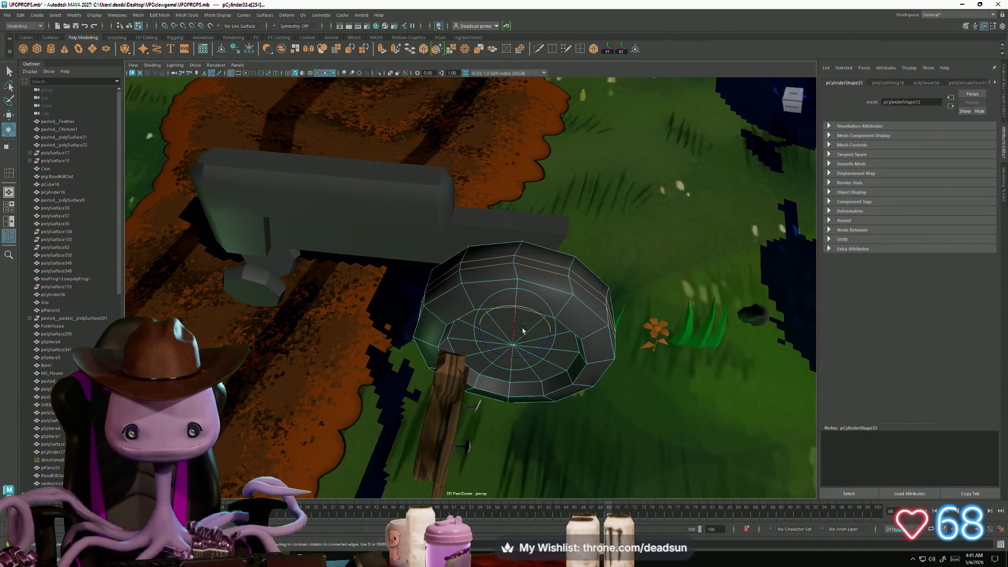
pyautogui.keyDown('alt'); pyautogui.moveTo(520, 329); pyautogui.dragTo(588, 308); pyautogui.keyUp('alt')
# Leave edge editing on the wheel, select the cart body and switch it to vertex mode
pyautogui.moveTo(528, 230); pyautogui.dragTo(528, 215, button='right')
pyautogui.moveTo(527, 215)
pyautogui.keyDown('alt'); pyautogui.mouseDown()
pyautogui.moveTo(407, 290)
pyautogui.moveTo(525, 277)
pyautogui.moveTo(529, 290)
pyautogui.moveTo(315, 294)
pyautogui.moveTo(322, 300)
pyautogui.mouseUp(); pyautogui.keyUp('alt')
pyautogui.click(379, 292)
pyautogui.keyDown('alt'); pyautogui.moveTo(322, 299); pyautogui.dragTo(379, 307, button='right'); pyautogui.keyUp('alt')
pyautogui.press('F9')
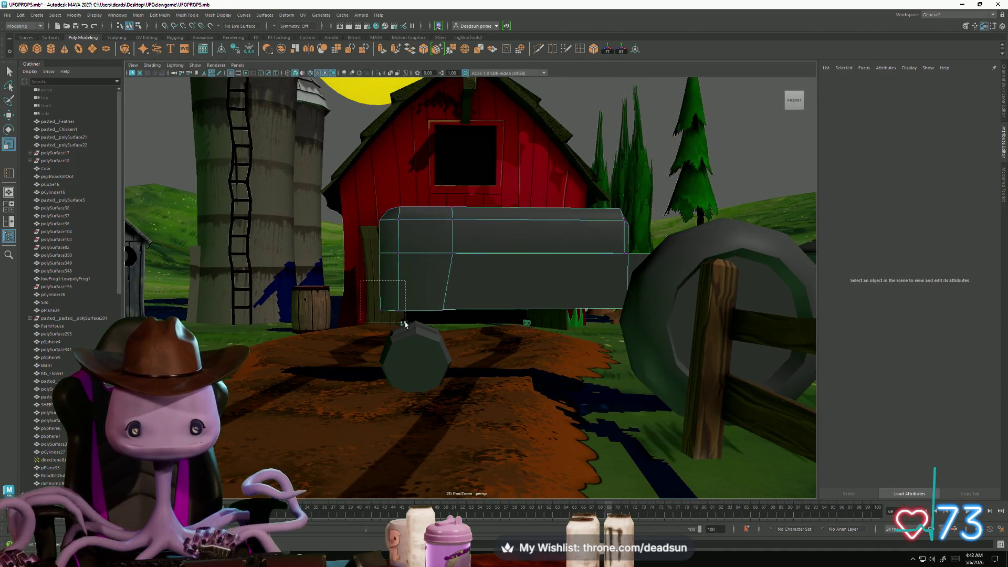
# Pick a bottom corner vertex of the cart body, then return the body to object mode
pyautogui.click(381, 310)
pyautogui.press('w')
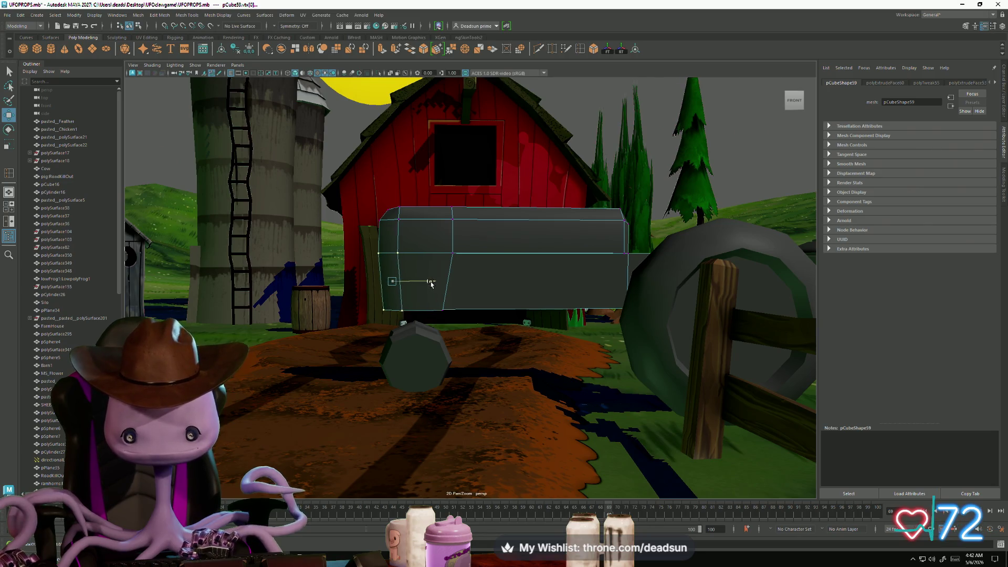
pyautogui.moveTo(388, 335)
pyautogui.keyDown('alt'); pyautogui.mouseDown()
pyautogui.moveTo(530, 364)
pyautogui.moveTo(472, 366)
pyautogui.moveTo(475, 345)
pyautogui.moveTo(481, 360)
pyautogui.moveTo(431, 367)
pyautogui.moveTo(531, 389)
pyautogui.moveTo(533, 371)
pyautogui.moveTo(552, 378)
pyautogui.moveTo(549, 365)
pyautogui.moveTo(557, 382)
pyautogui.moveTo(466, 373)
pyautogui.moveTo(509, 384)
pyautogui.moveTo(482, 392)
pyautogui.moveTo(465, 321)
pyautogui.moveTo(484, 352)
pyautogui.moveTo(501, 271)
pyautogui.mouseUp(); pyautogui.keyUp('alt')
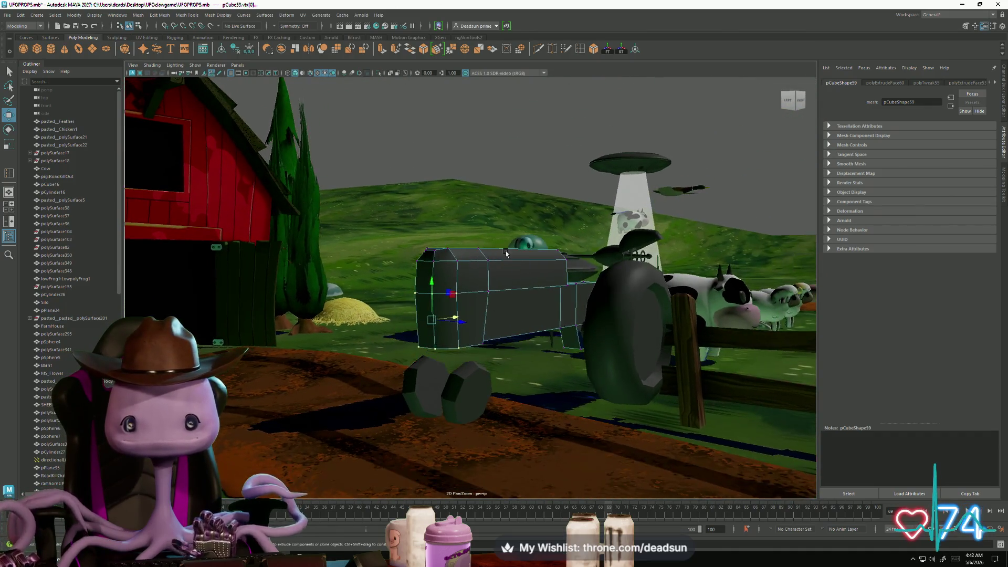
pyautogui.rightClick(481, 289)
pyautogui.click(467, 314)
pyautogui.moveTo(467, 315)
pyautogui.keyDown('alt'); pyautogui.mouseDown()
pyautogui.moveTo(424, 321)
pyautogui.moveTo(415, 283)
pyautogui.mouseUp(); pyautogui.keyUp('alt')
# Switch the cart body to Edge mode and select its top edges
pyautogui.rightClick(415, 284)
pyautogui.click(415, 267)
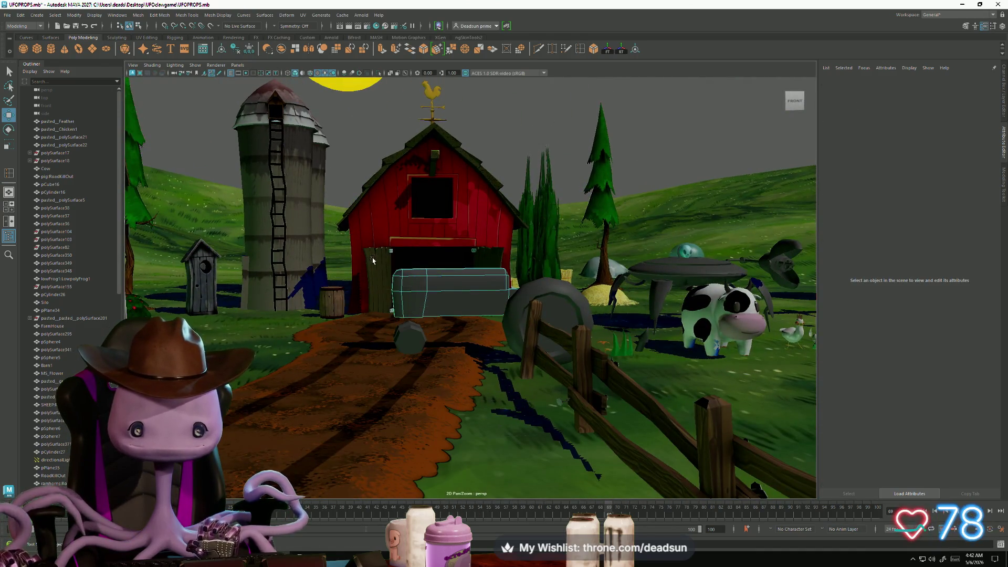
pyautogui.click(386, 282)
pyautogui.scroll(3, 294, 107)
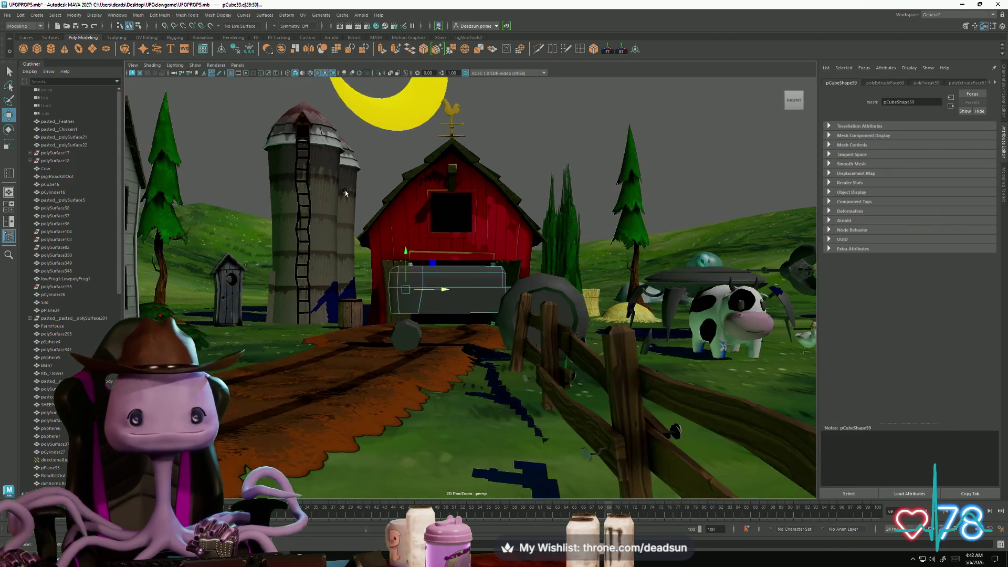
# Apply Mesh Display > Soften Edge to the selected top edges of the cart body
pyautogui.click(194, 17)
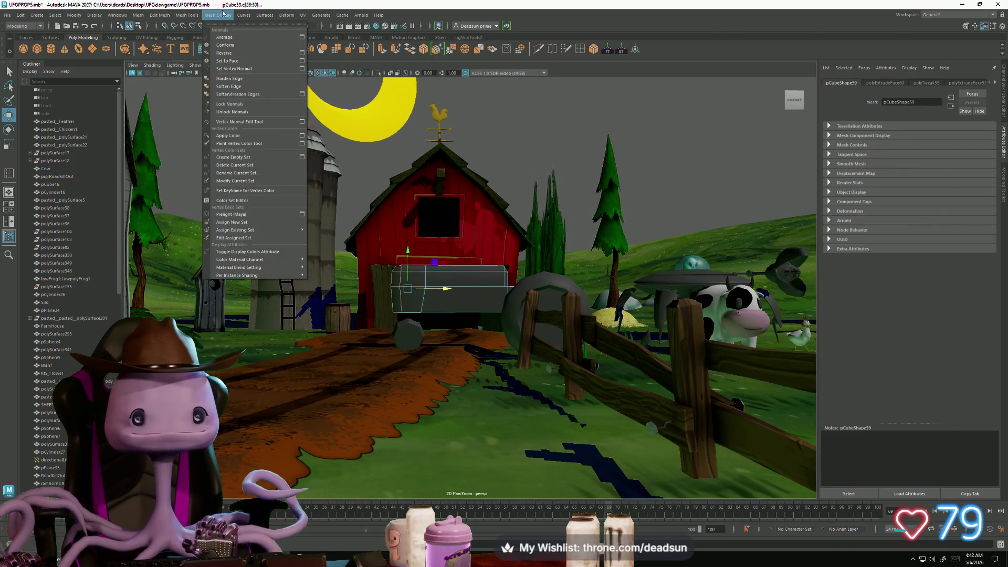
pyautogui.click(235, 86)
pyautogui.moveTo(472, 241)
pyautogui.keyDown('alt'); pyautogui.mouseDown()
pyautogui.moveTo(545, 249)
pyautogui.moveTo(452, 326)
pyautogui.moveTo(484, 310)
pyautogui.moveTo(446, 294)
pyautogui.moveTo(426, 254)
pyautogui.mouseUp(); pyautogui.keyUp('alt')
# Reselect the cart body's top edges and apply Soften Edge to them again
pyautogui.click(546, 250)
pyautogui.click(455, 306)
pyautogui.click(438, 286)
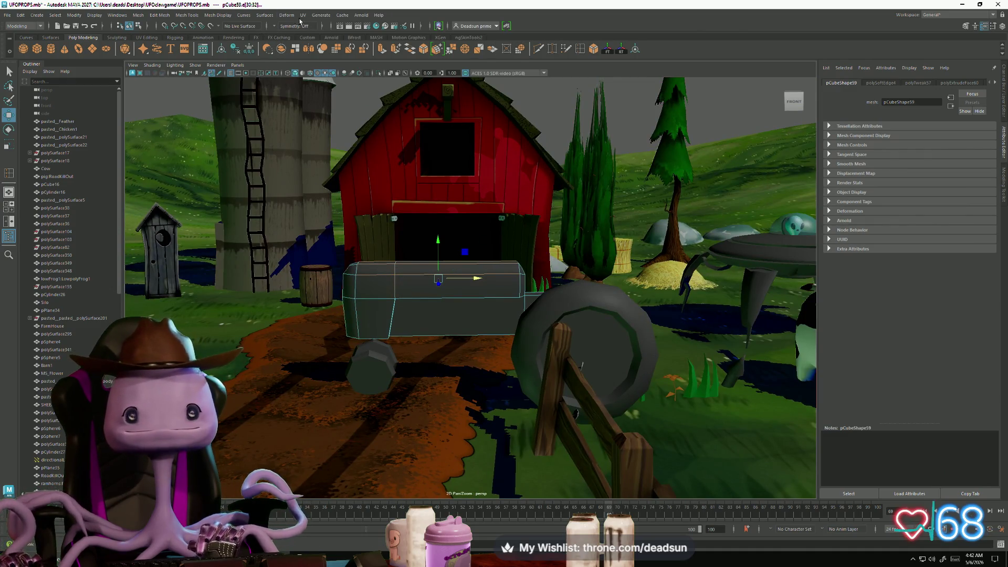
pyautogui.click(182, 15)
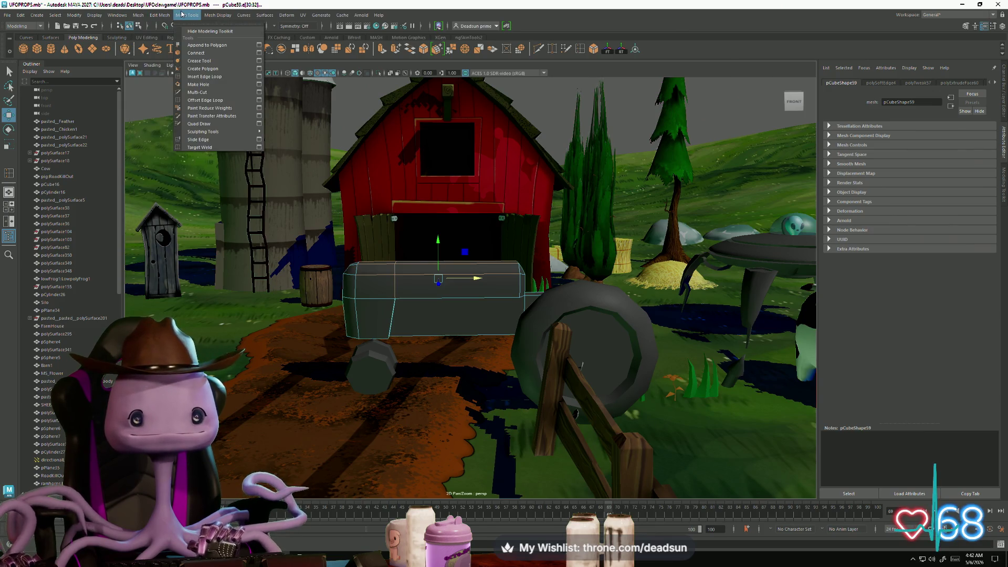
pyautogui.moveTo(158, 18)
pyautogui.moveTo(194, 16)
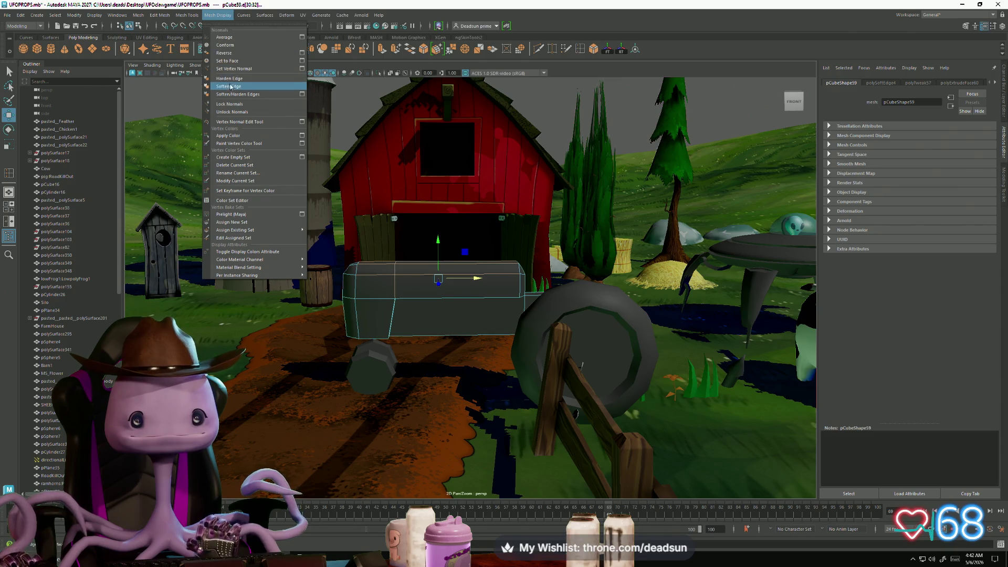
pyautogui.click(230, 86)
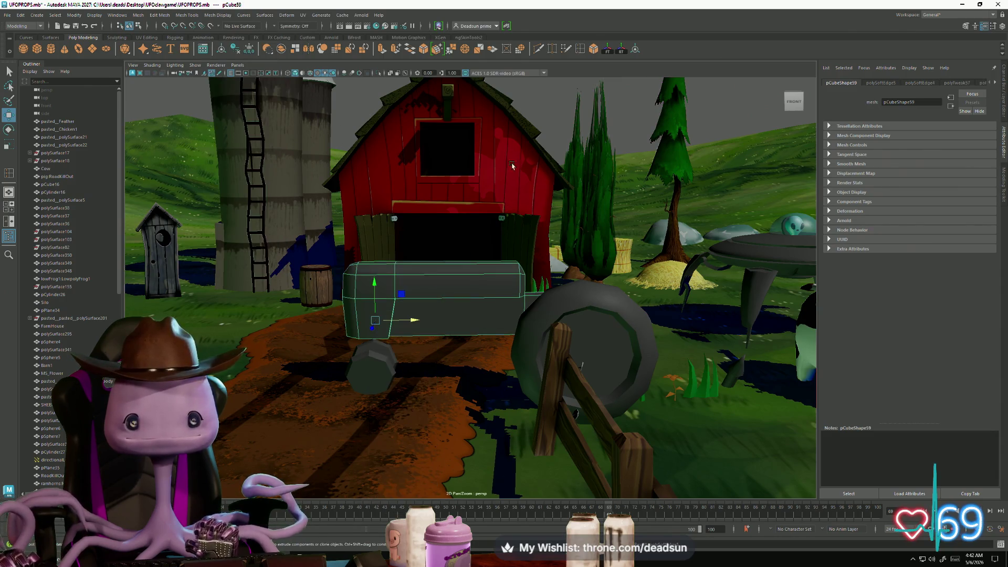
pyautogui.moveTo(404, 288)
pyautogui.keyDown('alt'); pyautogui.mouseDown()
pyautogui.moveTo(374, 293)
pyautogui.moveTo(423, 315)
pyautogui.moveTo(399, 293)
pyautogui.moveTo(437, 301)
pyautogui.moveTo(415, 336)
pyautogui.moveTo(387, 353)
pyautogui.moveTo(443, 394)
pyautogui.moveTo(457, 344)
pyautogui.moveTo(431, 280)
pyautogui.mouseUp(); pyautogui.keyUp('alt')
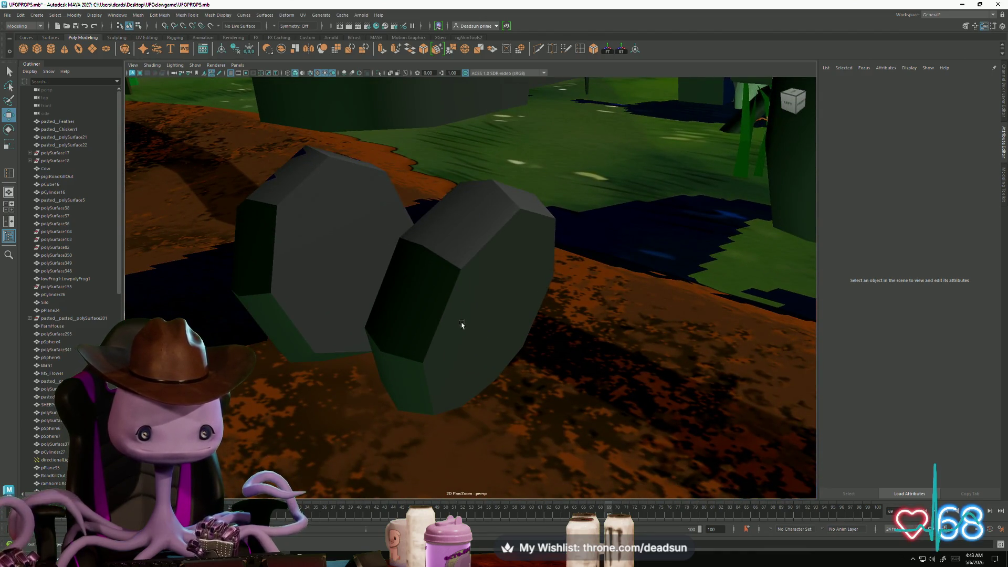
# Select a top edge on the other wheel in Edge mode and look through the mesh menus
pyautogui.click(458, 301)
pyautogui.moveTo(459, 300); pyautogui.dragTo(471, 274, button='right')
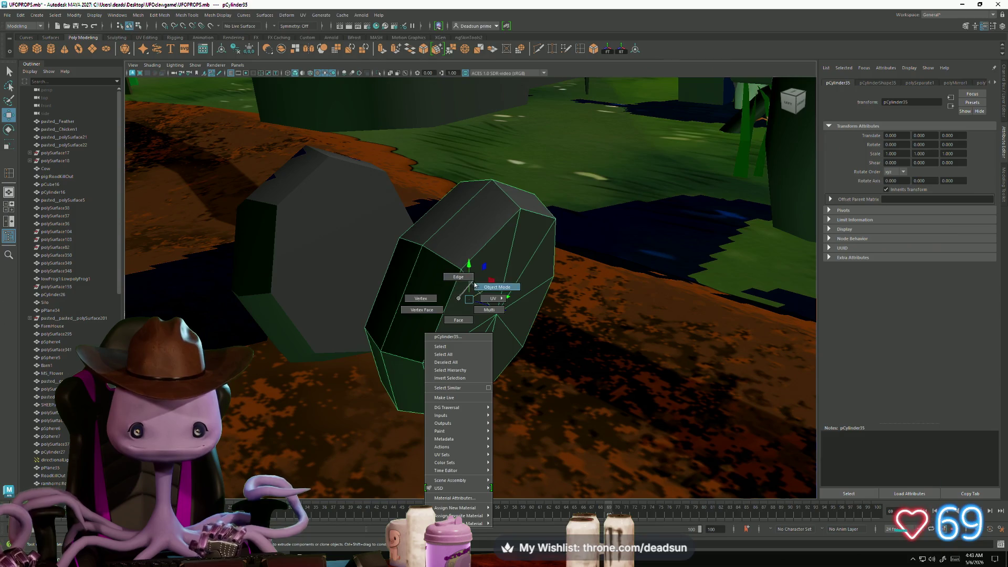
pyautogui.click(460, 274)
pyautogui.click(499, 201)
pyautogui.keyDown('alt'); pyautogui.moveTo(500, 201); pyautogui.dragTo(502, 304); pyautogui.keyUp('alt')
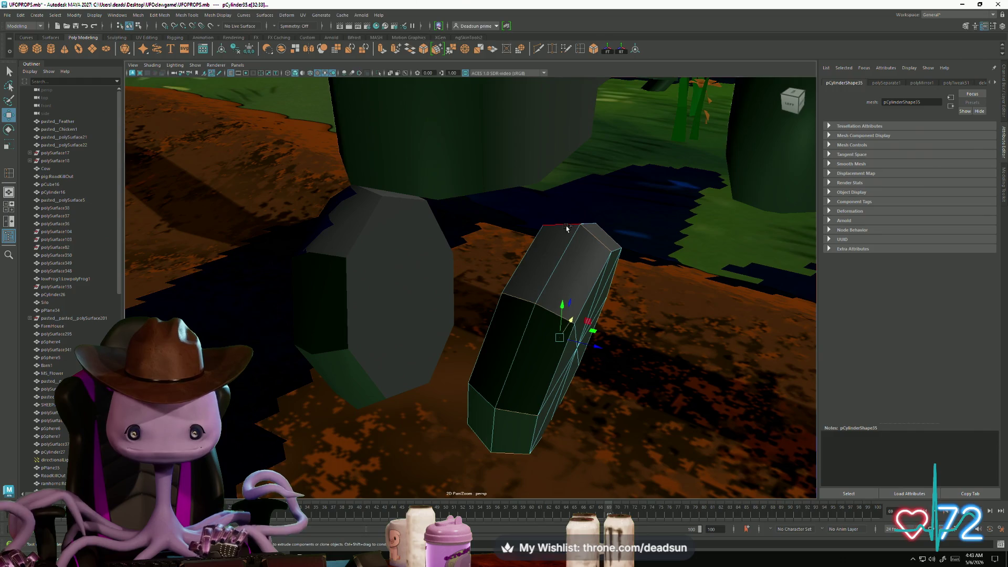
pyautogui.keyDown('alt'); pyautogui.moveTo(418, 303); pyautogui.dragTo(434, 305); pyautogui.keyUp('alt')
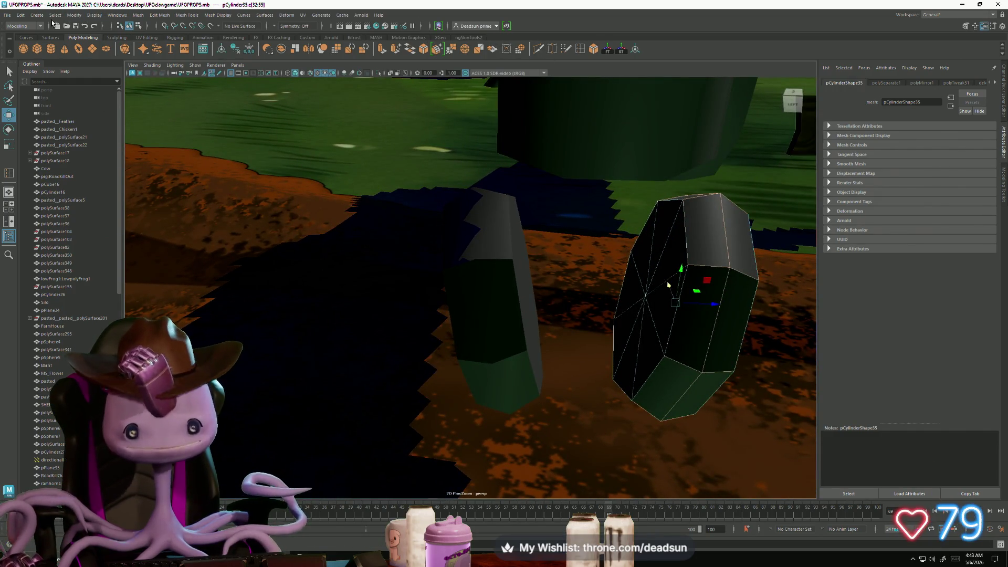
pyautogui.click(55, 15)
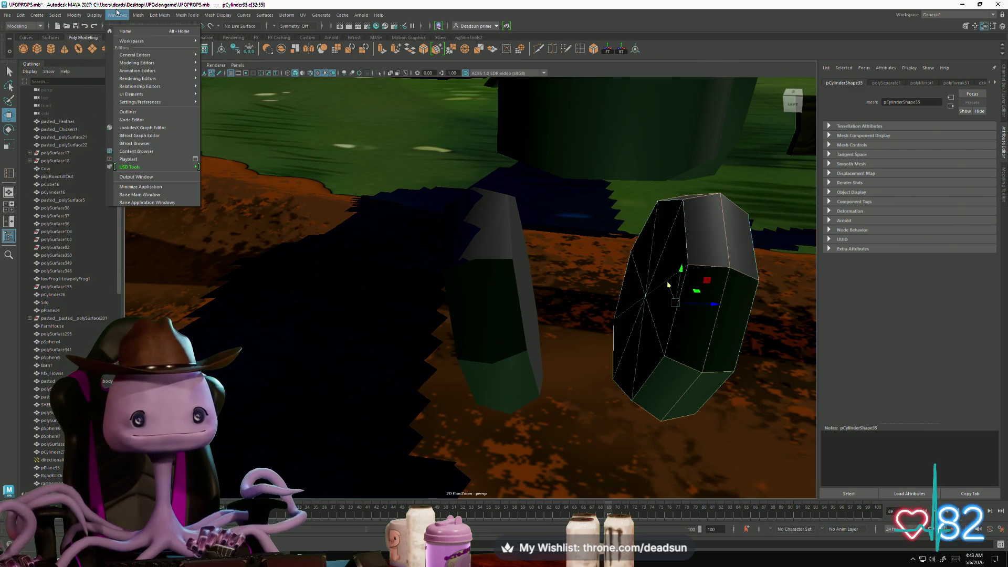
pyautogui.click(140, 15)
pyautogui.click(160, 15)
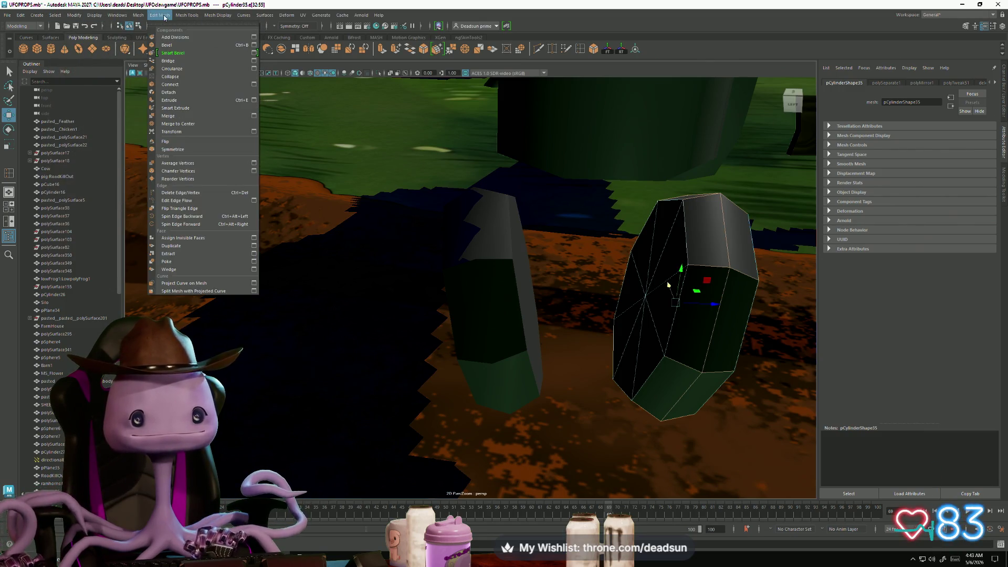
pyautogui.moveTo(216, 18)
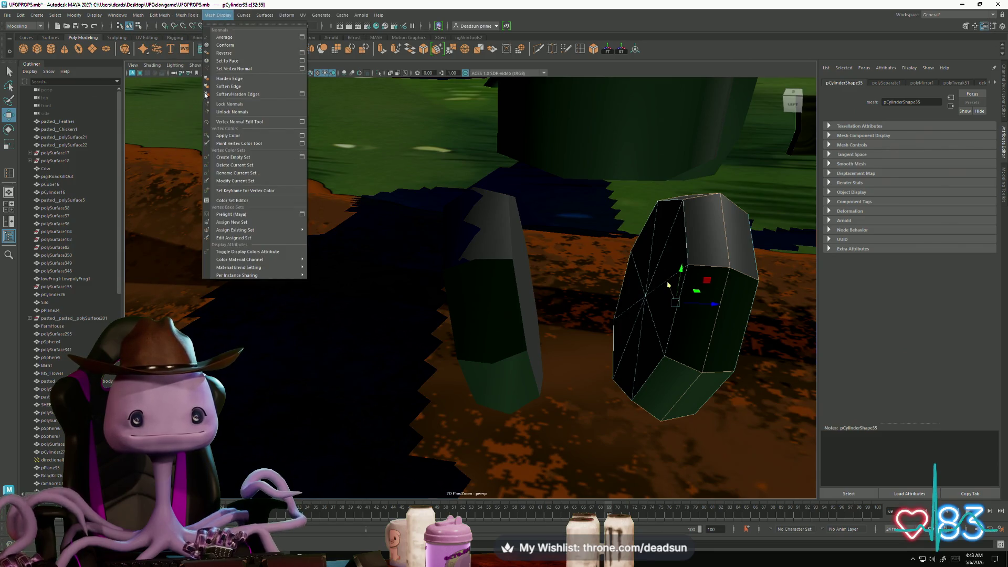
# Harden an edge on the left hexagonal cylinder, then return it to Object Mode
pyautogui.click(485, 267)
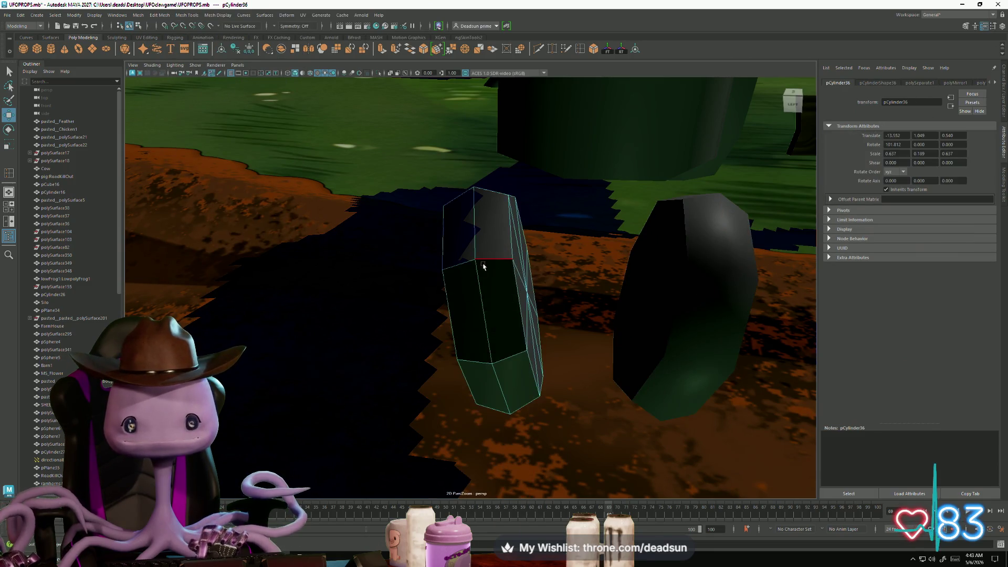
pyautogui.click(484, 264)
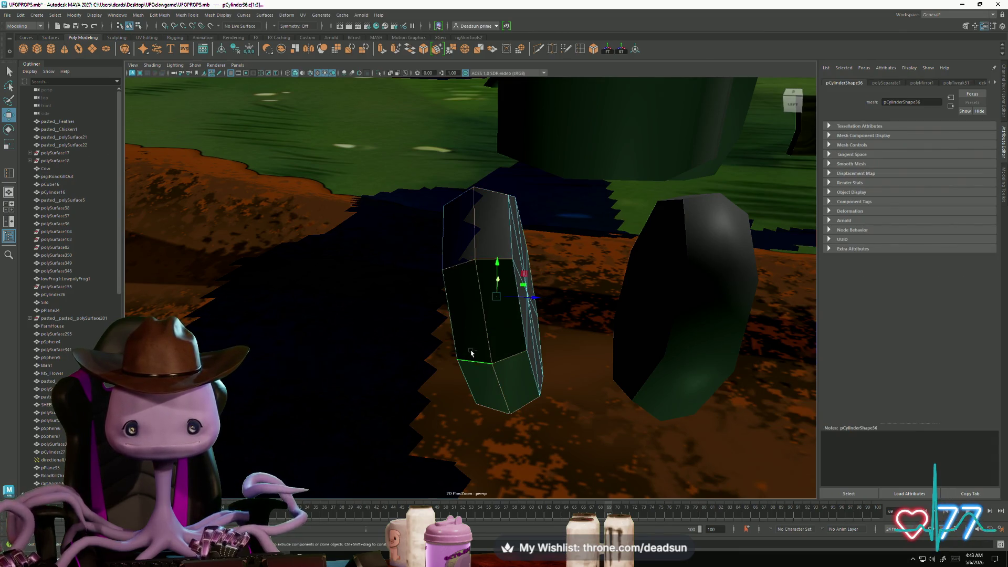
pyautogui.click(137, 14)
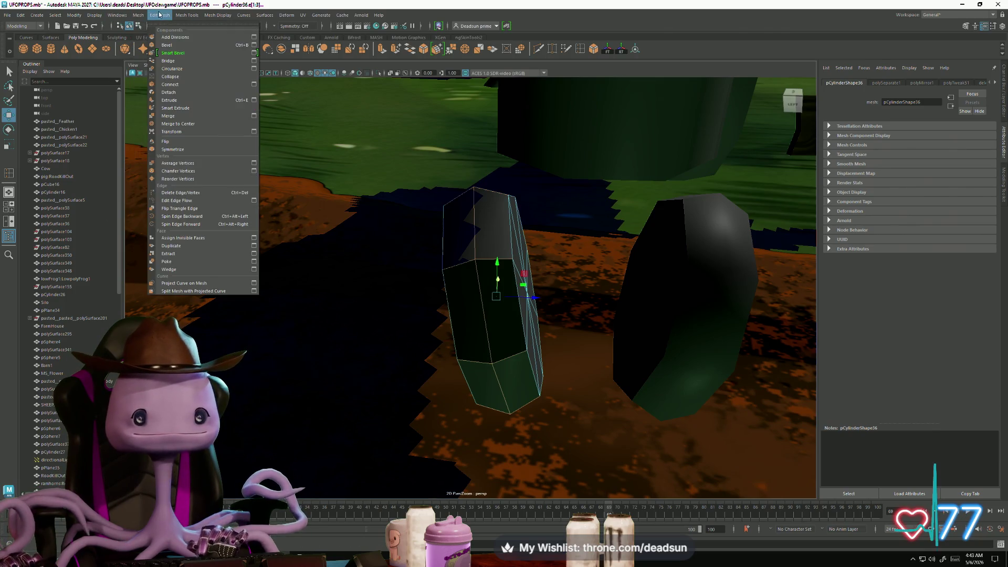
pyautogui.moveTo(184, 15)
pyautogui.moveTo(217, 15)
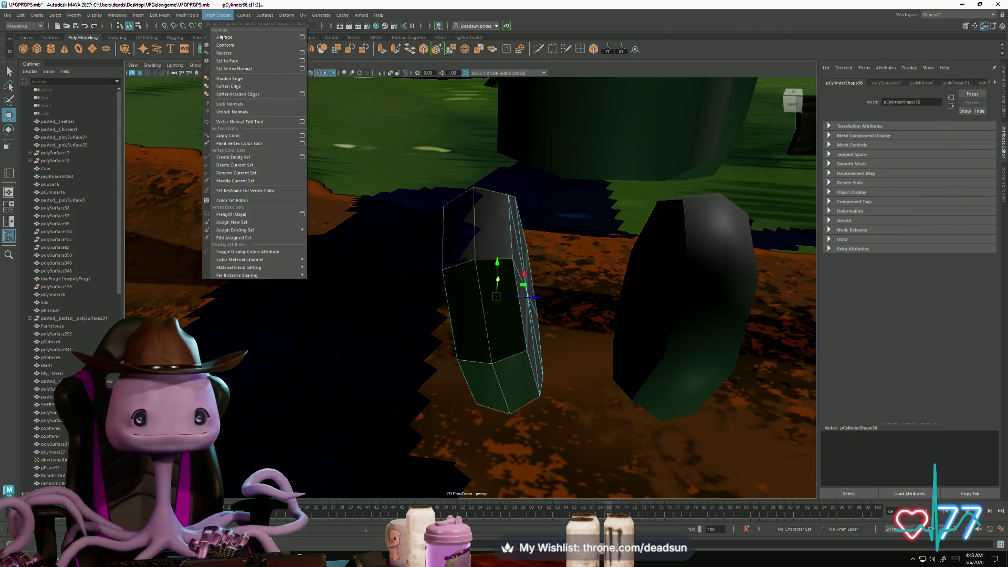
pyautogui.click(231, 79)
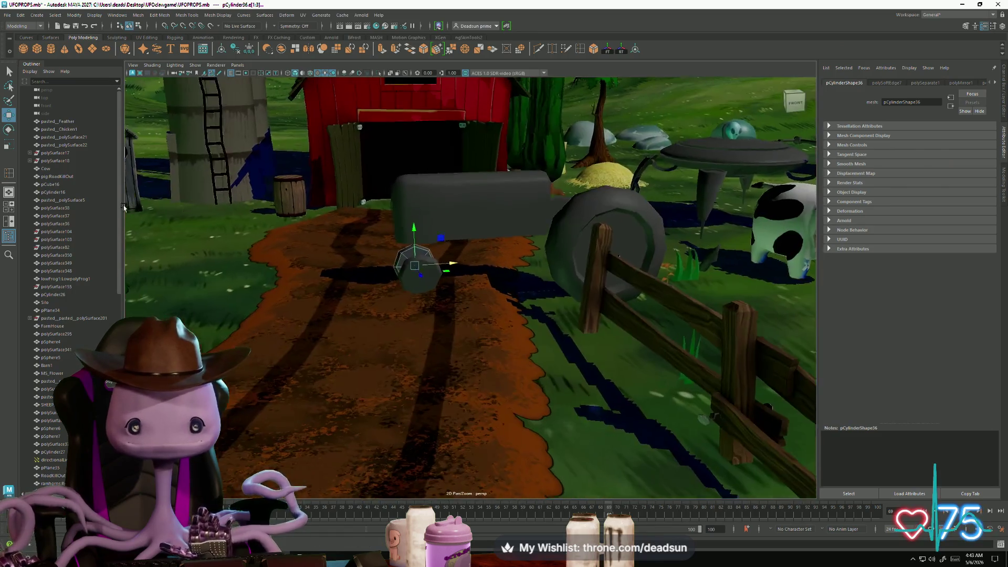
pyautogui.moveTo(411, 262)
pyautogui.mouseDown(button='right')
pyautogui.moveTo(410, 253)
pyautogui.moveTo(449, 294)
pyautogui.mouseUp(button='right')
pyautogui.moveTo(449, 294)
pyautogui.keyDown('alt'); pyautogui.mouseDown()
pyautogui.moveTo(386, 352)
pyautogui.moveTo(322, 344)
pyautogui.moveTo(352, 359)
pyautogui.moveTo(356, 348)
pyautogui.mouseUp(); pyautogui.keyUp('alt')
# Select the small cube, slide it left along X and shrink it to about 0.4 scale
pyautogui.click(426, 321)
pyautogui.scroll(5, 356, 349)
pyautogui.moveTo(291, 346)
pyautogui.keyDown('alt'); pyautogui.mouseDown()
pyautogui.moveTo(288, 364)
pyautogui.moveTo(422, 314)
pyautogui.moveTo(361, 320)
pyautogui.moveTo(369, 319)
pyautogui.mouseUp(); pyautogui.keyUp('alt')
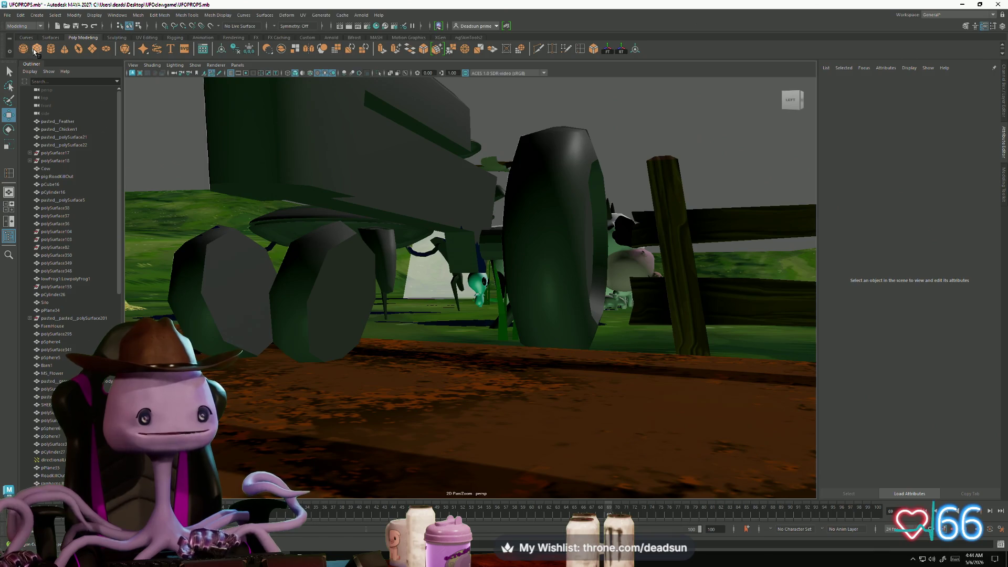
pyautogui.click(509, 311)
pyautogui.moveTo(560, 329)
pyautogui.keyDown('alt'); pyautogui.mouseDown()
pyautogui.moveTo(509, 337)
pyautogui.moveTo(692, 288)
pyautogui.mouseUp(); pyautogui.keyUp('alt')
pyautogui.moveTo(754, 287); pyautogui.dragTo(650, 311)
pyautogui.moveTo(728, 294)
pyautogui.keyDown('alt'); pyautogui.mouseDown()
pyautogui.moveTo(394, 367)
pyautogui.moveTo(461, 256)
pyautogui.mouseUp(); pyautogui.keyUp('alt')
pyautogui.moveTo(450, 292)
pyautogui.mouseDown()
pyautogui.moveTo(417, 300)
pyautogui.moveTo(455, 313)
pyautogui.mouseUp()
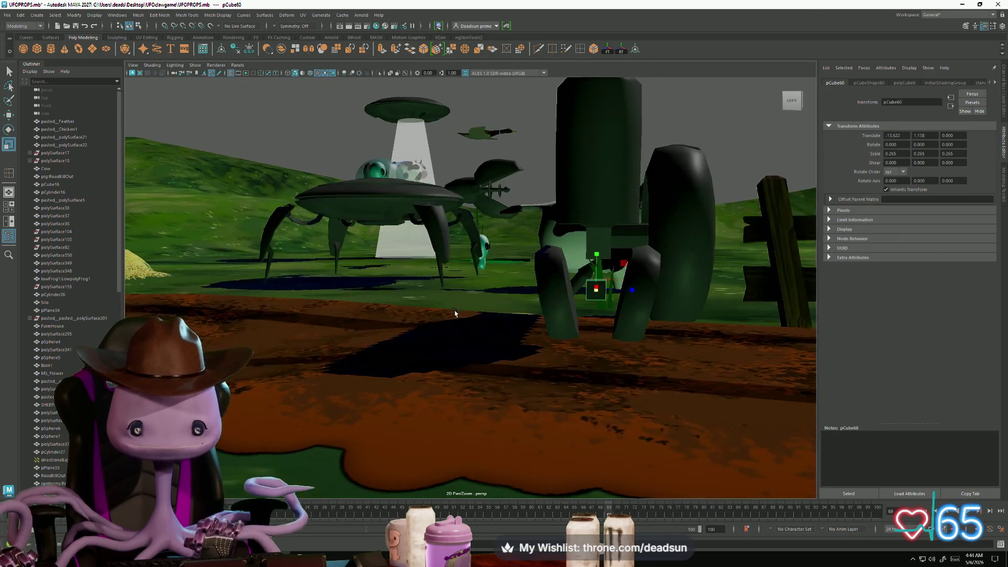
pyautogui.press('f')
pyautogui.moveTo(511, 318)
pyautogui.keyDown('alt'); pyautogui.mouseDown(button='right')
pyautogui.moveTo(542, 331)
pyautogui.moveTo(411, 286)
pyautogui.mouseUp(button='right'); pyautogui.keyUp('alt')
pyautogui.moveTo(411, 286)
pyautogui.keyDown('alt'); pyautogui.mouseDown()
pyautogui.moveTo(470, 254)
pyautogui.moveTo(469, 313)
pyautogui.moveTo(436, 301)
pyautogui.mouseUp(); pyautogui.keyUp('alt')
# Extrude the cube's side face sideways out toward the wheel to form the axle
pyautogui.press('r')
pyautogui.moveTo(440, 305); pyautogui.dragTo(441, 328, button='right')
pyautogui.click(446, 307)
pyautogui.moveTo(446, 307)
pyautogui.keyDown('alt'); pyautogui.mouseDown()
pyautogui.moveTo(472, 314)
pyautogui.moveTo(450, 318)
pyautogui.mouseUp(); pyautogui.keyUp('alt')
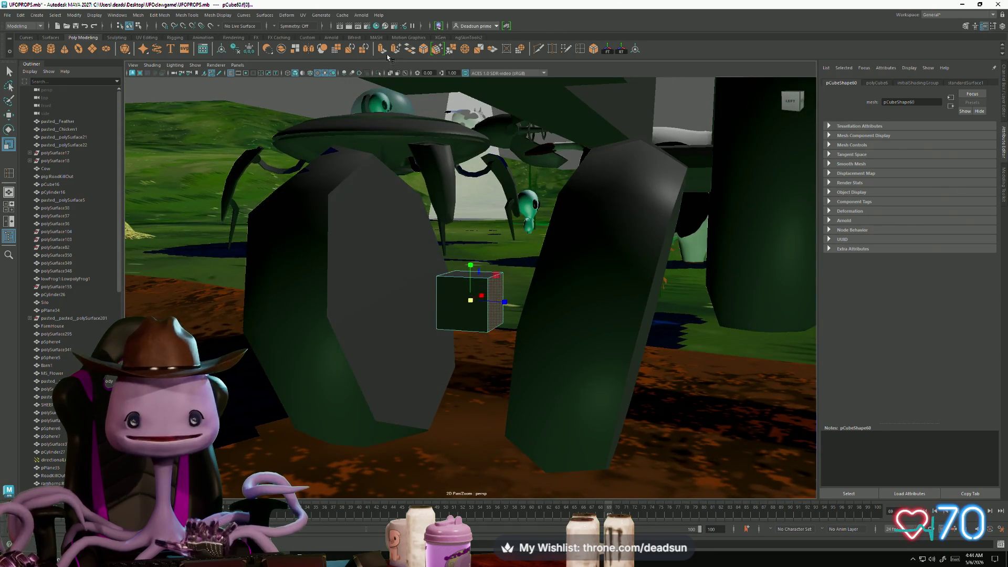
pyautogui.hotkey('ctrl', 'e')
pyautogui.moveTo(519, 303); pyautogui.dragTo(606, 308)
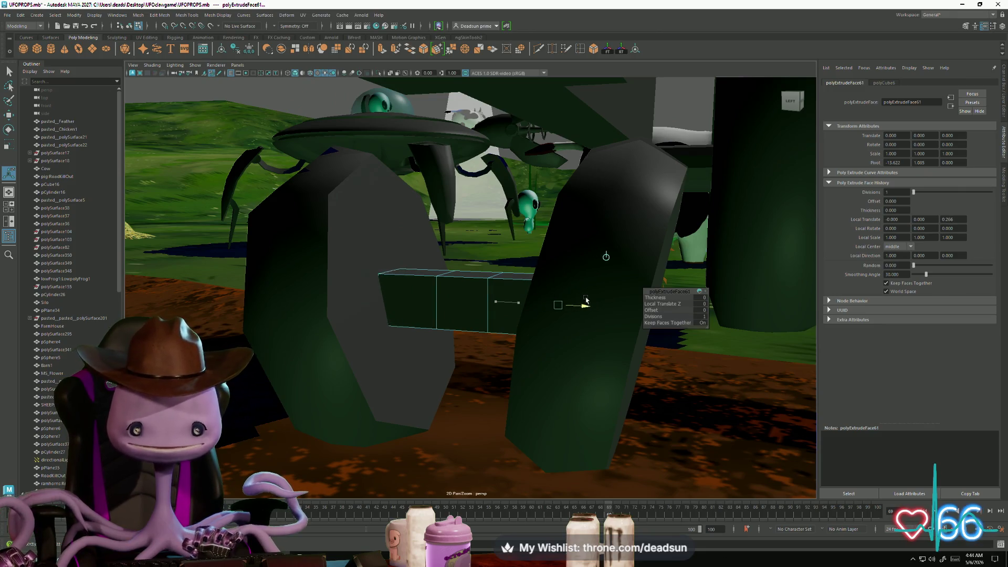
# Extrude another cube face upward into a support reaching the cart body
pyautogui.click(462, 276)
pyautogui.moveTo(462, 276)
pyautogui.keyDown('alt'); pyautogui.mouseDown()
pyautogui.moveTo(459, 336)
pyautogui.moveTo(385, 82)
pyautogui.mouseUp(); pyautogui.keyUp('alt')
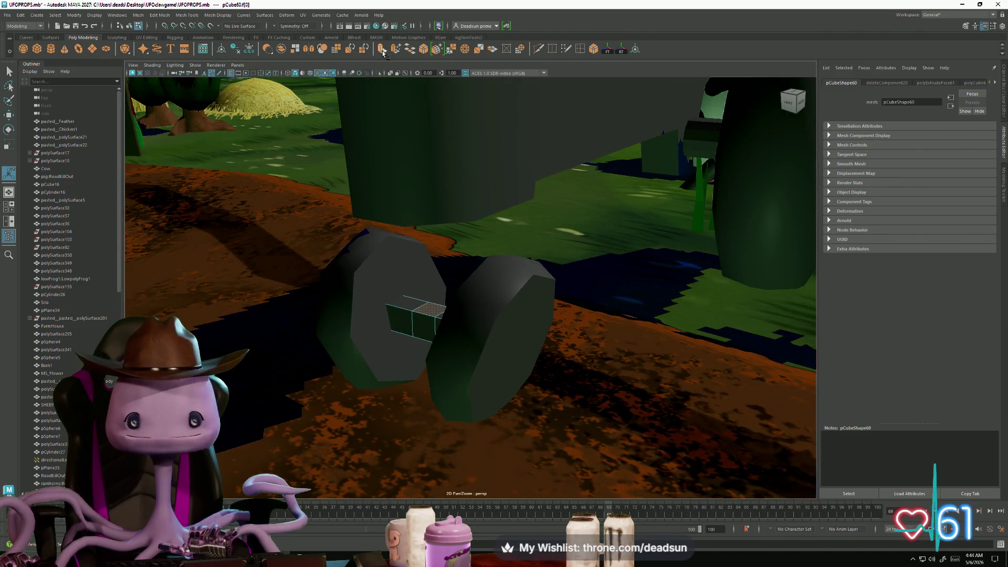
pyautogui.hotkey('ctrl', 'e')
pyautogui.moveTo(423, 273)
pyautogui.mouseDown()
pyautogui.moveTo(429, 156)
pyautogui.moveTo(353, 262)
pyautogui.mouseUp()
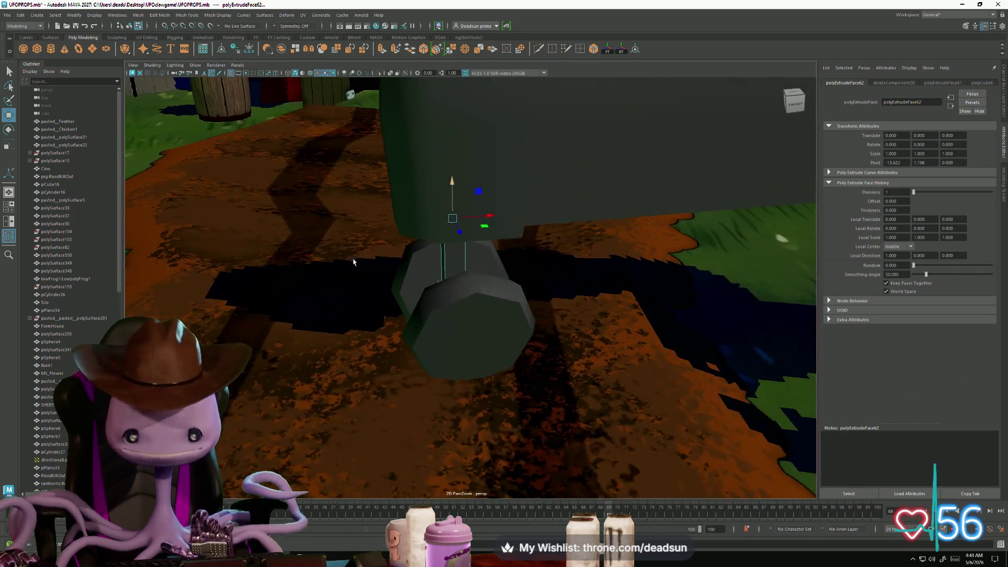
pyautogui.click(355, 286)
pyautogui.keyDown('alt'); pyautogui.moveTo(458, 289); pyautogui.dragTo(471, 268); pyautogui.keyUp('alt')
pyautogui.moveTo(471, 268); pyautogui.dragTo(482, 260, button='right')
pyautogui.moveTo(482, 261)
pyautogui.keyDown('alt'); pyautogui.mouseDown()
pyautogui.moveTo(498, 251)
pyautogui.moveTo(527, 256)
pyautogui.moveTo(505, 252)
pyautogui.mouseUp(); pyautogui.keyUp('alt')
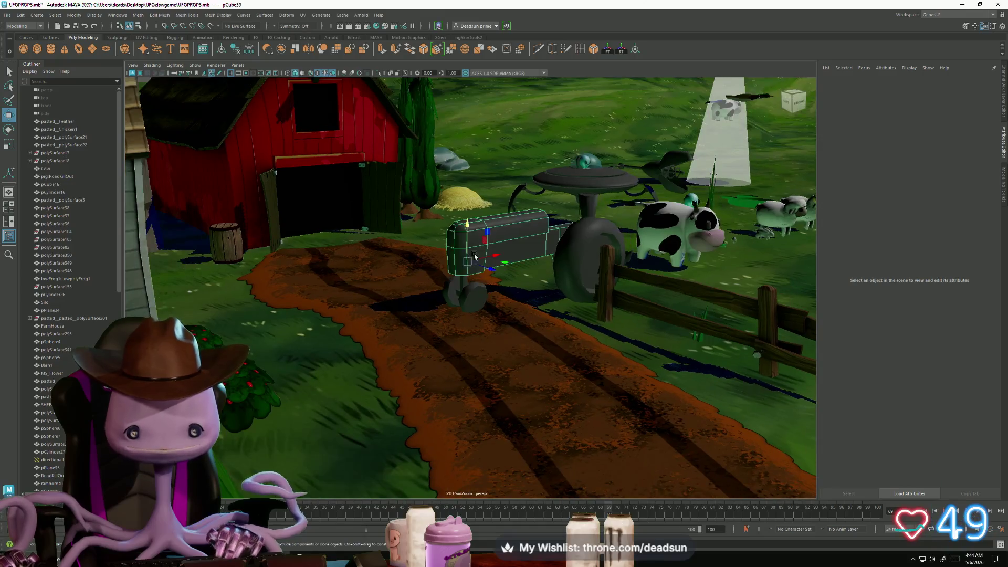
# Frame and inspect the cart body along its length, then deselect it
pyautogui.click(505, 253)
pyautogui.press('f')
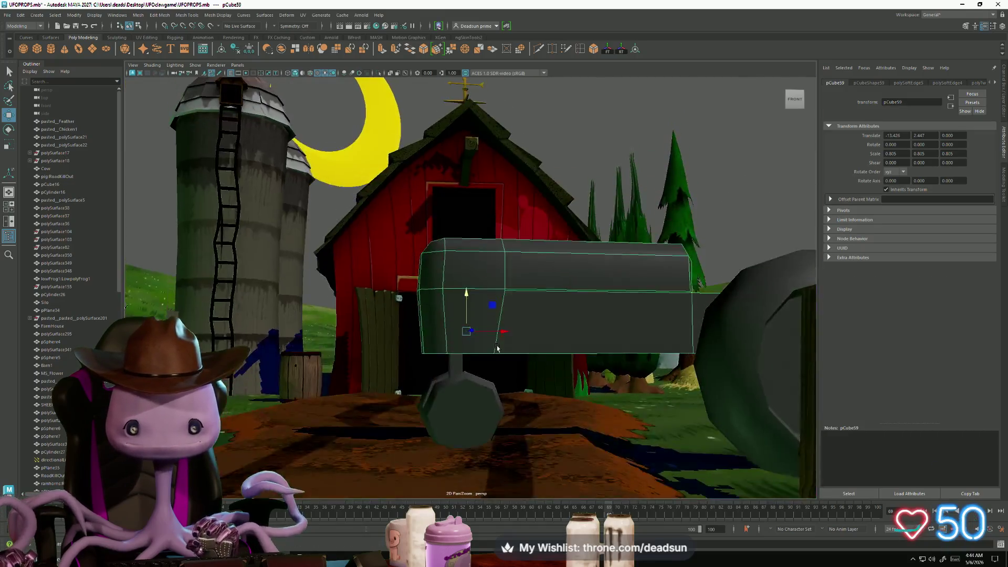
pyautogui.moveTo(497, 348)
pyautogui.keyDown('alt'); pyautogui.mouseDown()
pyautogui.moveTo(414, 329)
pyautogui.moveTo(457, 317)
pyautogui.mouseUp(); pyautogui.keyUp('alt')
pyautogui.keyDown('alt'); pyautogui.moveTo(458, 317); pyautogui.dragTo(465, 323, button='right'); pyautogui.keyUp('alt')
pyautogui.moveTo(465, 323)
pyautogui.keyDown('alt'); pyautogui.mouseDown()
pyautogui.moveTo(535, 332)
pyautogui.moveTo(431, 321)
pyautogui.moveTo(446, 282)
pyautogui.moveTo(494, 275)
pyautogui.moveTo(458, 282)
pyautogui.moveTo(459, 293)
pyautogui.mouseUp(); pyautogui.keyUp('alt')
pyautogui.scroll(5, 472, 295)
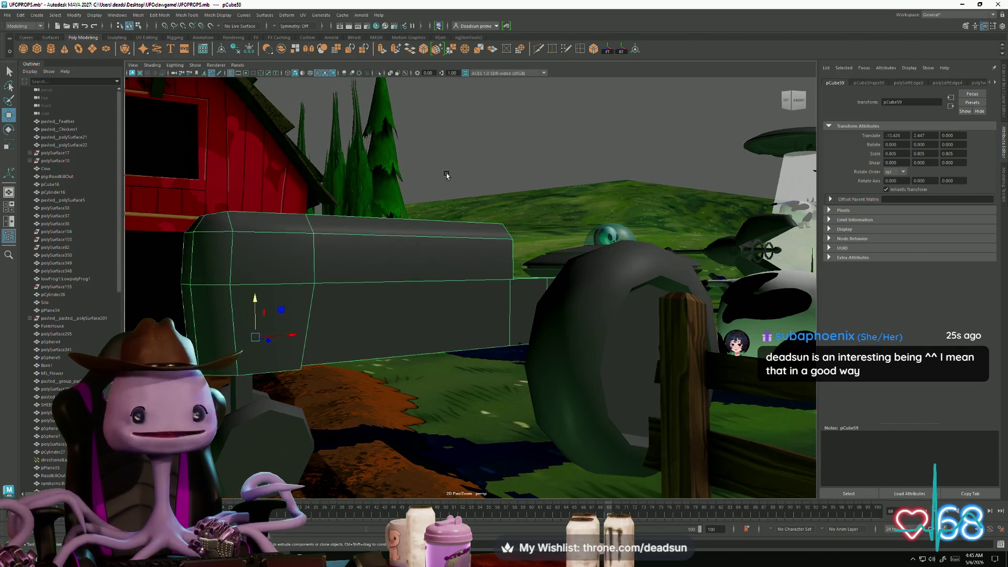
pyautogui.click(446, 175)
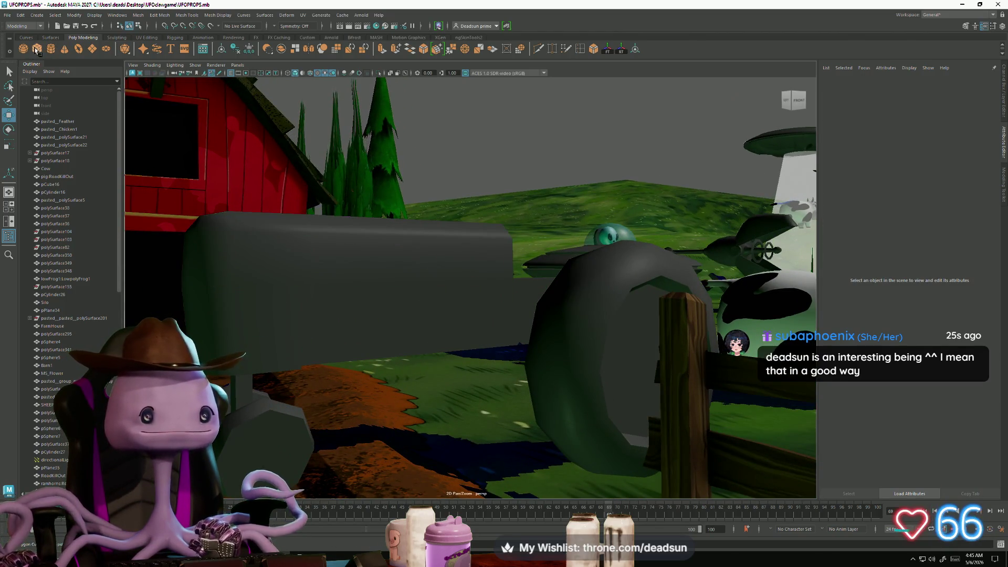
# Select the spare cube and move it over to the front of the cart, redoing the first move
pyautogui.keyDown('alt'); pyautogui.moveTo(191, 192); pyautogui.dragTo(539, 295); pyautogui.keyUp('alt')
pyautogui.moveTo(696, 243)
pyautogui.mouseDown()
pyautogui.moveTo(556, 441)
pyautogui.moveTo(454, 367)
pyautogui.mouseUp()
pyautogui.hotkey('ctrl', 'z')
pyautogui.moveTo(688, 238); pyautogui.dragTo(447, 379)
pyautogui.moveTo(438, 434); pyautogui.dragTo(433, 194)
# Scale pCube61 into a tall thin column and raise it above the cart
pyautogui.press('r')
pyautogui.moveTo(434, 245)
pyautogui.mouseDown()
pyautogui.moveTo(415, 250)
pyautogui.moveTo(426, 130)
pyautogui.mouseUp()
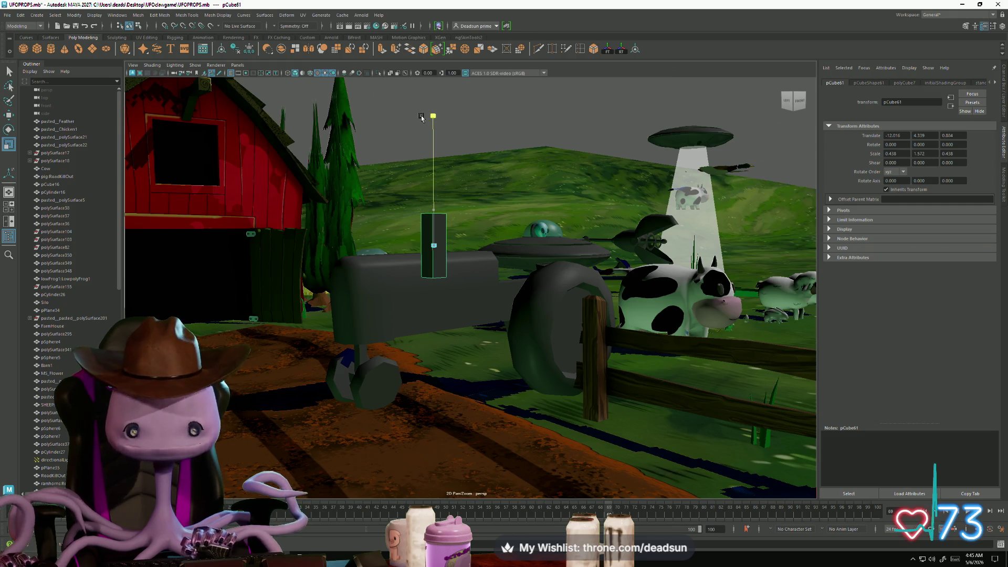
pyautogui.press('w')
pyautogui.moveTo(431, 208); pyautogui.dragTo(430, 182)
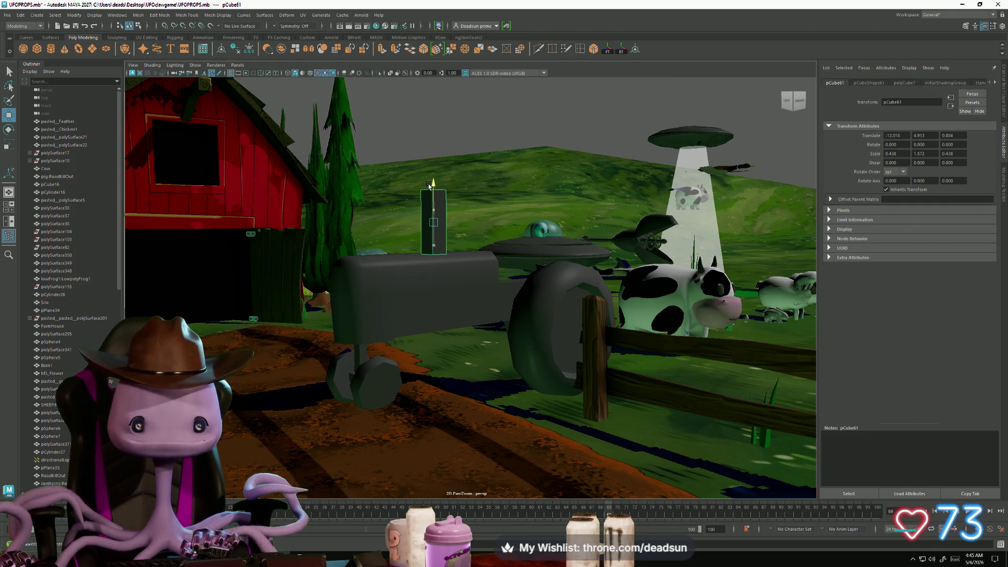
pyautogui.scroll(5, 436, 276)
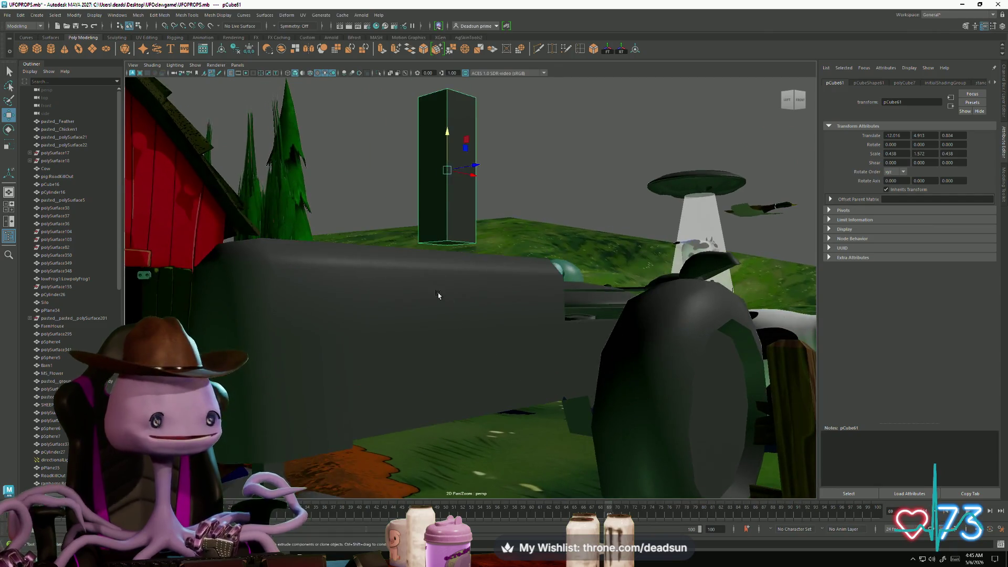
pyautogui.keyDown('alt'); pyautogui.moveTo(461, 289); pyautogui.dragTo(444, 205); pyautogui.keyUp('alt')
# Select the column's bottom face, extrude it and pull it downward
pyautogui.moveTo(440, 173); pyautogui.dragTo(438, 196, button='right')
pyautogui.click(439, 193)
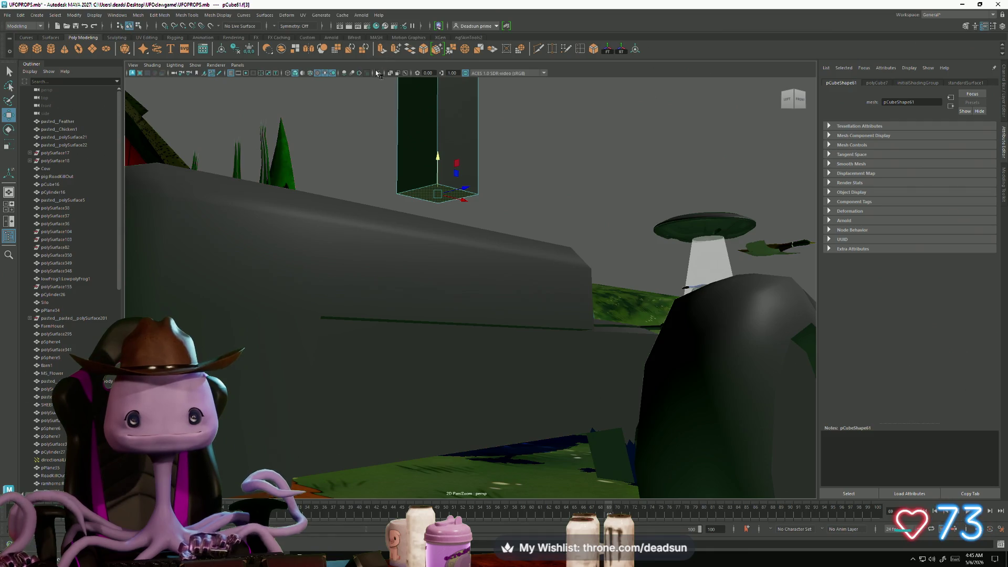
pyautogui.click(382, 49)
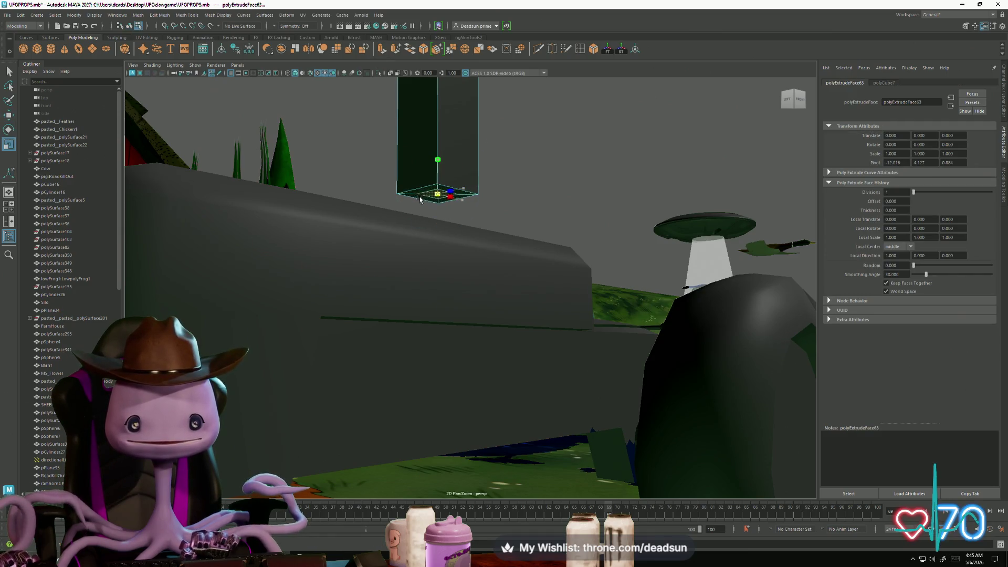
pyautogui.press('w')
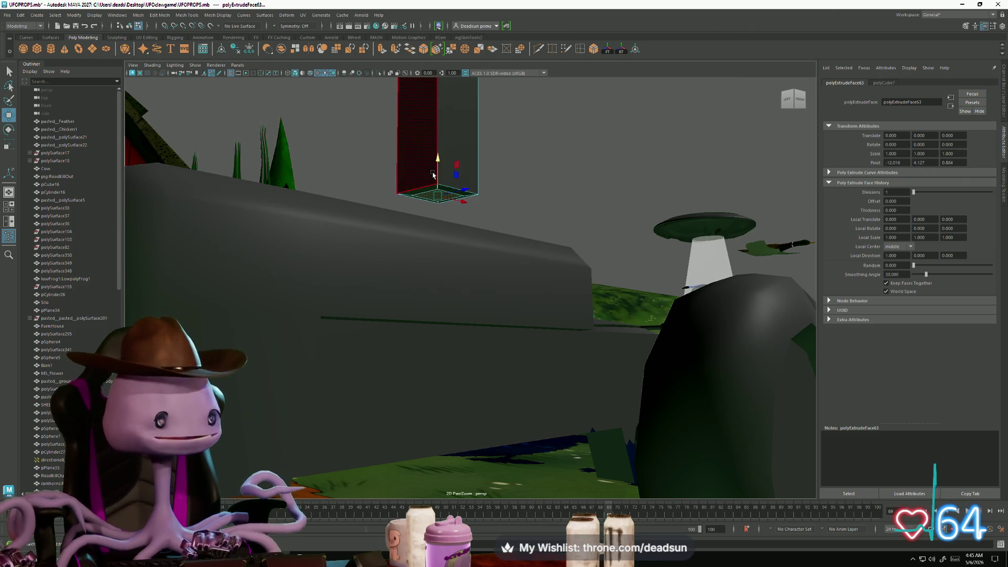
pyautogui.keyDown('shift'); pyautogui.moveTo(462, 202); pyautogui.dragTo(463, 207); pyautogui.keyUp('shift')
pyautogui.moveTo(437, 173); pyautogui.dragTo(437, 229)
# Extrude two more bottom sections with Ctrl+E, rotating each to angle the pipe's base
pyautogui.press('e')
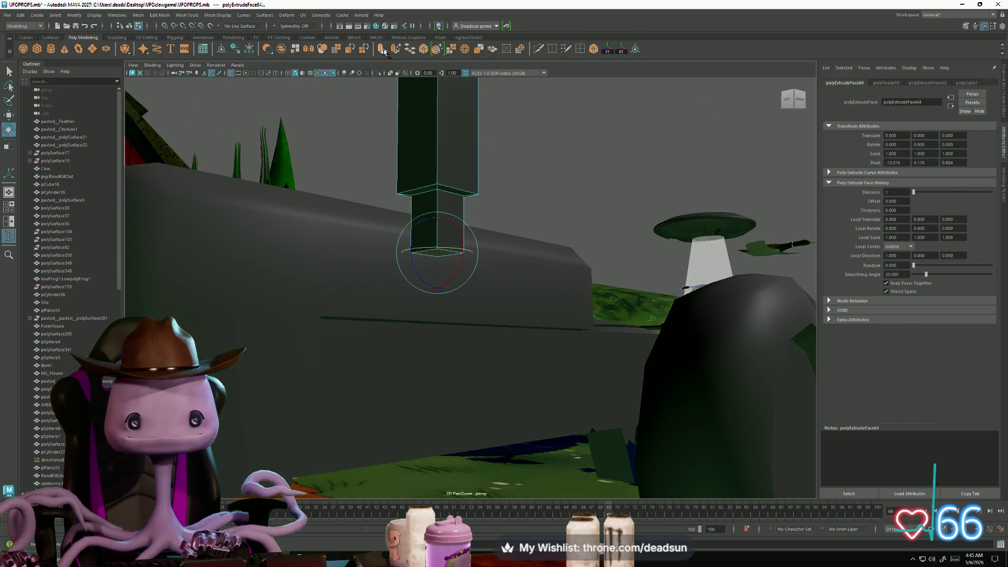
pyautogui.click(382, 50)
pyautogui.moveTo(443, 280)
pyautogui.mouseDown()
pyautogui.moveTo(440, 271)
pyautogui.moveTo(435, 315)
pyautogui.moveTo(432, 295)
pyautogui.moveTo(566, 211)
pyautogui.moveTo(504, 230)
pyautogui.moveTo(482, 251)
pyautogui.moveTo(519, 253)
pyautogui.moveTo(521, 236)
pyautogui.mouseUp()
pyautogui.press('e')
pyautogui.press('w')
pyautogui.click(381, 50)
pyautogui.press('e')
pyautogui.press('w')
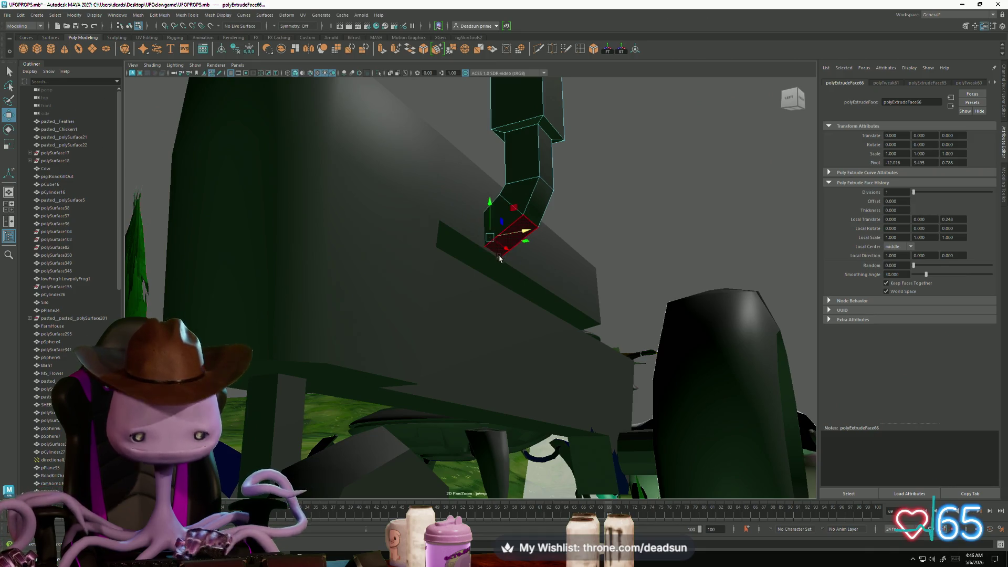
pyautogui.click(499, 267)
# Select the pipe's top face and extrude it
pyautogui.moveTo(520, 215)
pyautogui.keyDown('alt'); pyautogui.mouseDown()
pyautogui.moveTo(474, 218)
pyautogui.moveTo(512, 226)
pyautogui.mouseUp(); pyautogui.keyUp('alt')
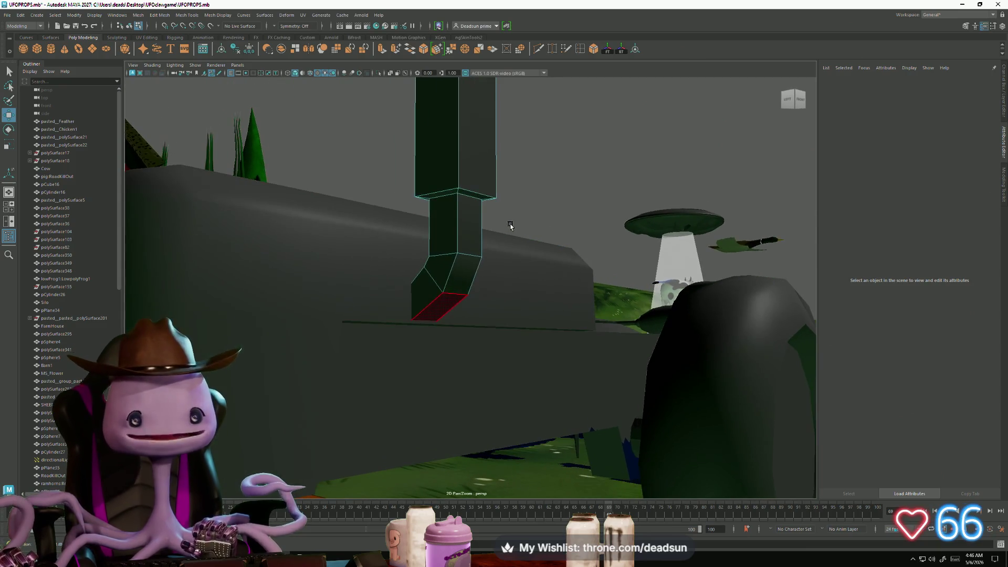
pyautogui.moveTo(465, 251); pyautogui.dragTo(469, 241, button='right')
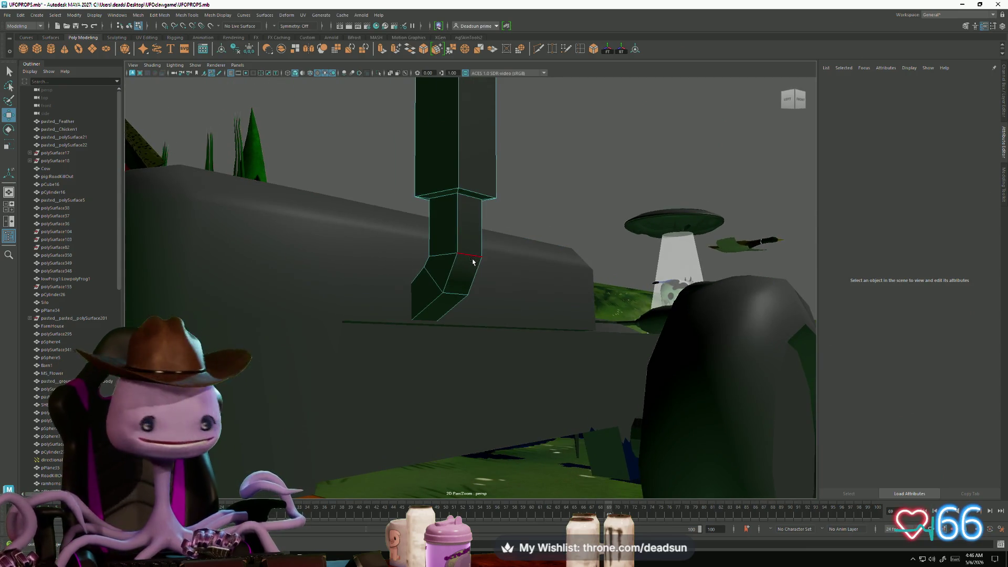
pyautogui.click(469, 241)
pyautogui.moveTo(459, 215)
pyautogui.keyDown('alt'); pyautogui.mouseDown()
pyautogui.moveTo(473, 231)
pyautogui.moveTo(431, 272)
pyautogui.moveTo(441, 279)
pyautogui.mouseUp(); pyautogui.keyUp('alt')
pyautogui.moveTo(381, 287); pyautogui.dragTo(382, 308, button='right')
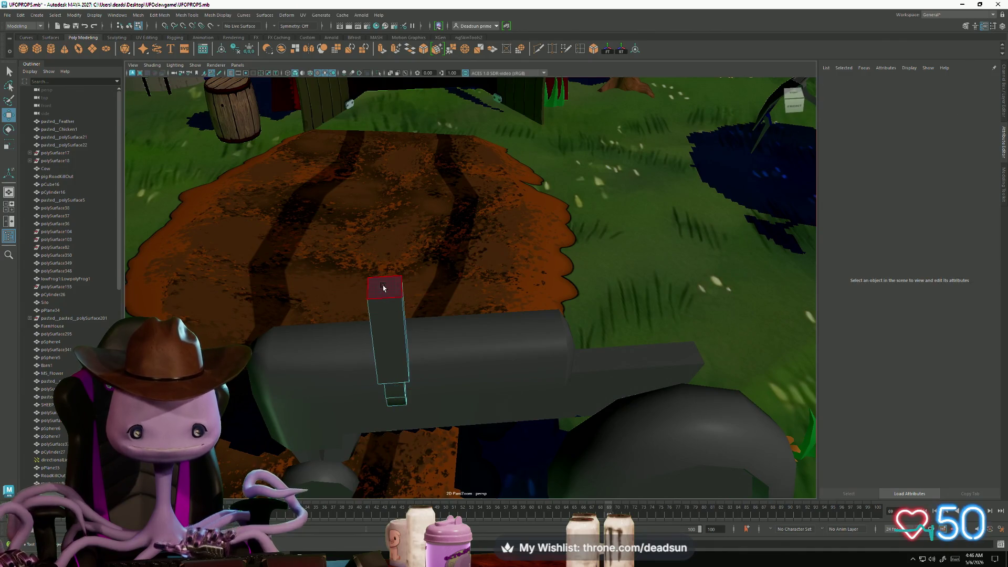
pyautogui.hotkey('ctrl', 'e')
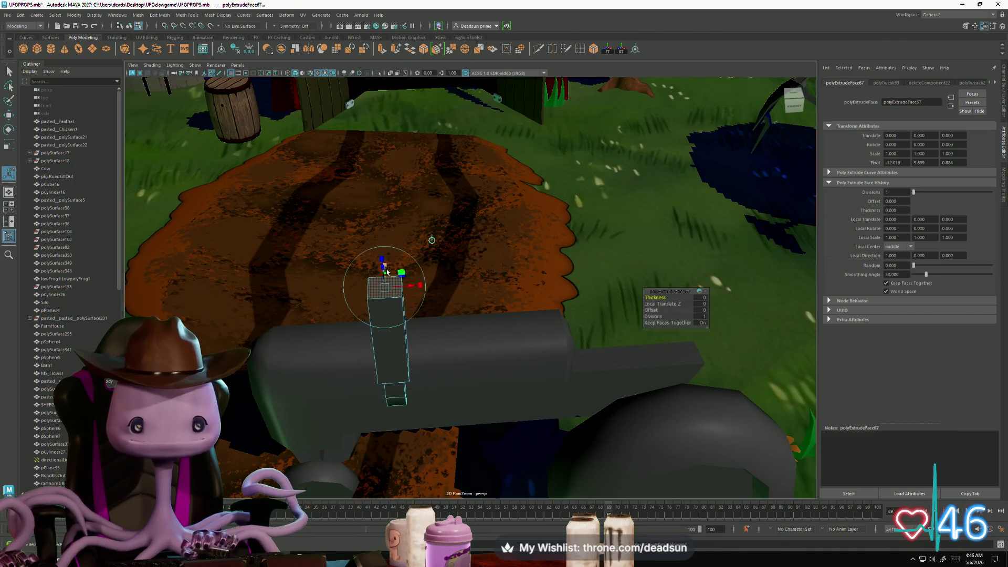
# Extrude further top sections upward, tilting each to bend the pipe's top
pyautogui.keyDown('alt'); pyautogui.moveTo(377, 290); pyautogui.dragTo(394, 75); pyautogui.keyUp('alt')
pyautogui.click(382, 49)
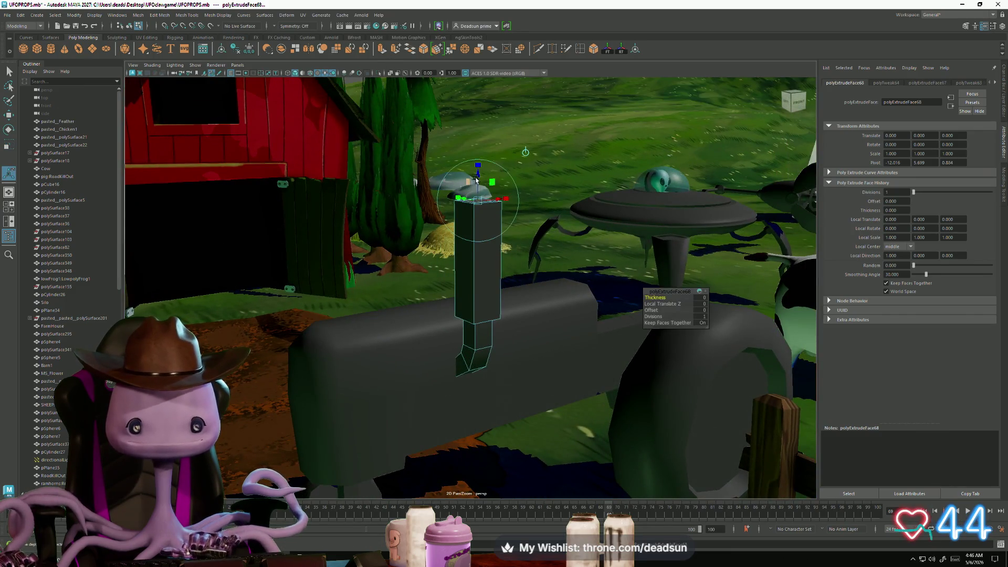
pyautogui.moveTo(477, 180)
pyautogui.mouseDown()
pyautogui.moveTo(479, 122)
pyautogui.moveTo(461, 139)
pyautogui.moveTo(492, 217)
pyautogui.moveTo(488, 236)
pyautogui.mouseUp()
pyautogui.press('e')
pyautogui.press('w')
pyautogui.moveTo(440, 288)
pyautogui.mouseDown()
pyautogui.moveTo(450, 256)
pyautogui.moveTo(427, 239)
pyautogui.moveTo(425, 270)
pyautogui.moveTo(464, 256)
pyautogui.moveTo(420, 105)
pyautogui.mouseUp()
pyautogui.hotkey('ctrl', 'e')
pyautogui.press('e')
pyautogui.press('w')
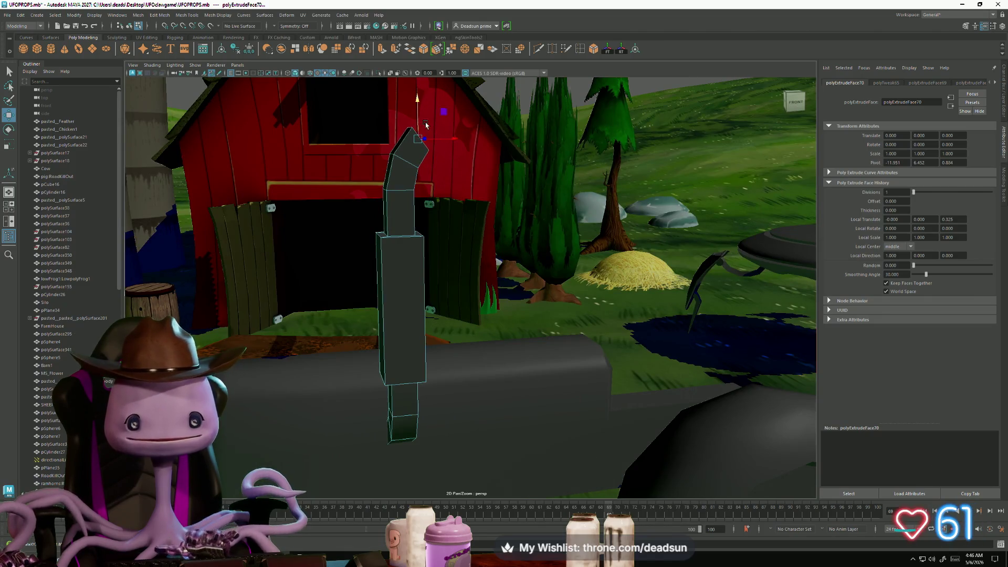
pyautogui.press('e')
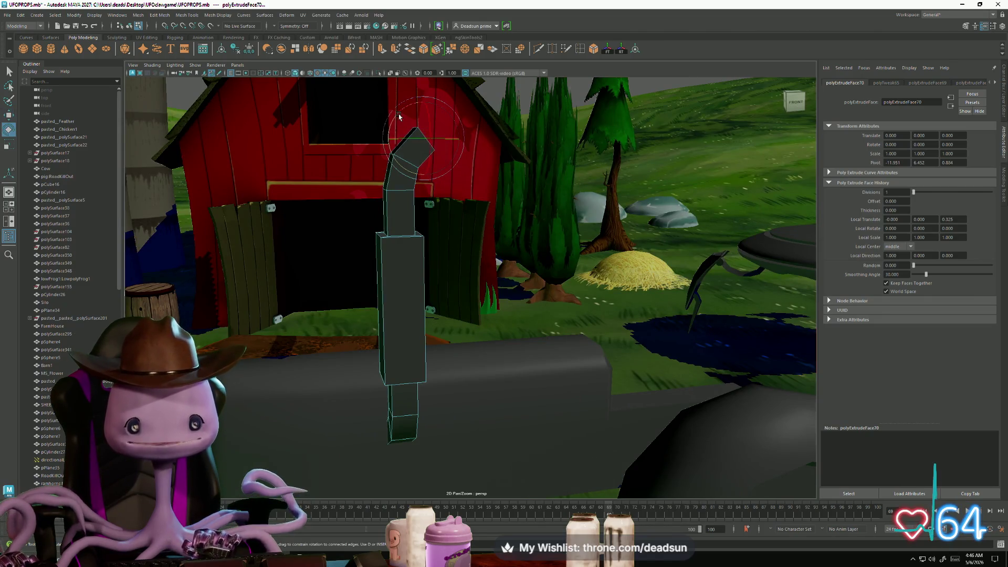
# Try moving the pipe's top vertex, undo the edit, and return to object mode
pyautogui.click(402, 115)
pyautogui.moveTo(381, 106); pyautogui.dragTo(421, 128)
pyautogui.keyDown('alt'); pyautogui.moveTo(420, 128); pyautogui.dragTo(430, 218, button='middle'); pyautogui.keyUp('alt')
pyautogui.press('w')
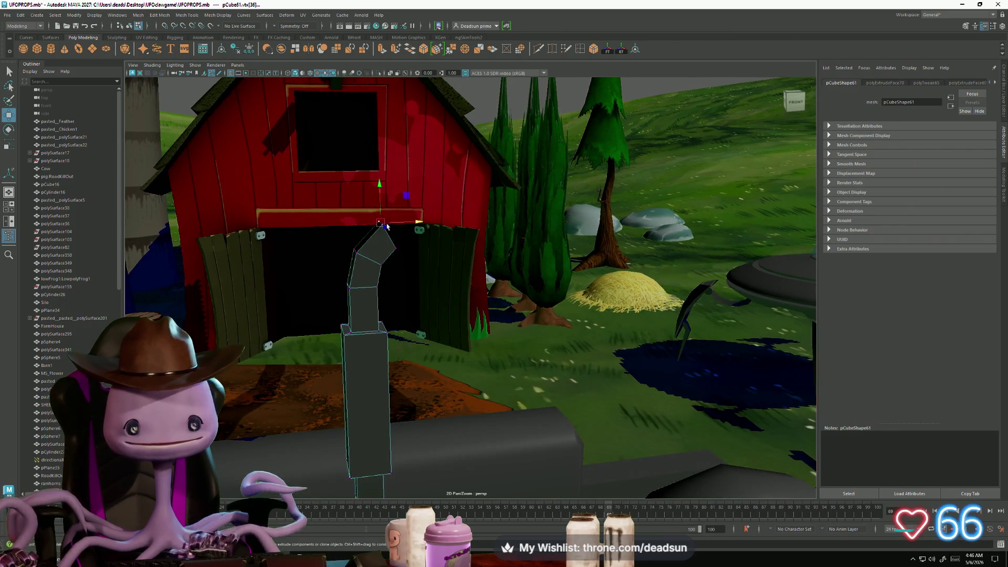
pyautogui.moveTo(429, 218); pyautogui.dragTo(434, 217)
pyautogui.moveTo(410, 183); pyautogui.dragTo(408, 168)
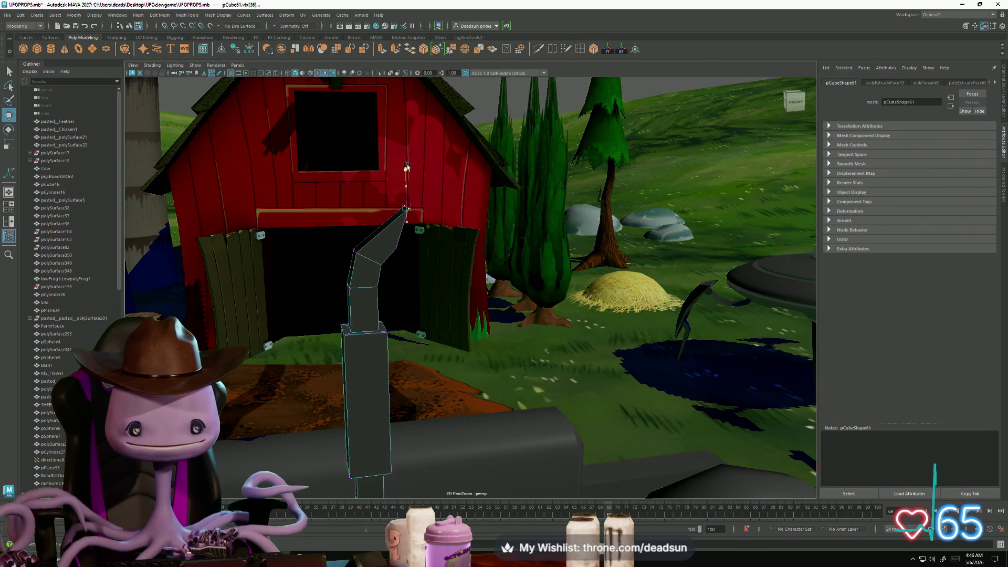
pyautogui.hotkey('ctrl', 'z')
pyautogui.hotkey('ctrl', 'z')
pyautogui.hotkey('ctrl', 'z')
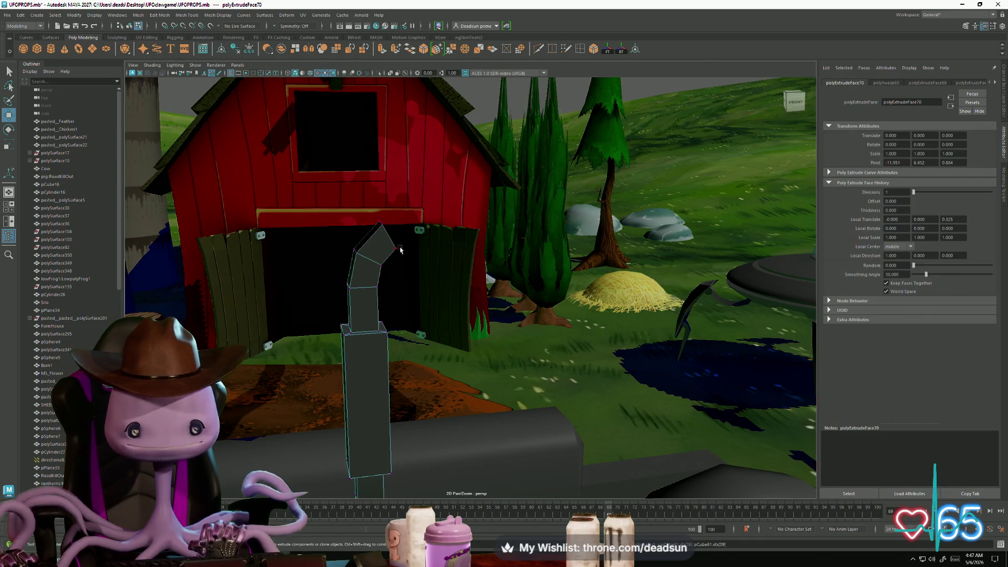
pyautogui.moveTo(362, 289)
pyautogui.keyDown('alt'); pyautogui.mouseDown()
pyautogui.moveTo(440, 304)
pyautogui.moveTo(440, 290)
pyautogui.mouseUp(); pyautogui.keyUp('alt')
pyautogui.moveTo(440, 290); pyautogui.dragTo(462, 226, button='right')
pyautogui.moveTo(462, 226)
pyautogui.keyDown('alt'); pyautogui.mouseDown()
pyautogui.moveTo(502, 224)
pyautogui.moveTo(669, 339)
pyautogui.moveTo(533, 261)
pyautogui.moveTo(614, 294)
pyautogui.moveTo(426, 323)
pyautogui.moveTo(409, 294)
pyautogui.moveTo(398, 226)
pyautogui.moveTo(378, 210)
pyautogui.moveTo(419, 261)
pyautogui.moveTo(398, 162)
pyautogui.mouseUp(); pyautogui.keyUp('alt')
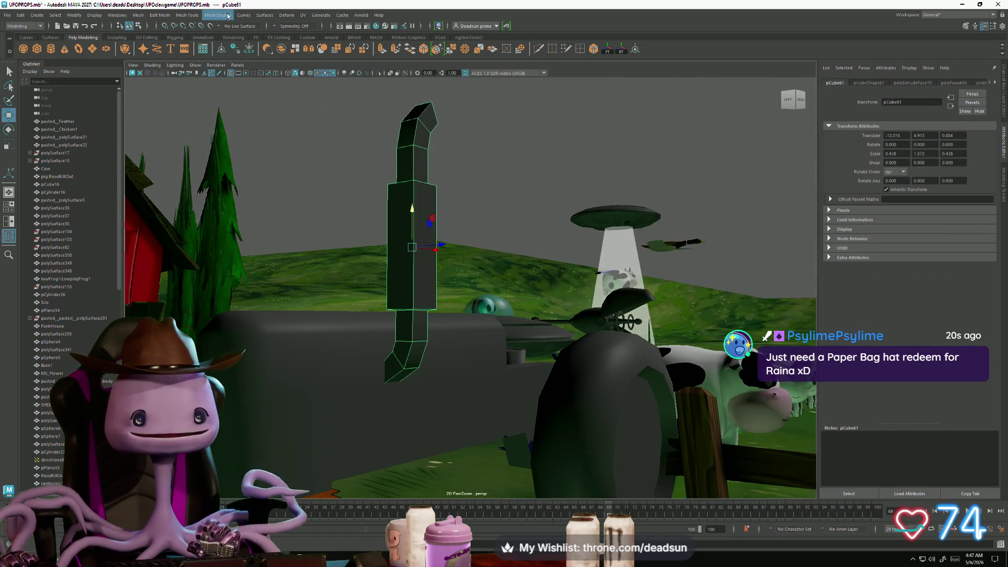
# Browse the Mesh Tools, Mesh Display and Windows menus
pyautogui.click(178, 16)
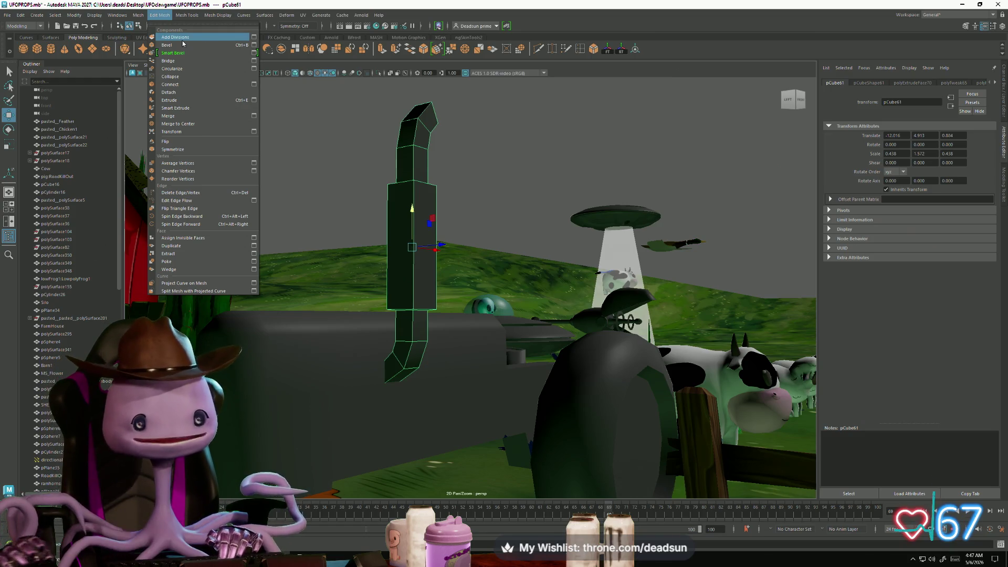
pyautogui.moveTo(182, 16)
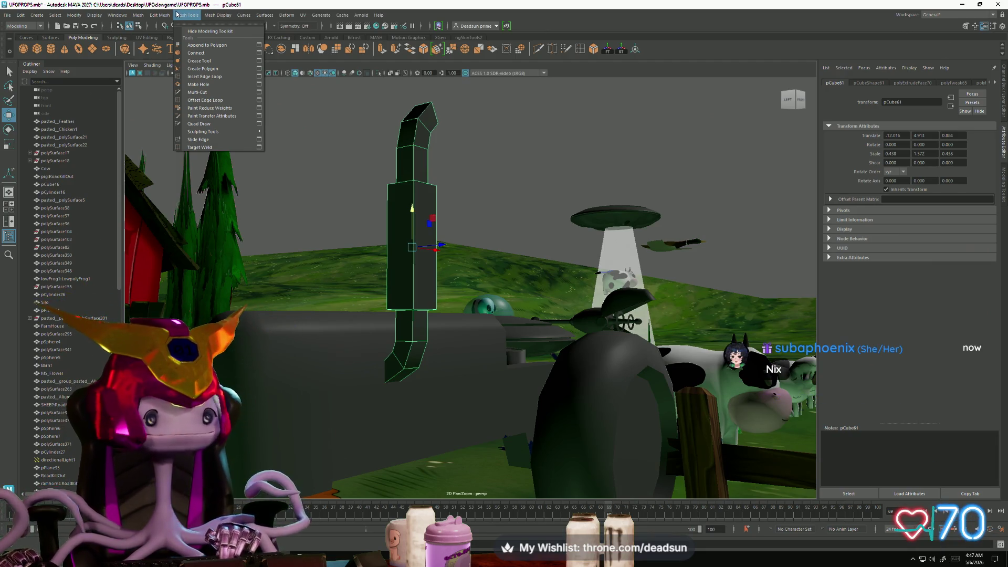
pyautogui.moveTo(222, 17)
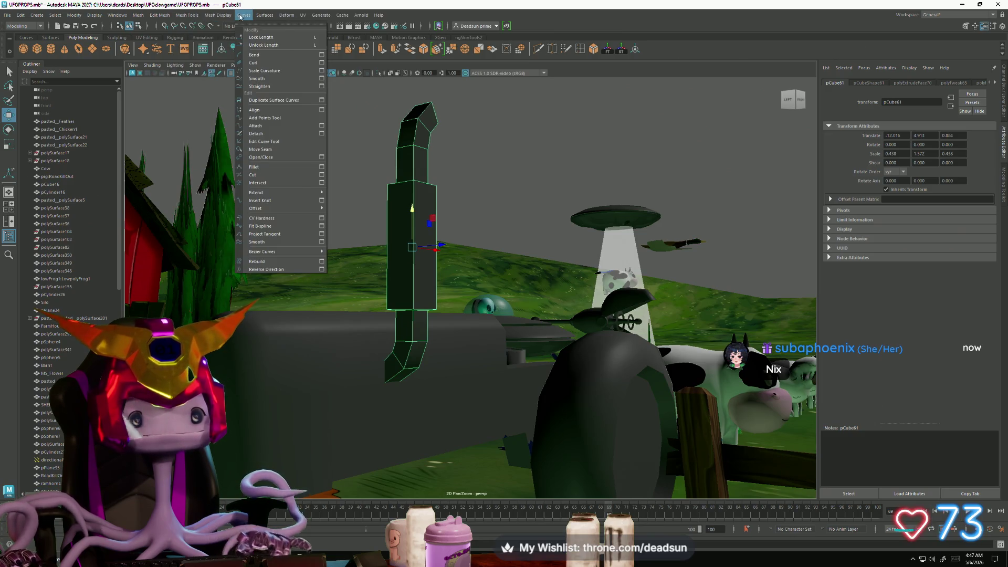
pyautogui.click(240, 17)
pyautogui.click(224, 17)
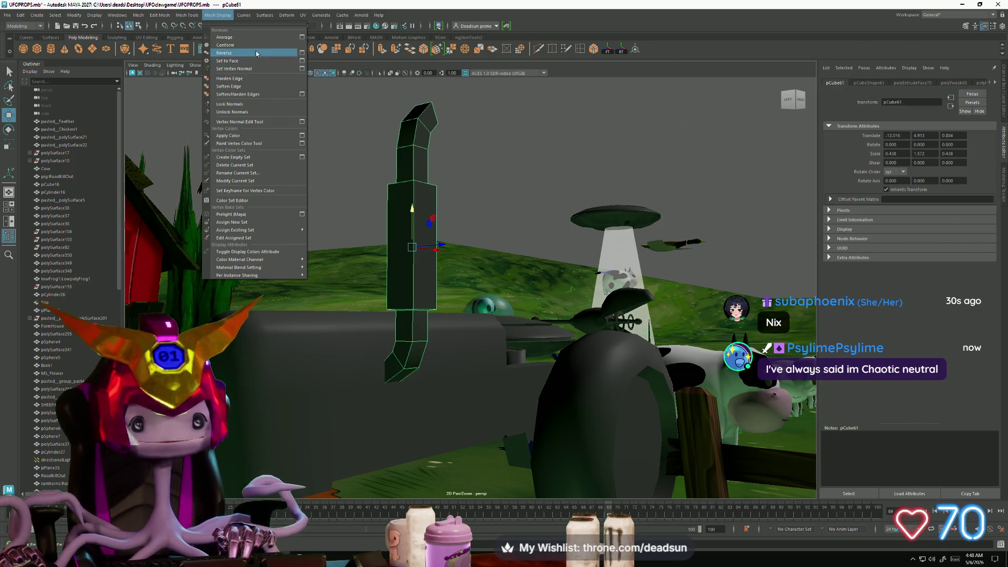
pyautogui.moveTo(182, 16)
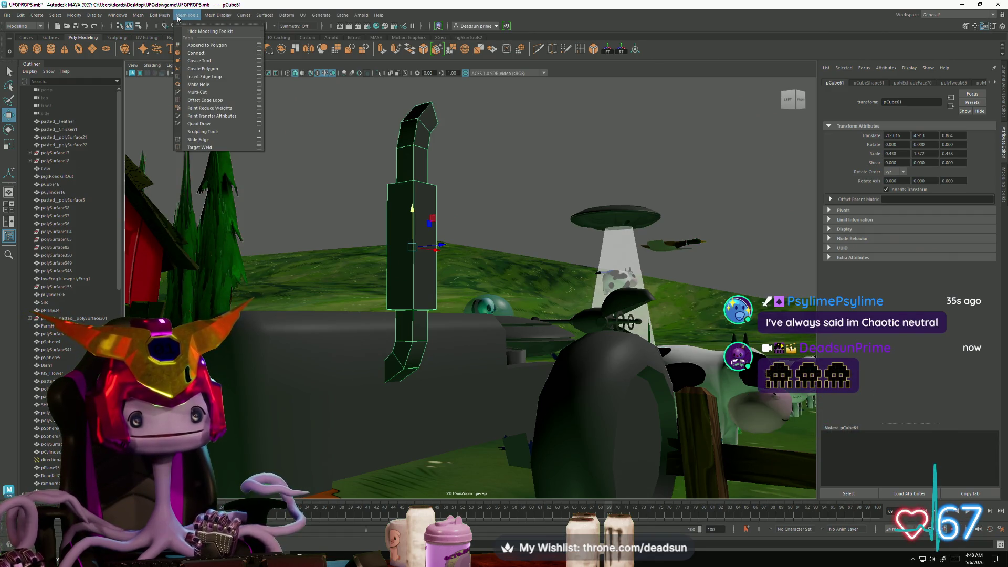
pyautogui.moveTo(109, 15)
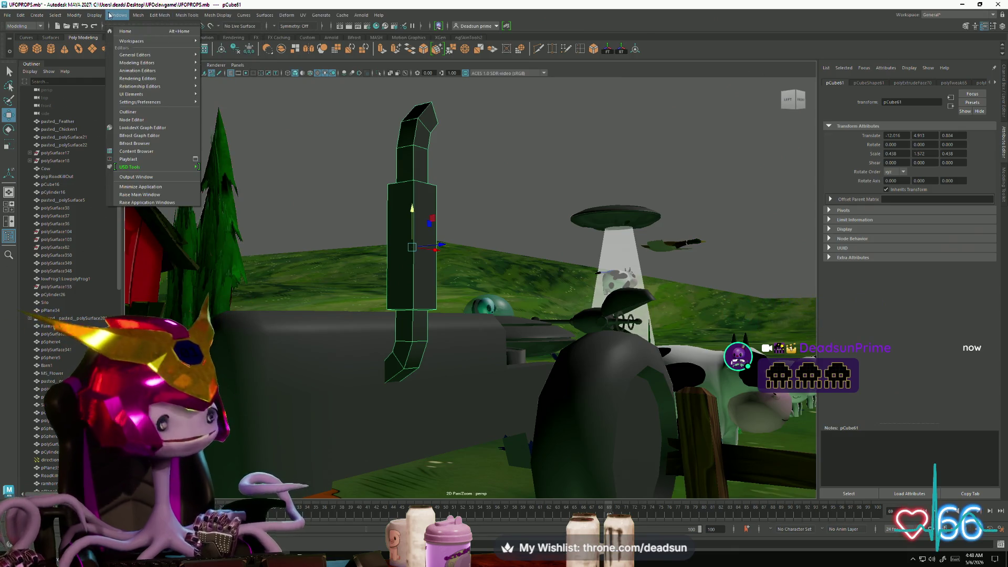
pyautogui.click(108, 16)
# Apply Mesh > Smooth to the exhaust pipe, then deselect it
pyautogui.click(109, 15)
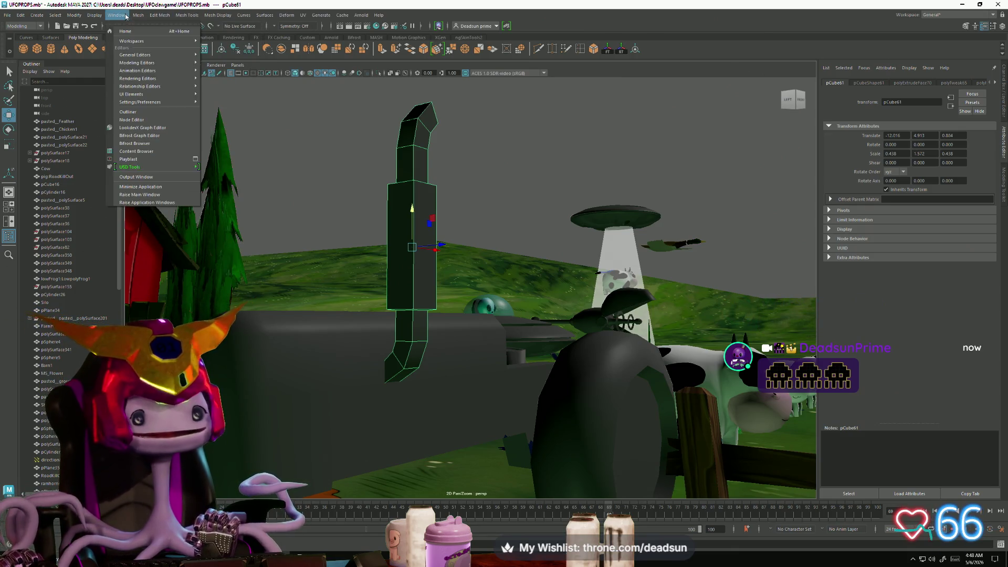
pyautogui.moveTo(135, 18)
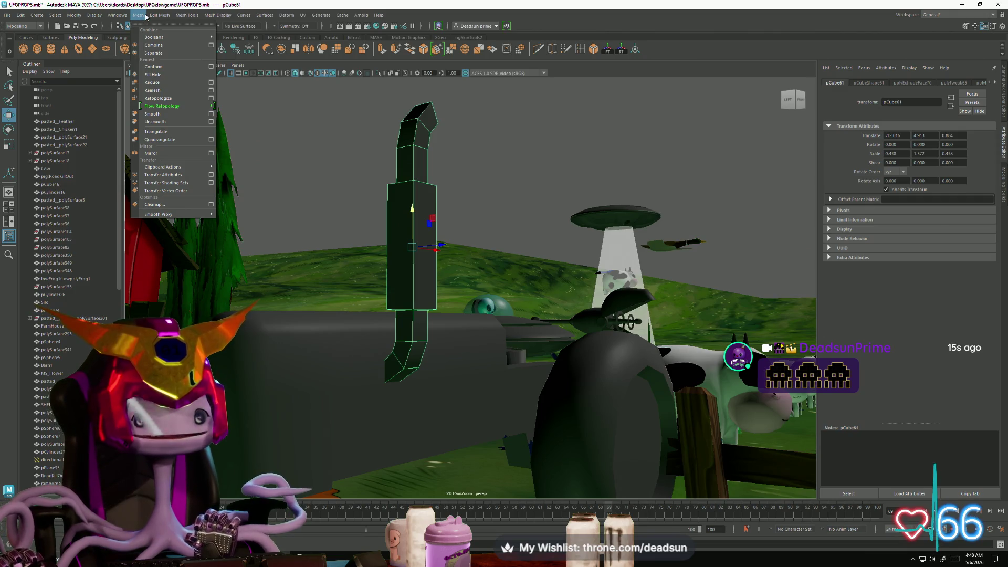
pyautogui.click(152, 114)
pyautogui.click(326, 152)
pyautogui.moveTo(326, 153)
pyautogui.keyDown('alt'); pyautogui.mouseDown()
pyautogui.moveTo(294, 158)
pyautogui.moveTo(364, 175)
pyautogui.mouseUp(); pyautogui.keyUp('alt')
pyautogui.click(397, 176)
pyautogui.moveTo(397, 176)
pyautogui.mouseDown(button='right')
pyautogui.moveTo(369, 178)
pyautogui.moveTo(395, 182)
pyautogui.mouseUp(button='right')
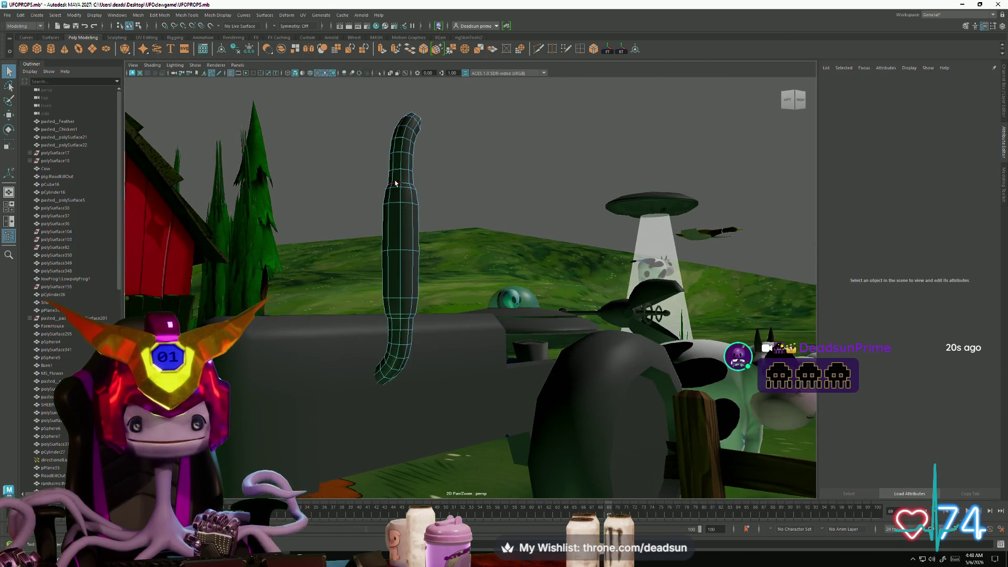
pyautogui.click(397, 223)
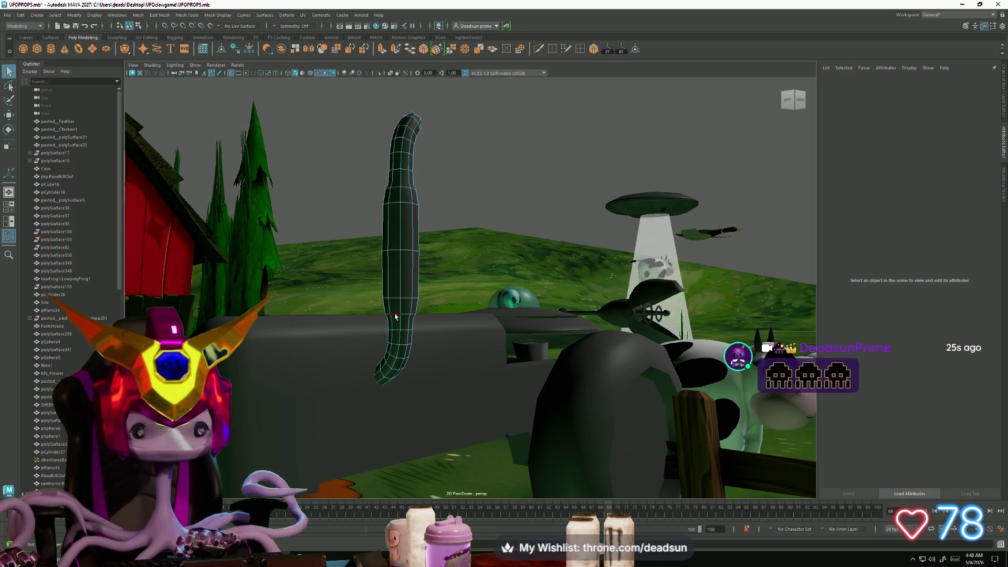
pyautogui.click(396, 317)
pyautogui.press('w')
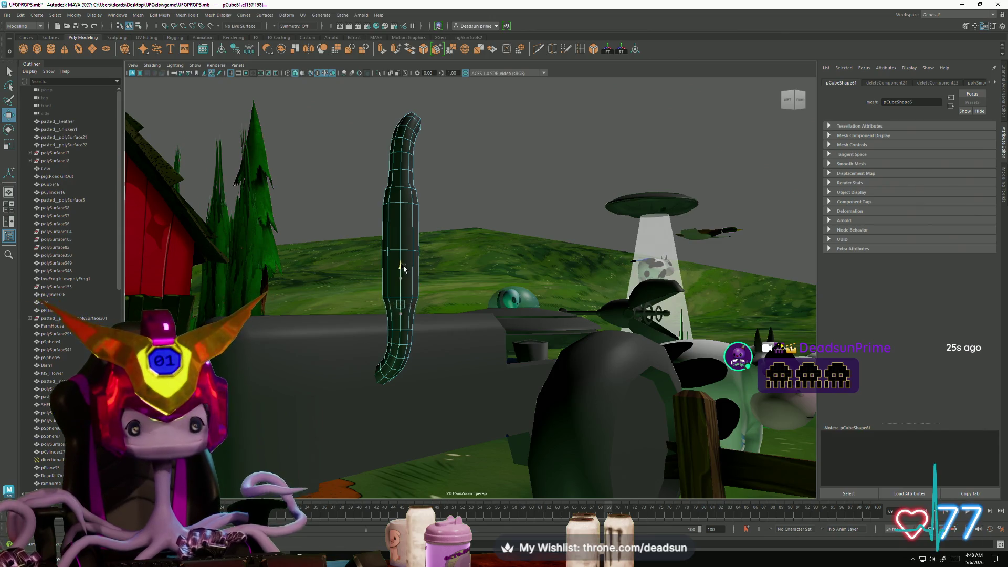
pyautogui.press('r')
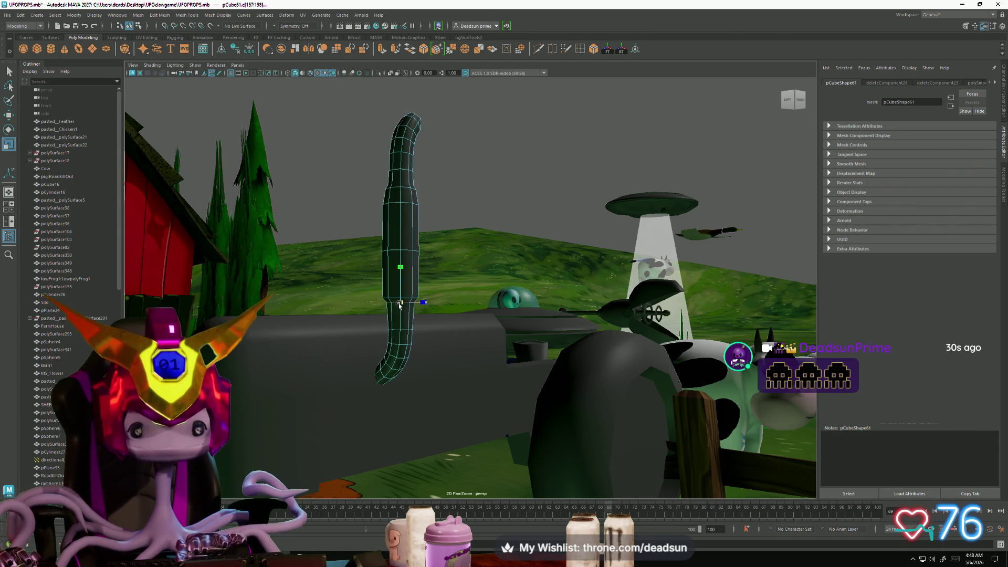
pyautogui.moveTo(402, 316); pyautogui.dragTo(366, 314, button='right')
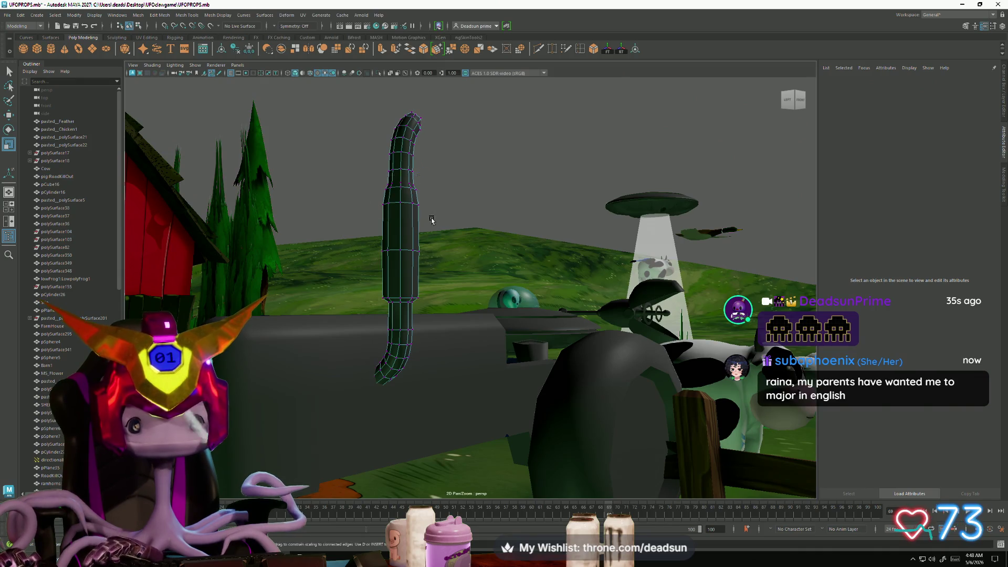
pyautogui.keyDown('alt'); pyautogui.moveTo(400, 207); pyautogui.dragTo(404, 250, button='middle'); pyautogui.keyUp('alt')
pyautogui.moveTo(404, 250)
pyautogui.keyDown('alt'); pyautogui.mouseDown()
pyautogui.moveTo(377, 264)
pyautogui.moveTo(437, 259)
pyautogui.mouseUp(); pyautogui.keyUp('alt')
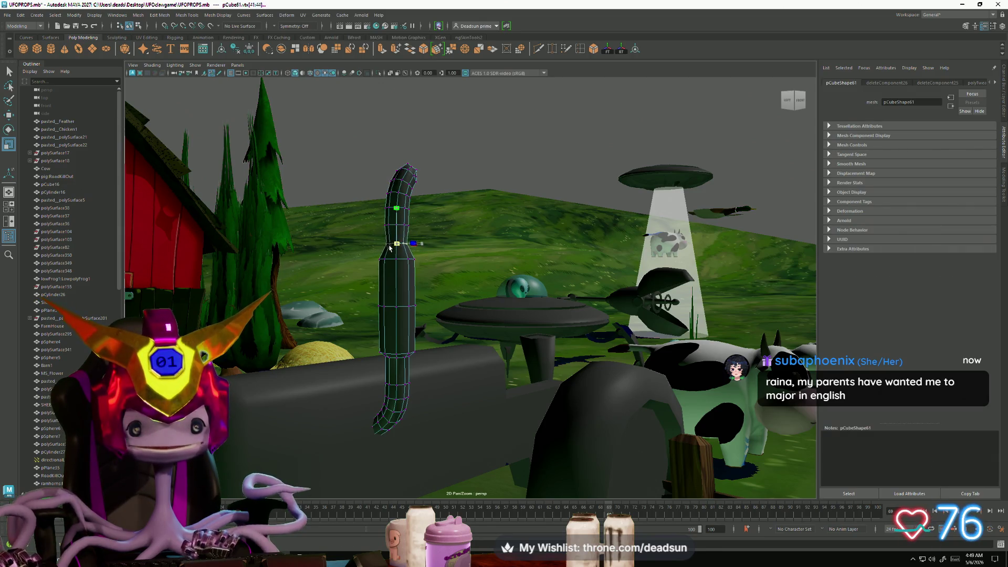
# Lower the selected vertex ring on the pipe and widen one vertex slightly
pyautogui.press('w')
pyautogui.moveTo(397, 204); pyautogui.dragTo(397, 219, button='middle')
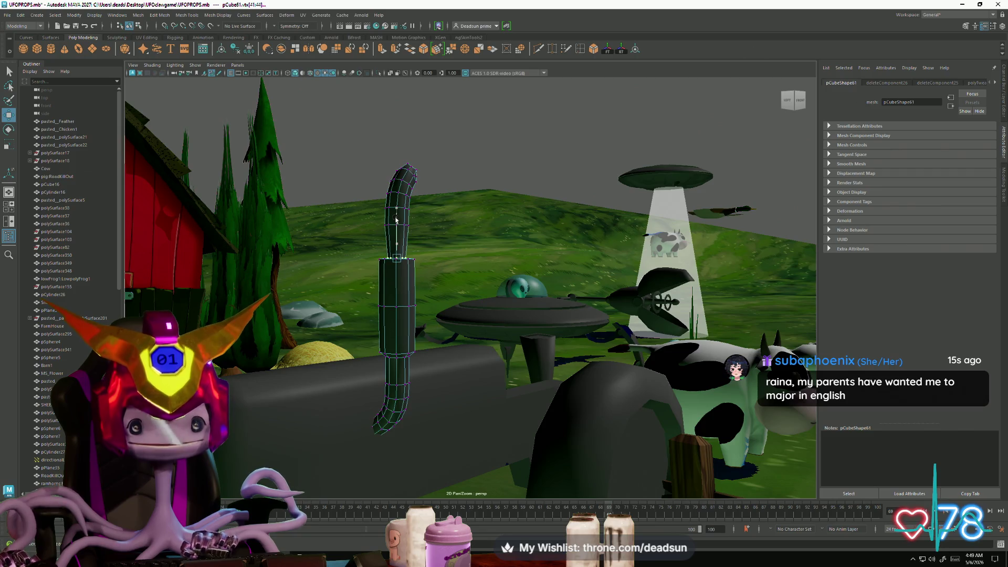
pyautogui.click(397, 226)
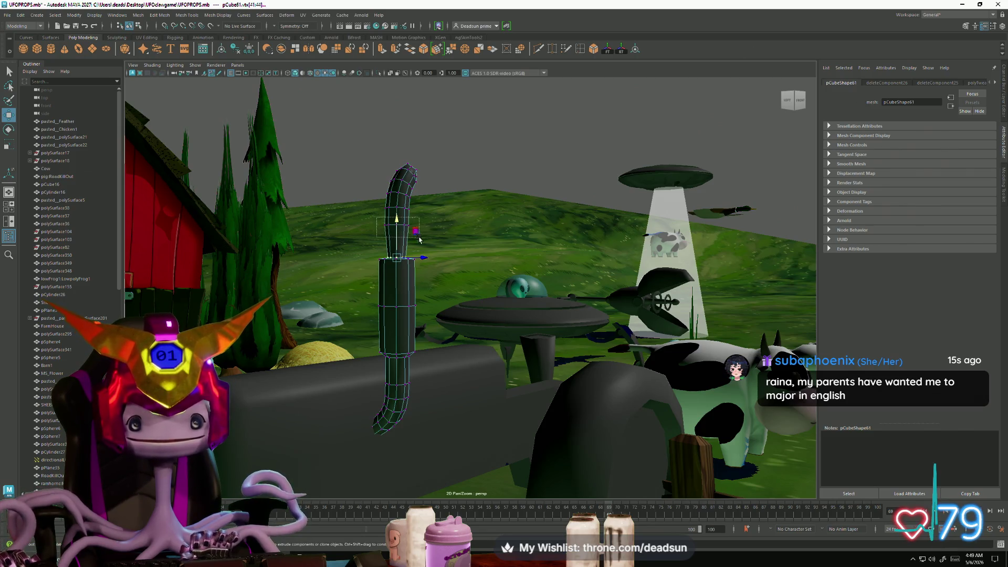
pyautogui.press('r')
pyautogui.moveTo(396, 229); pyautogui.dragTo(397, 231, button='middle')
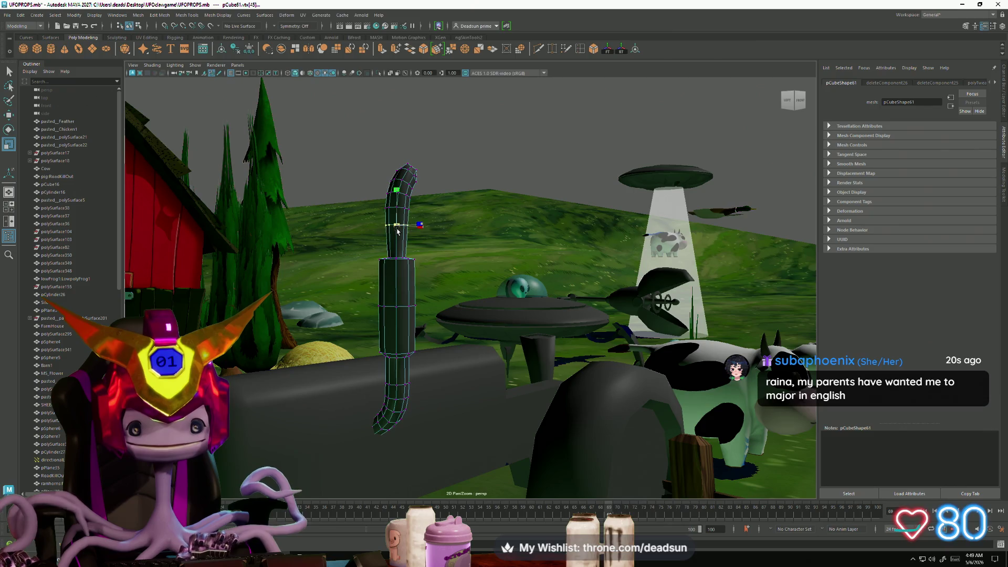
# Select the vertex at the pipe's tip, frame it, and adjust its position
pyautogui.moveTo(404, 236)
pyautogui.keyDown('alt'); pyautogui.mouseDown()
pyautogui.moveTo(438, 278)
pyautogui.moveTo(307, 190)
pyautogui.mouseUp(); pyautogui.keyUp('alt')
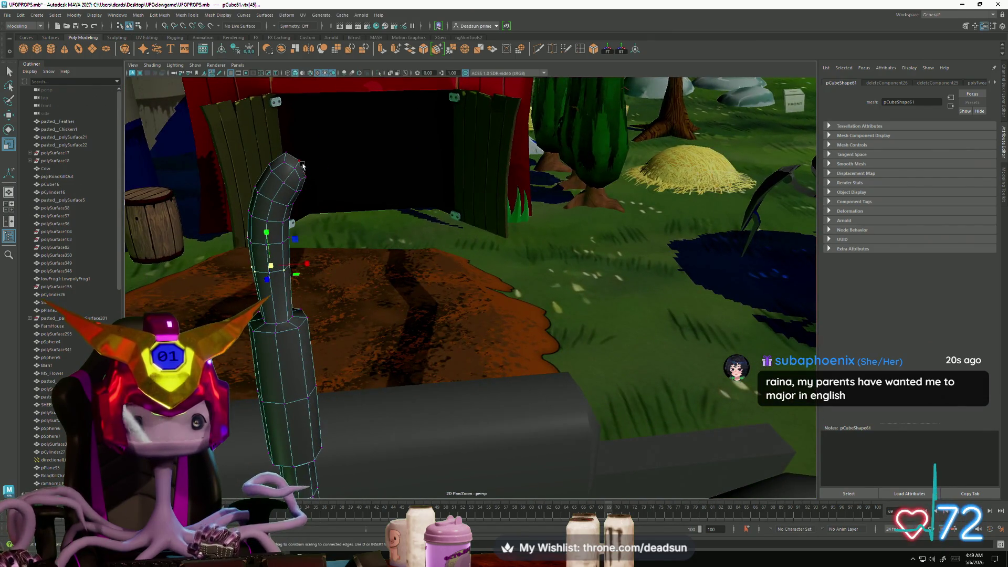
pyautogui.click(303, 164)
pyautogui.press('w')
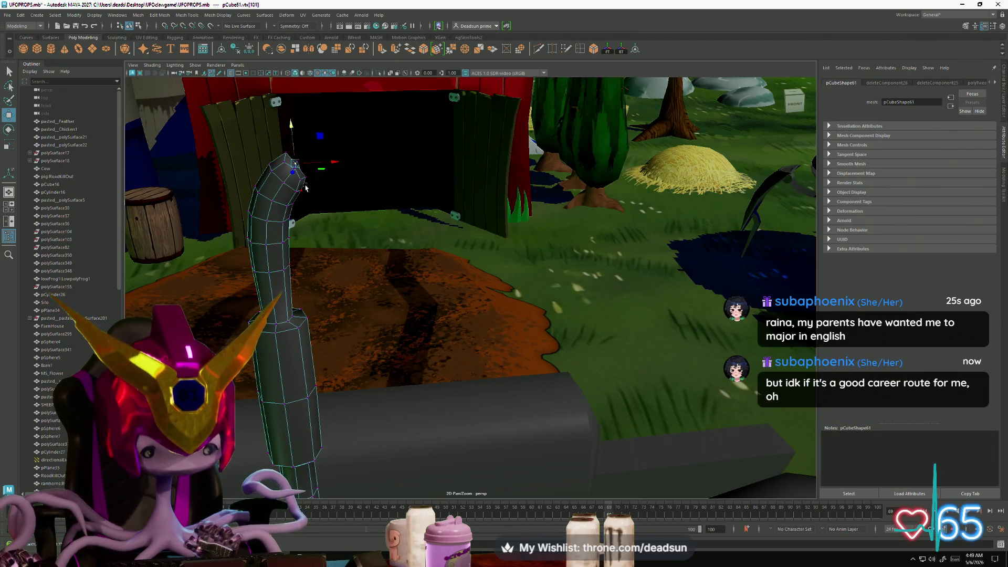
pyautogui.press('f')
pyautogui.keyDown('alt'); pyautogui.moveTo(356, 197); pyautogui.dragTo(265, 203); pyautogui.keyUp('alt')
pyautogui.press('f')
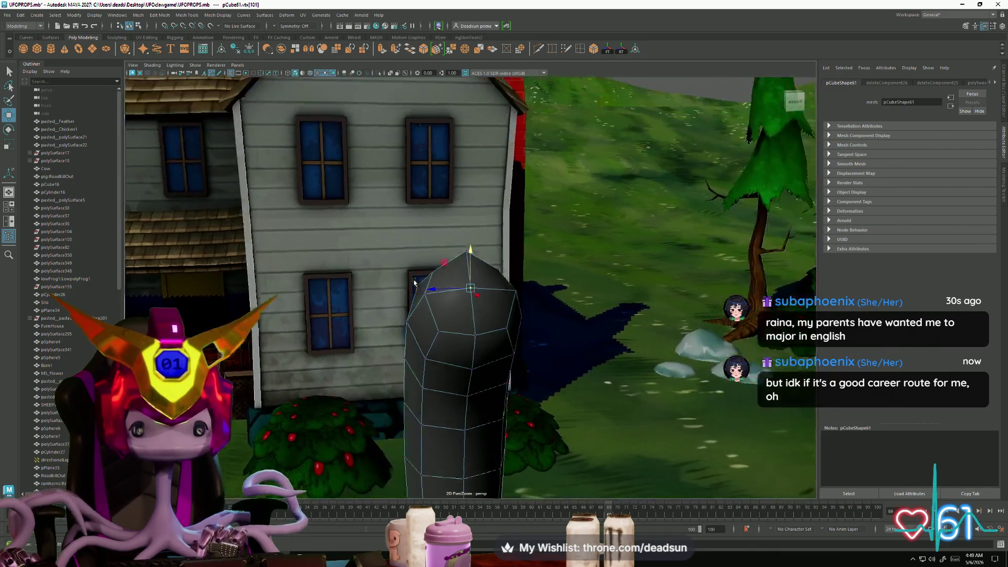
pyautogui.moveTo(421, 293)
pyautogui.keyDown('alt'); pyautogui.mouseDown()
pyautogui.moveTo(515, 299)
pyautogui.moveTo(479, 273)
pyautogui.moveTo(422, 294)
pyautogui.moveTo(439, 257)
pyautogui.mouseUp(); pyautogui.keyUp('alt')
pyautogui.press('Left')
pyautogui.press('r')
pyautogui.press('w')
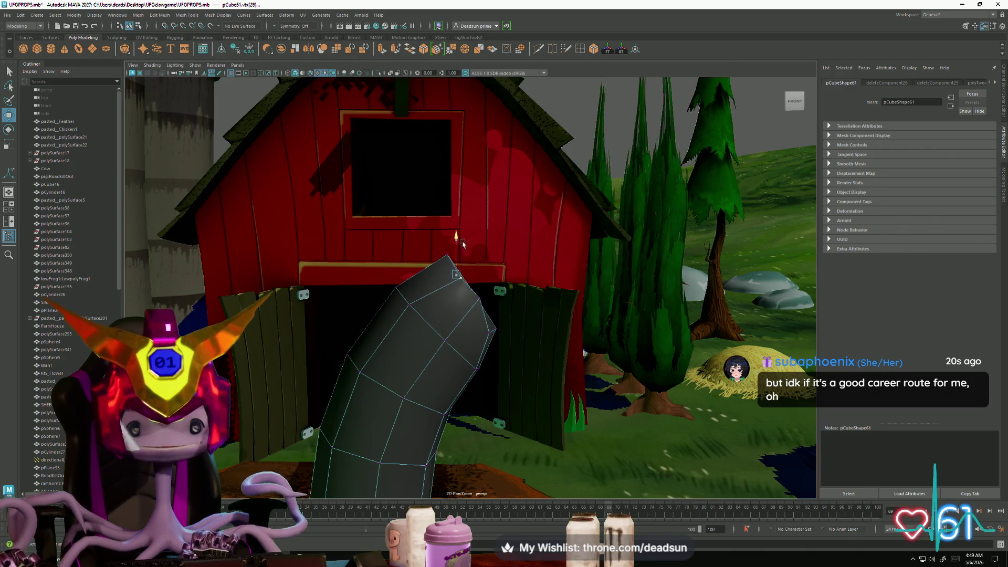
pyautogui.moveTo(436, 284)
pyautogui.keyDown('alt'); pyautogui.mouseDown()
pyautogui.moveTo(466, 284)
pyautogui.moveTo(529, 329)
pyautogui.moveTo(447, 342)
pyautogui.moveTo(486, 284)
pyautogui.mouseUp(); pyautogui.keyUp('alt')
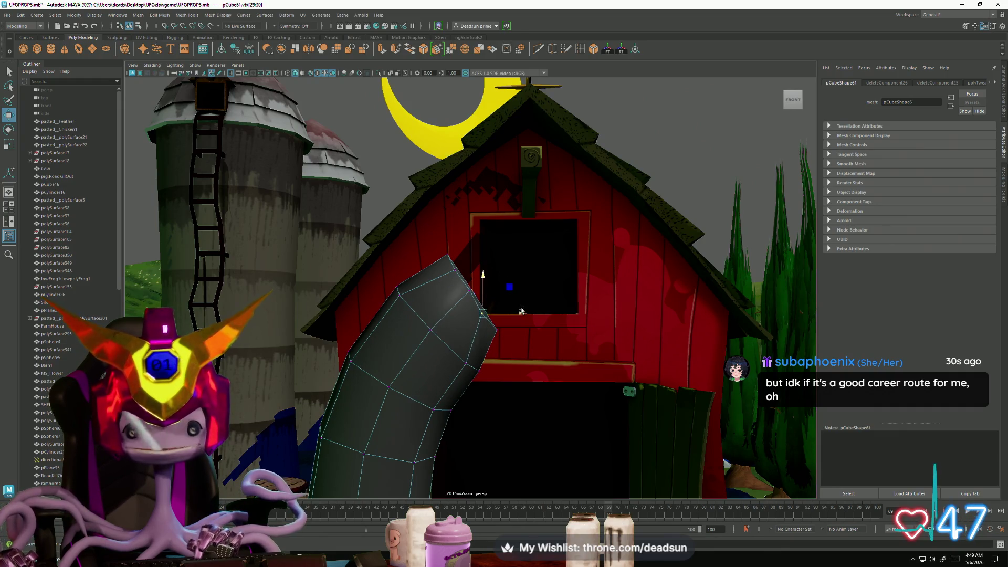
pyautogui.moveTo(521, 312)
pyautogui.keyDown('alt'); pyautogui.mouseDown()
pyautogui.moveTo(304, 330)
pyautogui.moveTo(441, 334)
pyautogui.moveTo(430, 331)
pyautogui.mouseUp(); pyautogui.keyUp('alt')
# Switch to edge mode and select edge rings on the pipe's upper bend
pyautogui.moveTo(430, 331)
pyautogui.keyDown('alt'); pyautogui.mouseDown(button='right')
pyautogui.moveTo(443, 324)
pyautogui.moveTo(444, 297)
pyautogui.mouseUp(button='right'); pyautogui.keyUp('alt')
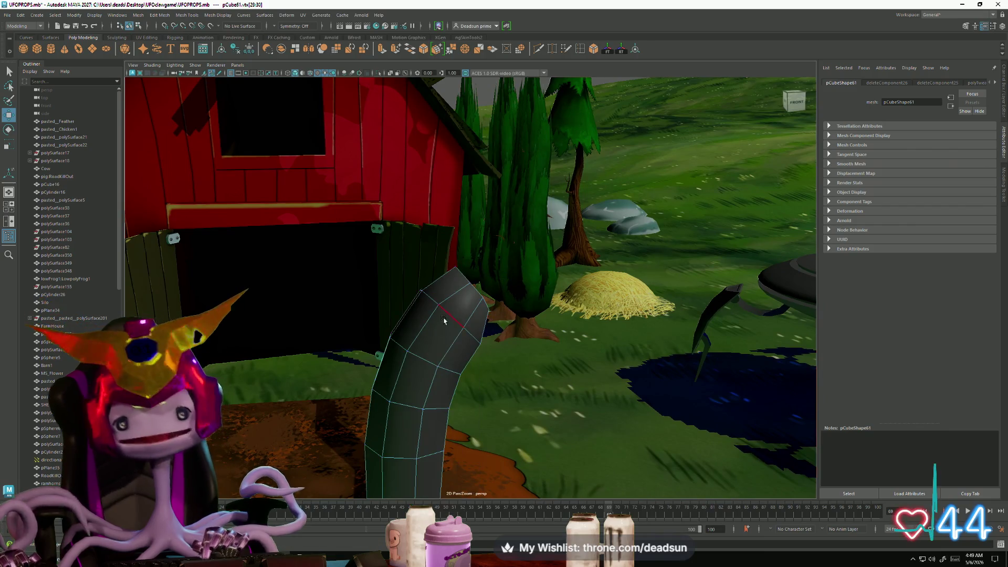
pyautogui.click(449, 344)
pyautogui.keyDown('alt'); pyautogui.moveTo(449, 344); pyautogui.dragTo(434, 295, button='middle'); pyautogui.keyUp('alt')
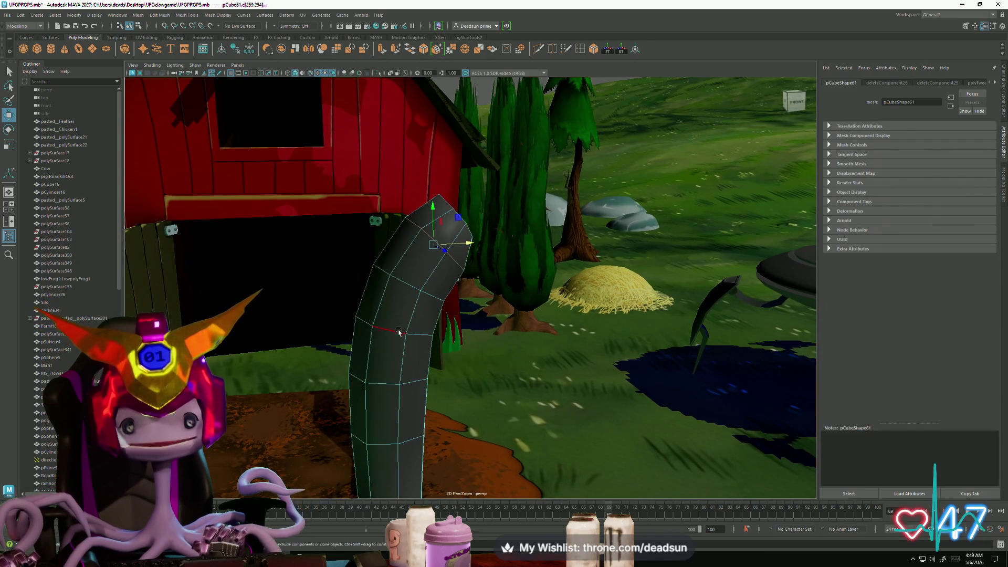
pyautogui.click(430, 293)
pyautogui.keyDown('alt'); pyautogui.moveTo(430, 294); pyautogui.dragTo(346, 367, button='right'); pyautogui.keyUp('alt')
pyautogui.moveTo(346, 367)
pyautogui.keyDown('alt'); pyautogui.mouseDown()
pyautogui.moveTo(357, 353)
pyautogui.moveTo(424, 350)
pyautogui.moveTo(455, 371)
pyautogui.mouseUp(); pyautogui.keyUp('alt')
pyautogui.scroll(5, 446, 357)
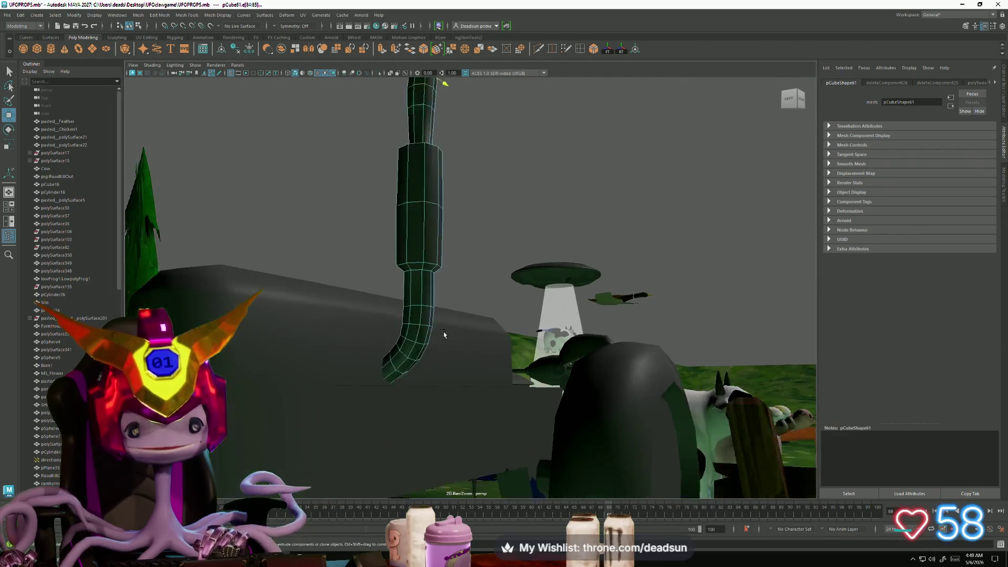
# Select edges on the pipe's lower bend, then clear the selection
pyautogui.click(402, 271)
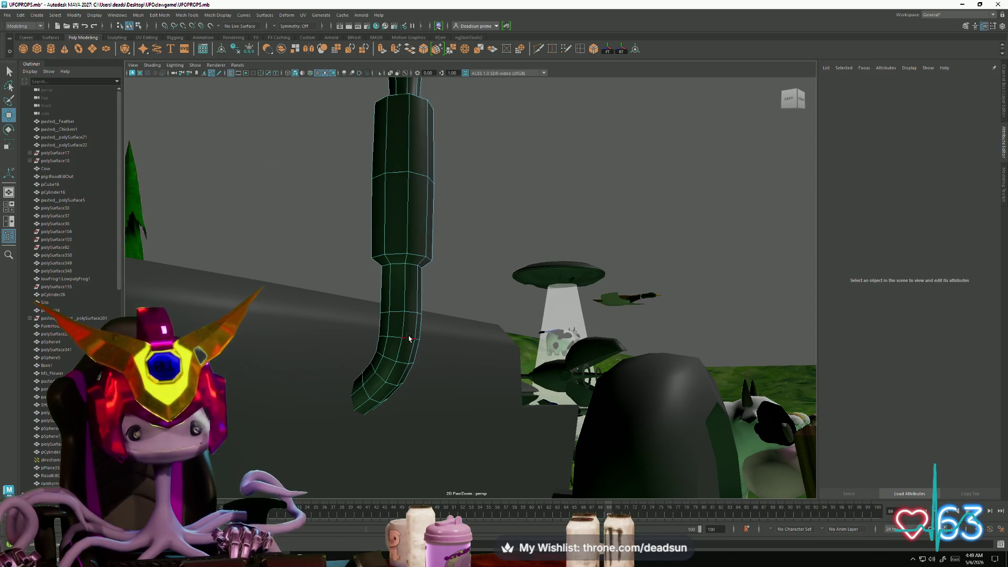
pyautogui.click(408, 337)
pyautogui.press('Down')
pyautogui.keyDown('alt'); pyautogui.moveTo(444, 352); pyautogui.dragTo(330, 363); pyautogui.keyUp('alt')
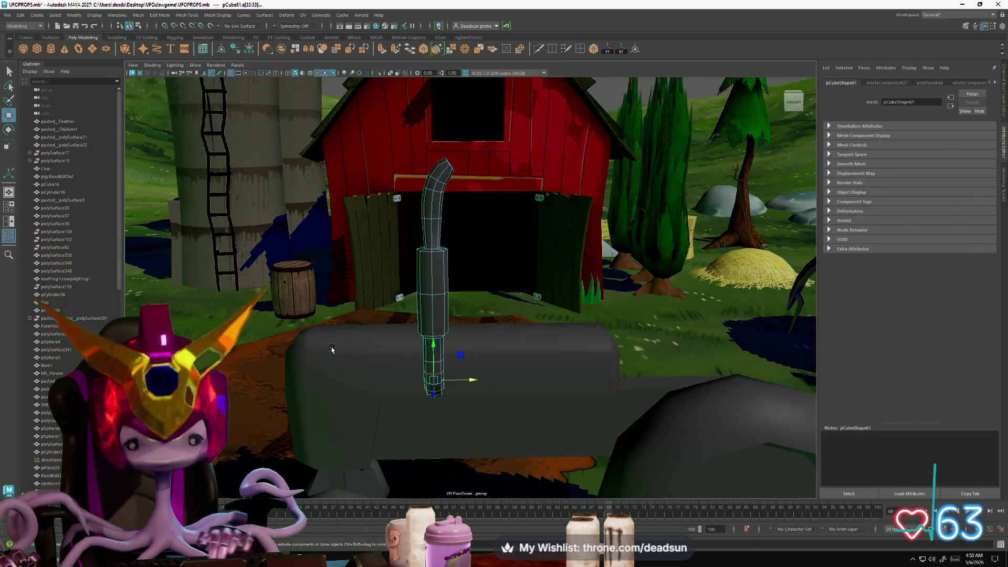
pyautogui.click(345, 318)
# Marquee-select the pipe's top vertices and adjust their scale, rotation and position
pyautogui.moveTo(423, 277); pyautogui.dragTo(399, 276, button='right')
pyautogui.moveTo(364, 131)
pyautogui.mouseDown()
pyautogui.moveTo(371, 194)
pyautogui.moveTo(506, 443)
pyautogui.moveTo(483, 437)
pyautogui.mouseUp()
pyautogui.moveTo(386, 376)
pyautogui.keyDown('alt'); pyautogui.mouseDown()
pyautogui.moveTo(435, 370)
pyautogui.moveTo(413, 362)
pyautogui.moveTo(380, 377)
pyautogui.mouseUp(); pyautogui.keyUp('alt')
pyautogui.moveTo(399, 139); pyautogui.dragTo(472, 224)
pyautogui.press('r')
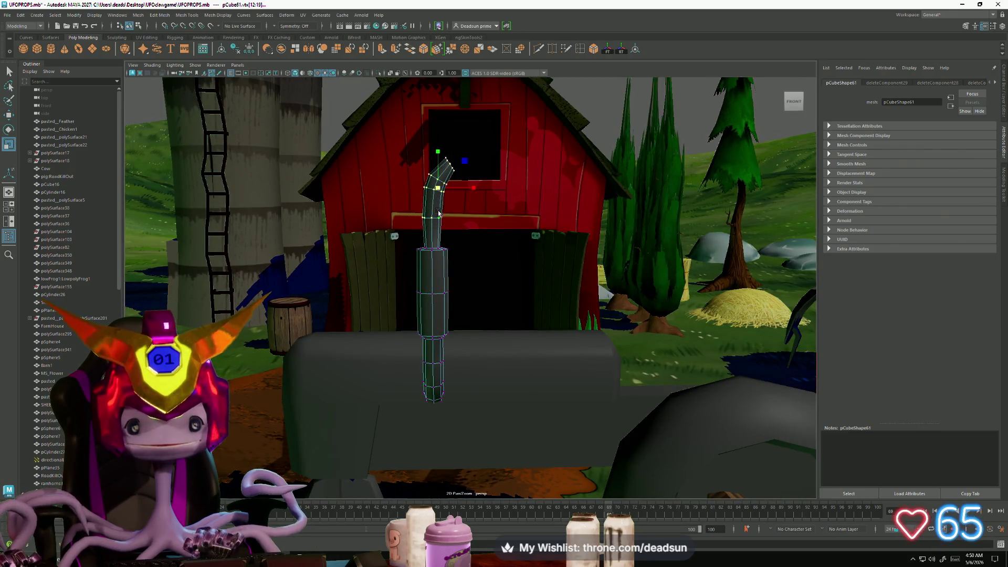
pyautogui.keyDown('alt'); pyautogui.moveTo(470, 220); pyautogui.dragTo(444, 189); pyautogui.keyUp('alt')
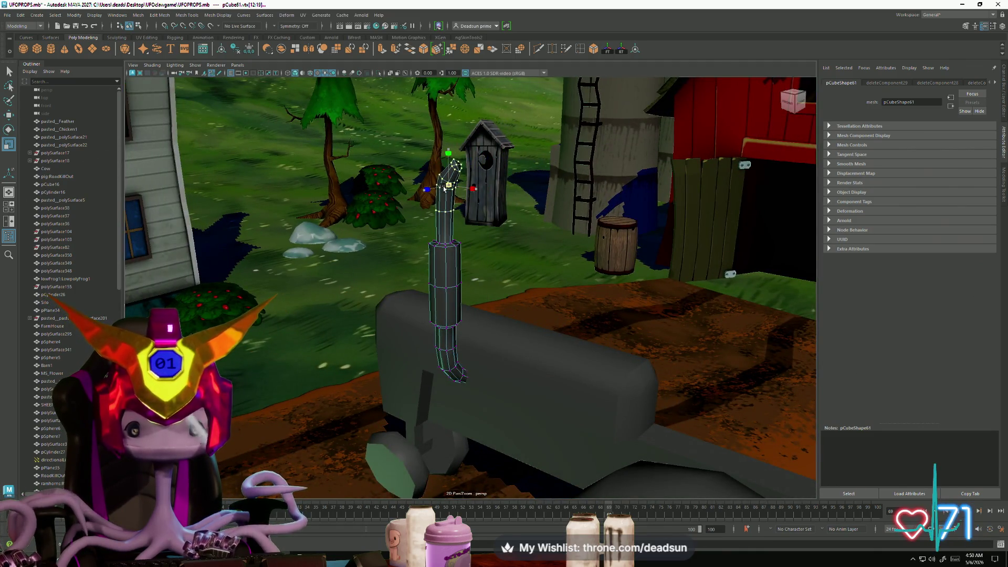
pyautogui.press('e')
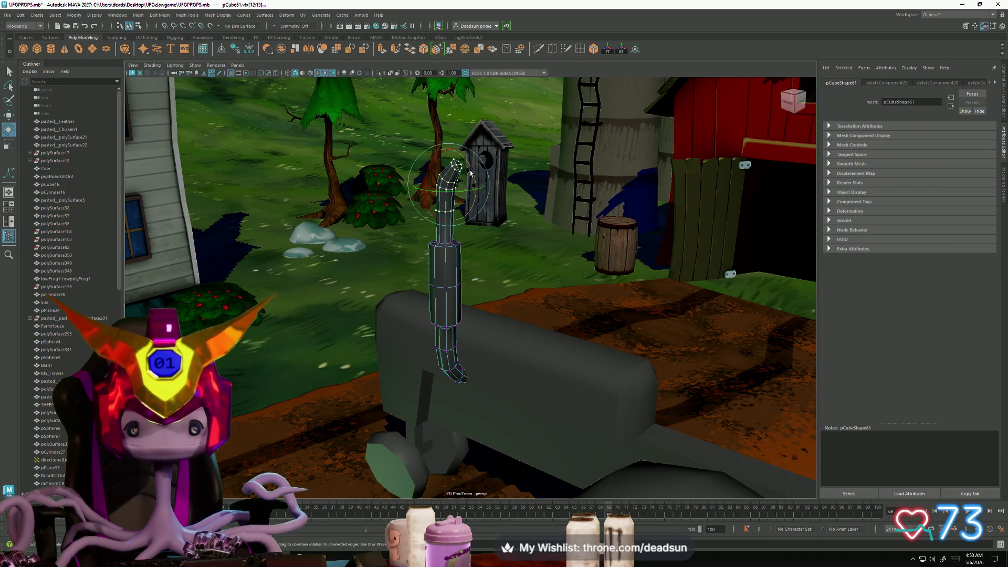
pyautogui.press('w')
pyautogui.keyDown('alt'); pyautogui.moveTo(470, 178); pyautogui.dragTo(466, 211); pyautogui.keyUp('alt')
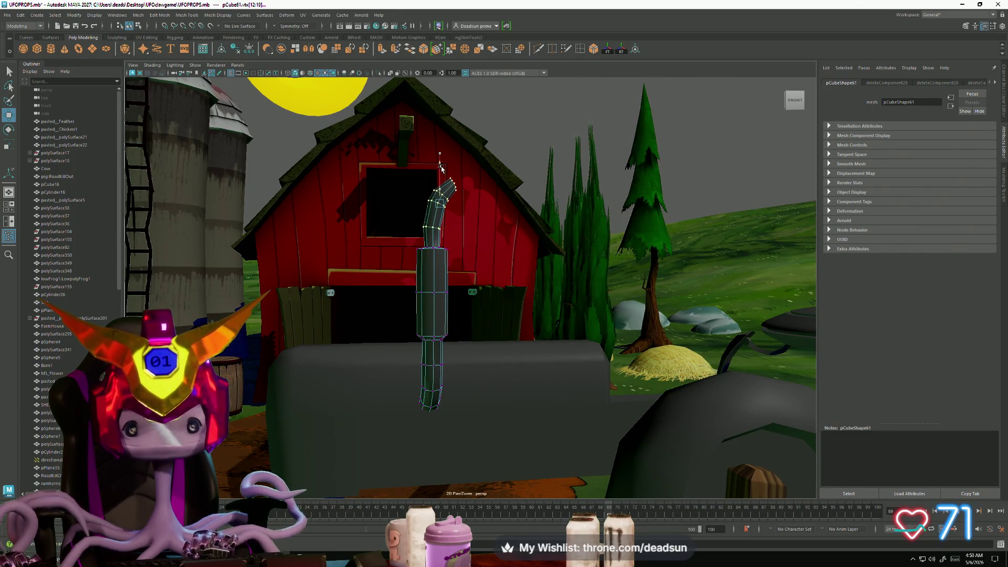
pyautogui.keyDown('alt'); pyautogui.moveTo(407, 256); pyautogui.dragTo(445, 249); pyautogui.keyUp('alt')
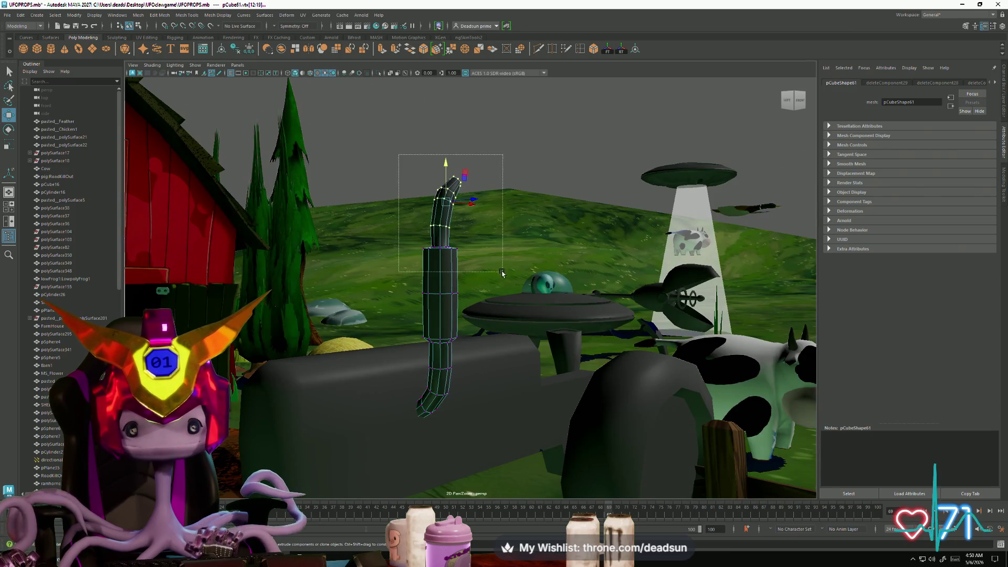